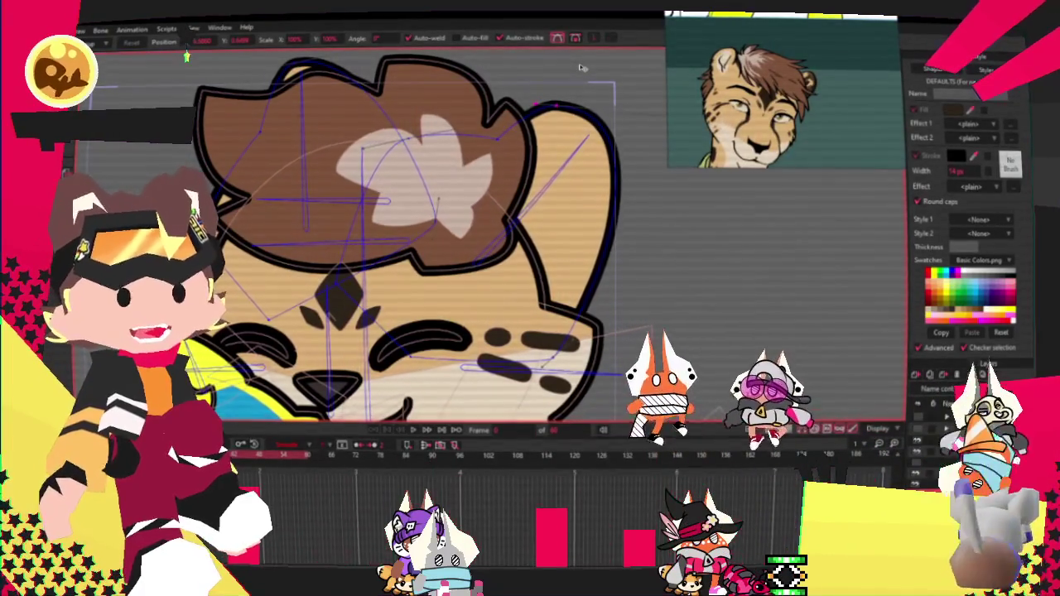
Select the hair tuft's points and drag its upper-left part up and outward
scroll(642, 203, down, 1)
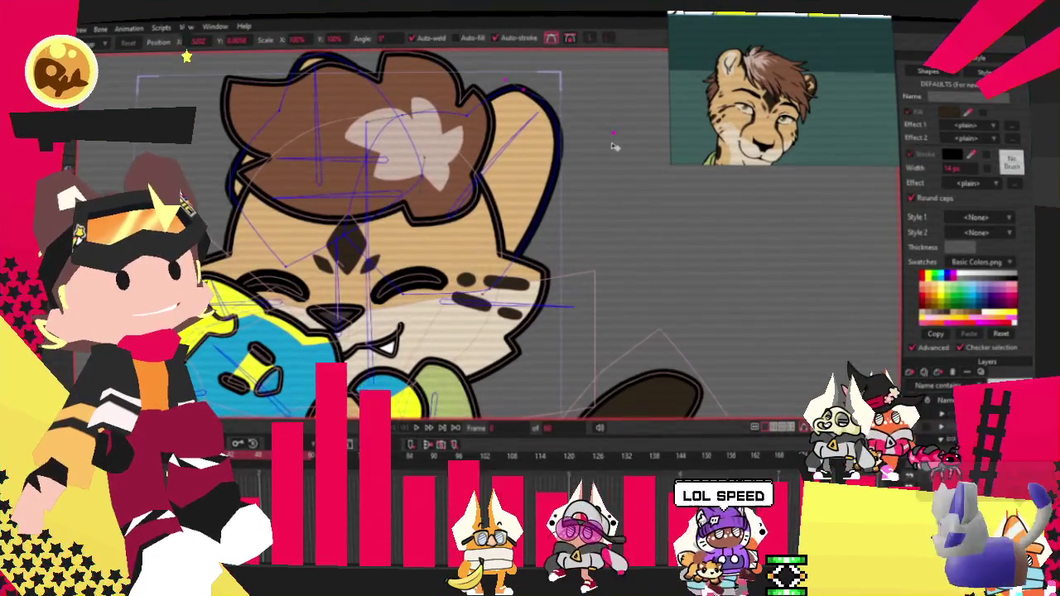
scroll(614, 146, up, 3)
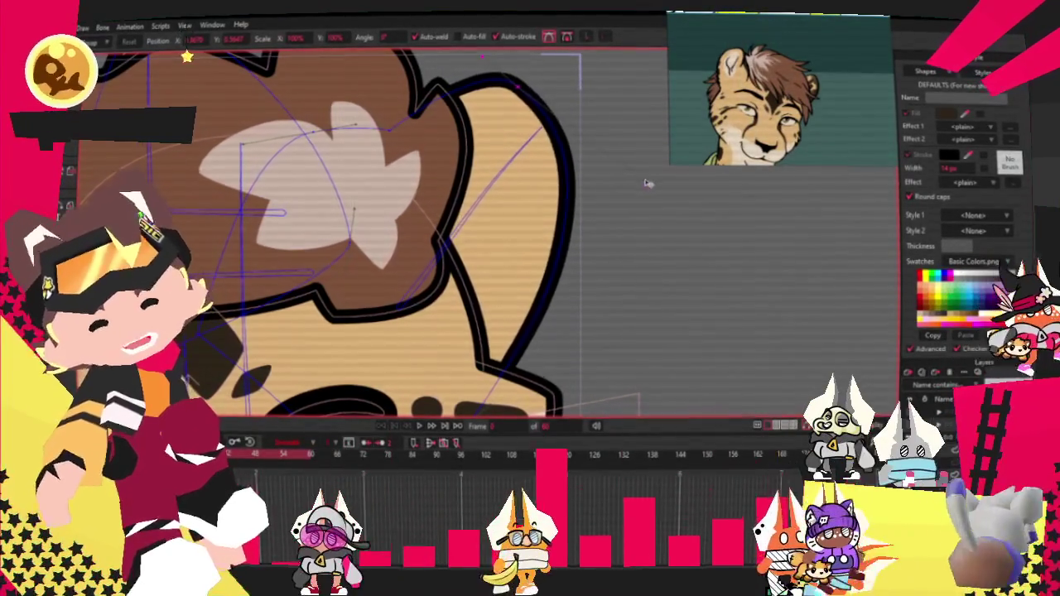
scroll(642, 189, down, 3)
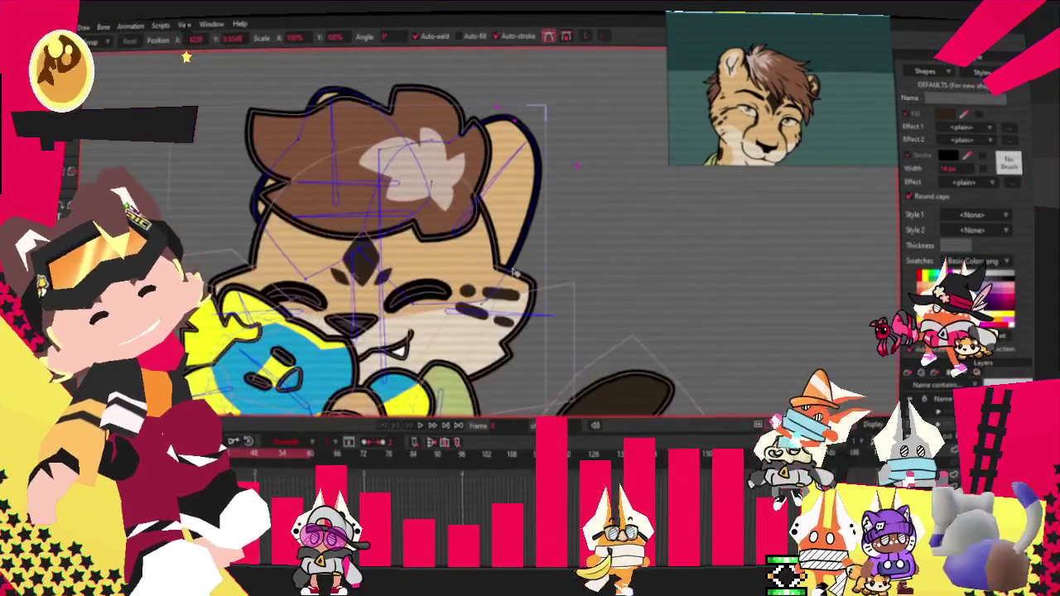
scroll(609, 123, up, 2)
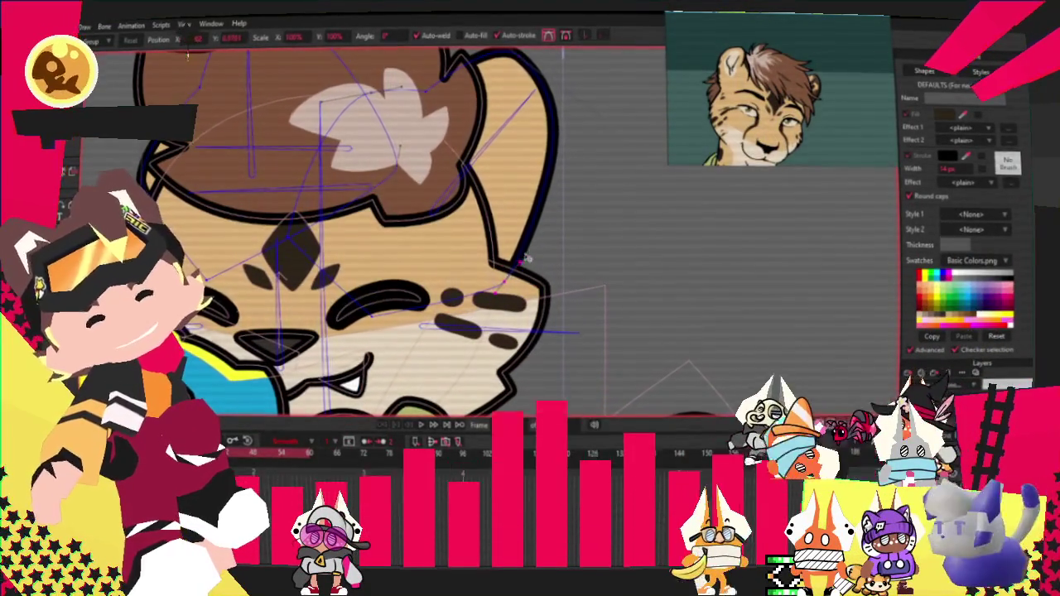
scroll(497, 231, down, 2)
scroll(447, 207, up, 2)
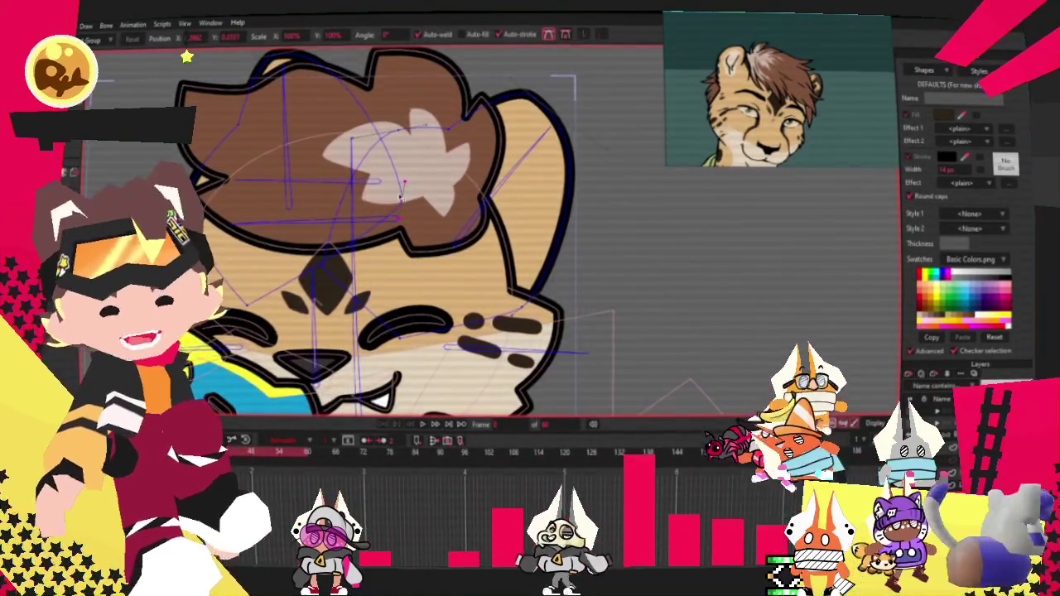
scroll(342, 137, down, 2)
scroll(342, 138, up, 3)
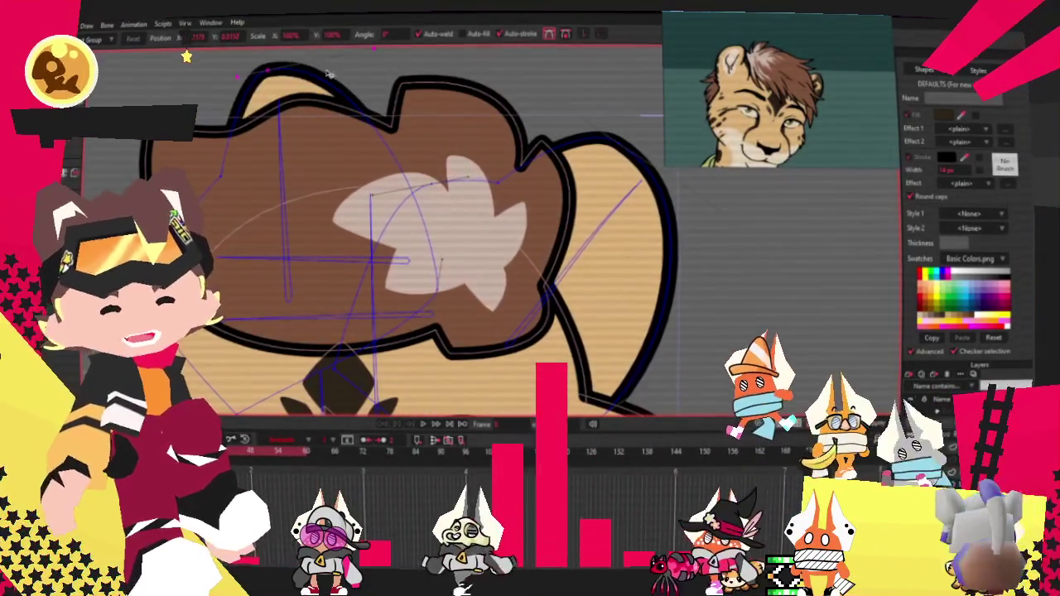
click(420, 240)
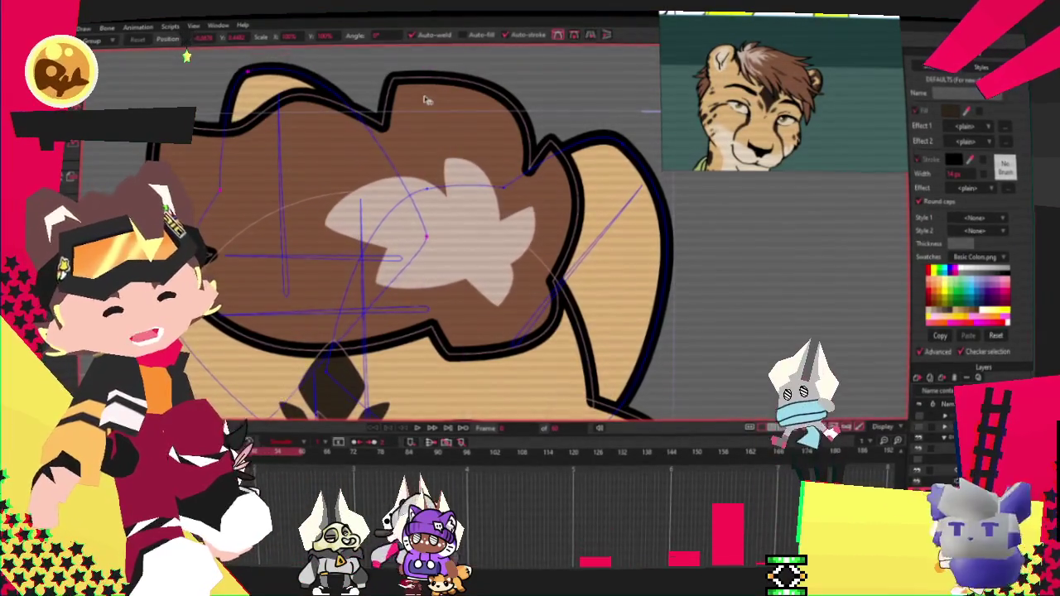
drag(374, 123, 350, 114)
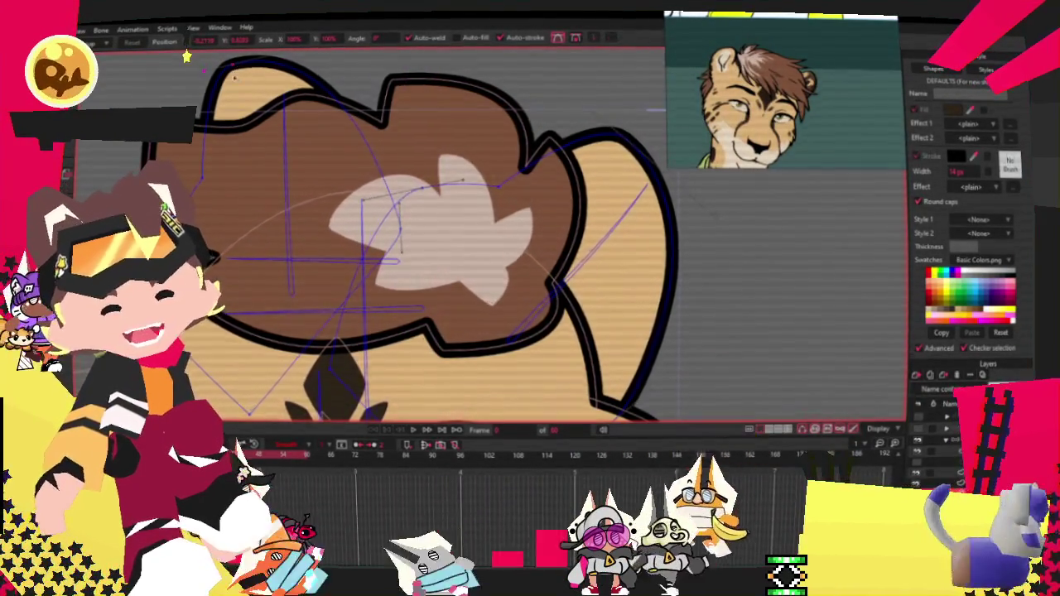
scroll(300, 70, down, 2)
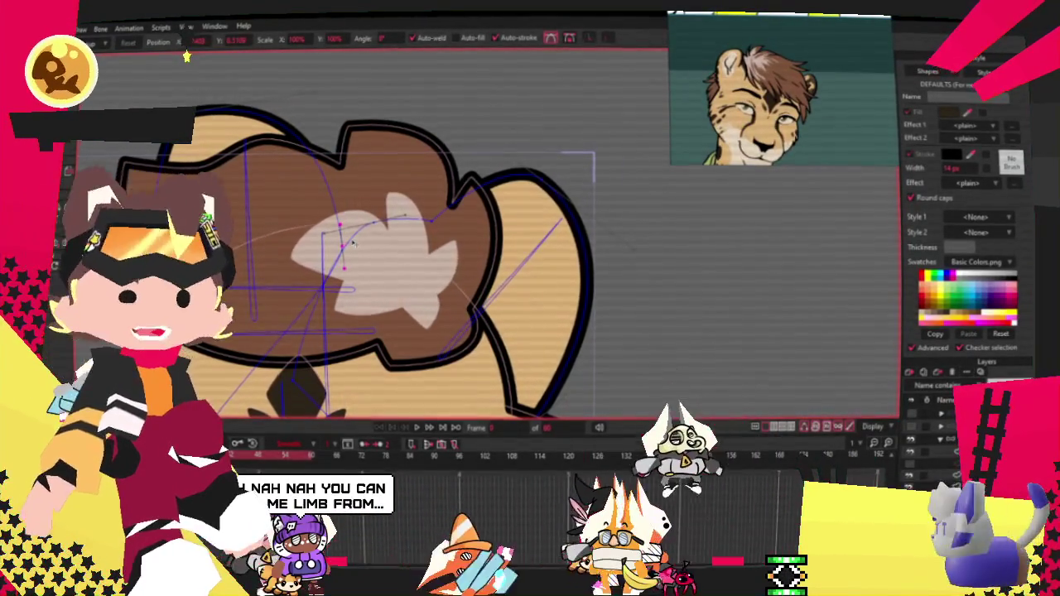
scroll(391, 205, down, 3)
scroll(390, 205, up, 2)
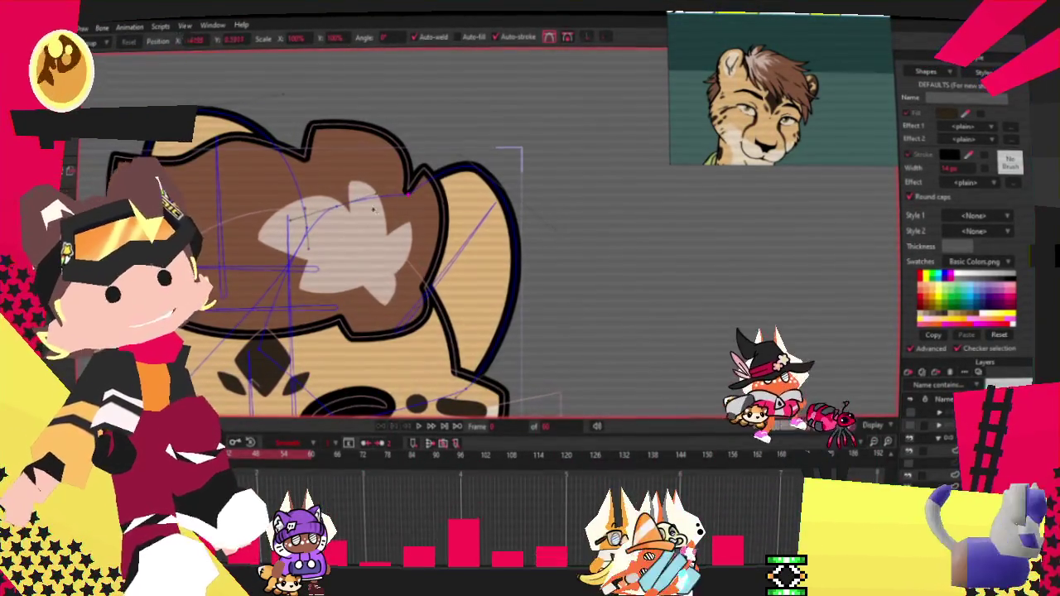
scroll(356, 206, down, 1)
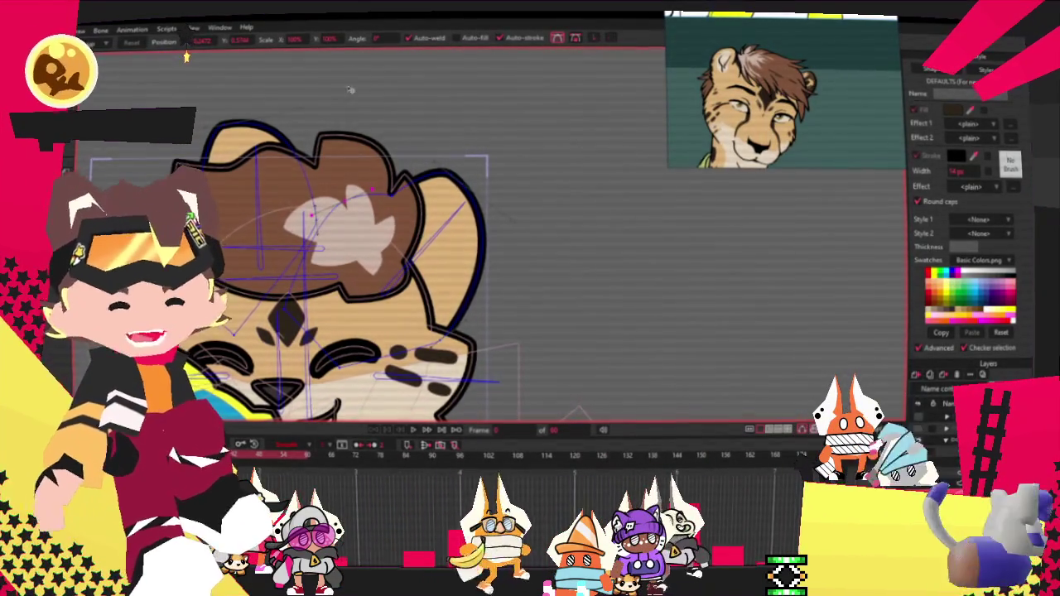
key(space)
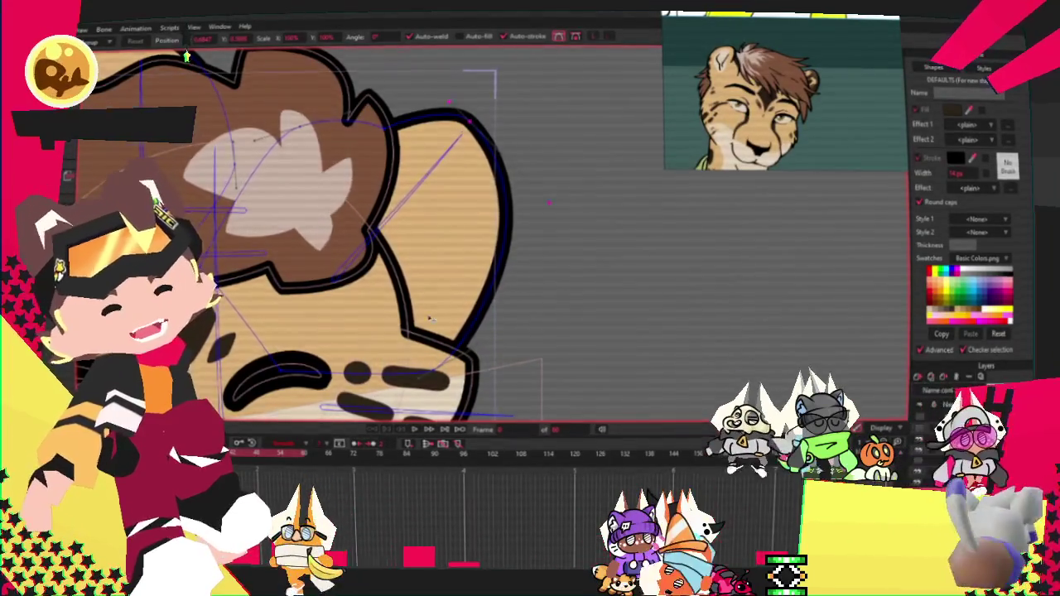
scroll(459, 220, down, 3)
scroll(460, 220, up, 3)
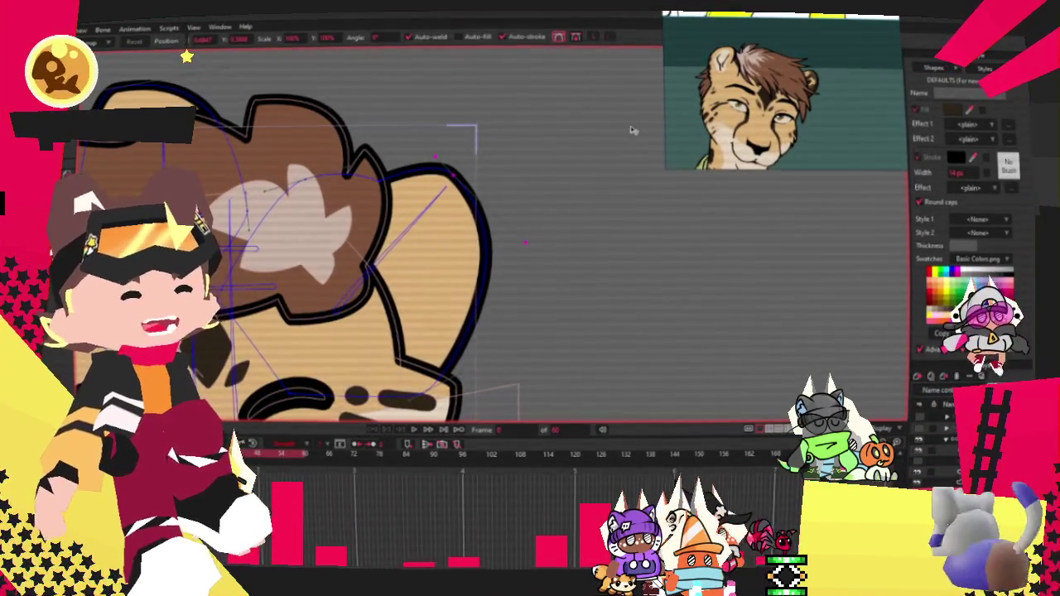
scroll(538, 156, down, 3)
click(411, 432)
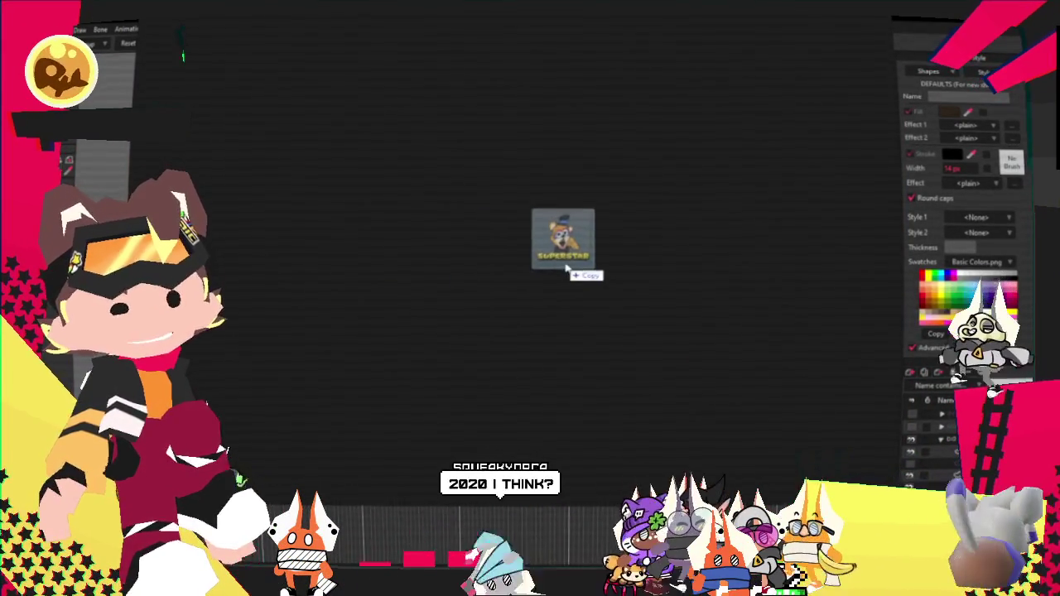
Drop the Superstar character reference image into the workspace
drag(473, 295, 536, 291)
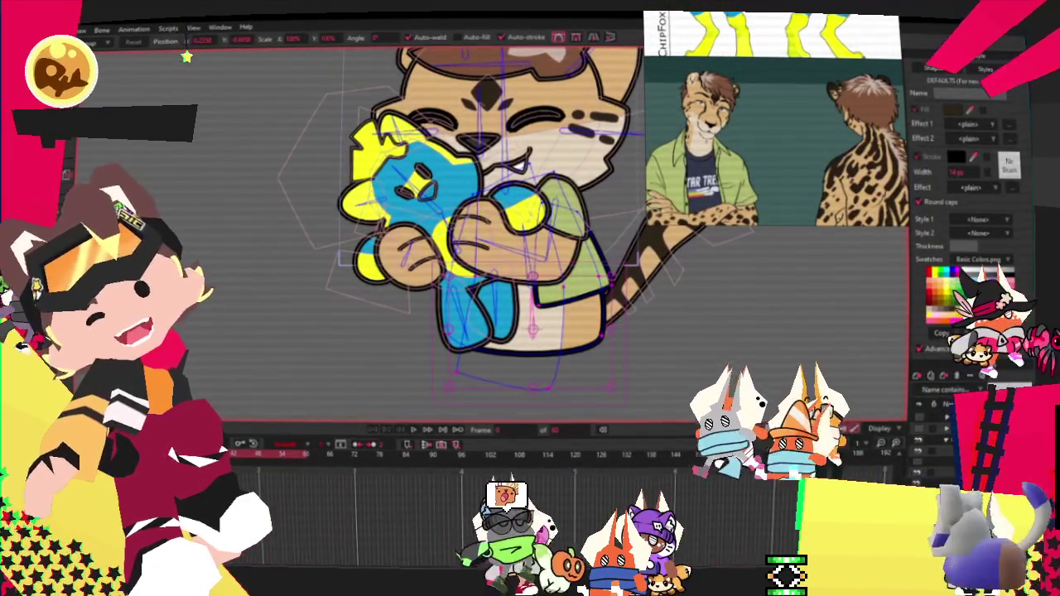
Draw a rectangle covering the cheetah's shirt and lower body
key(r)
scroll(495, 131, up, 3)
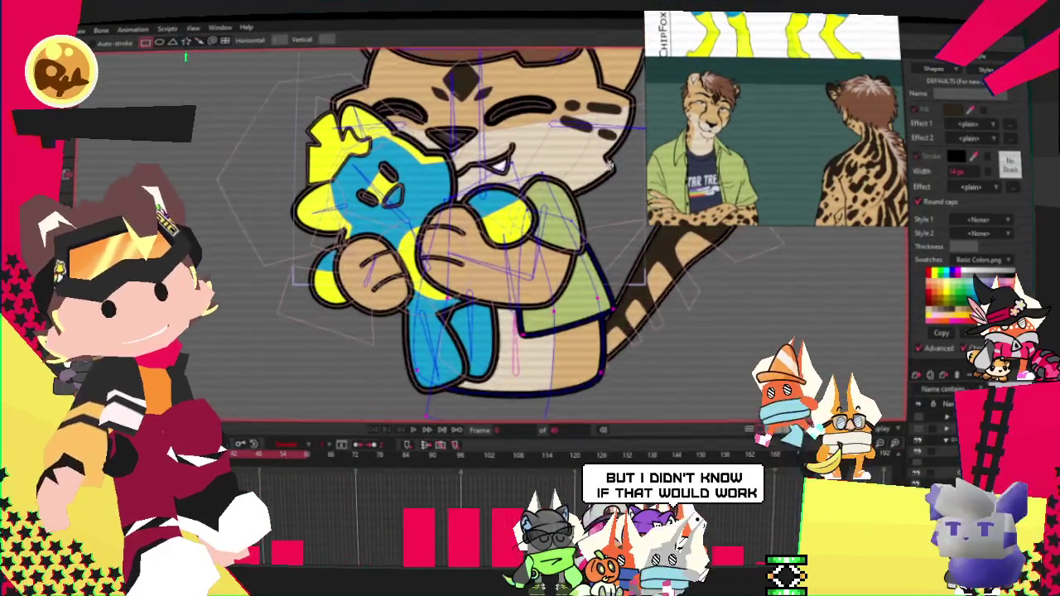
scroll(518, 144, down, 3)
scroll(518, 143, up, 2)
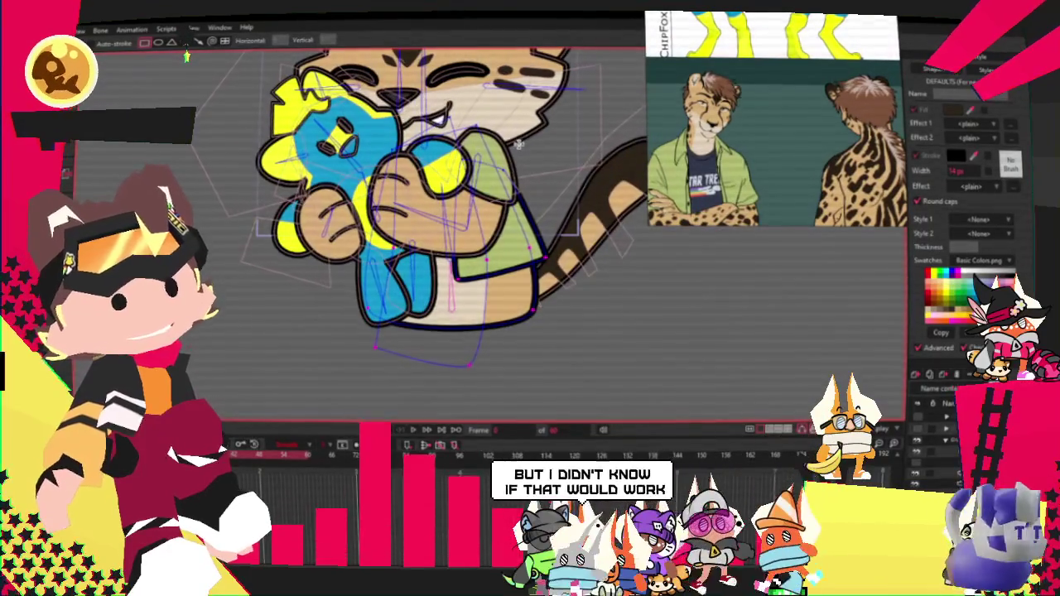
scroll(414, 182, up, 1)
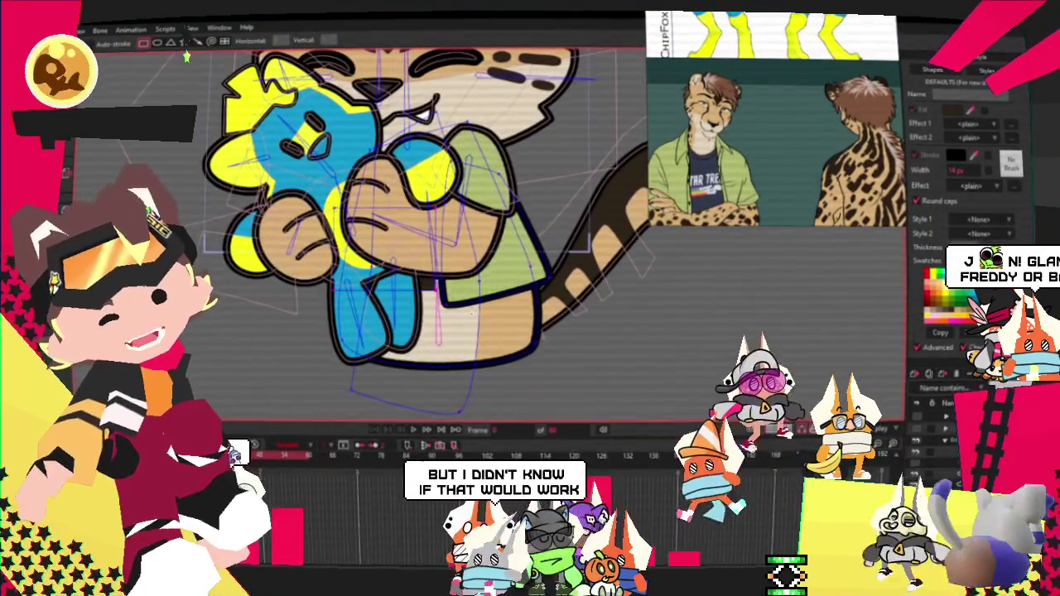
drag(334, 207, 578, 386)
key(q)
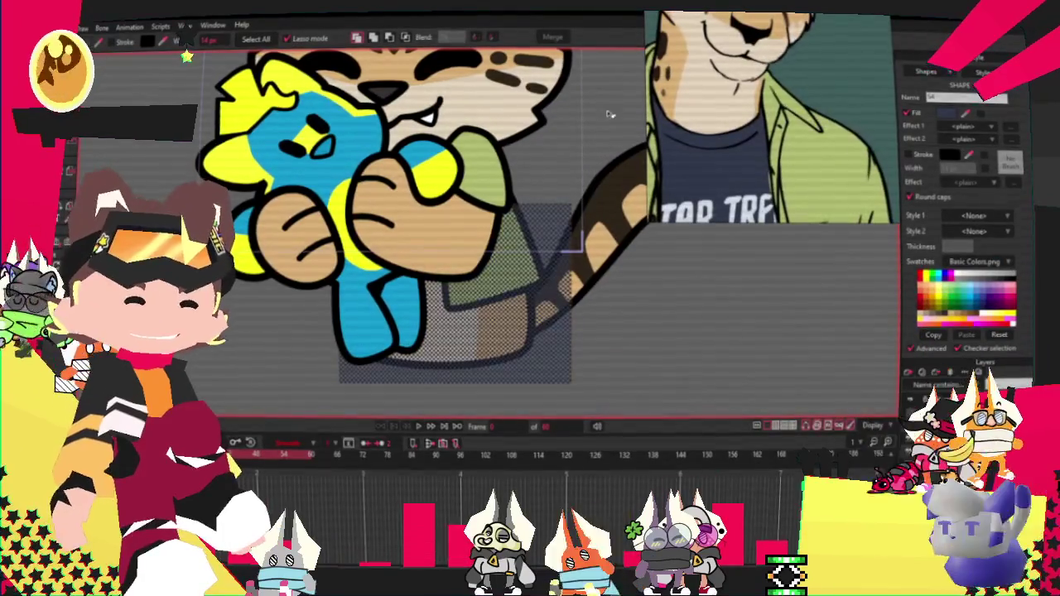
Lower the rectangle in the stacking order so it sits behind the shirt
click(406, 38)
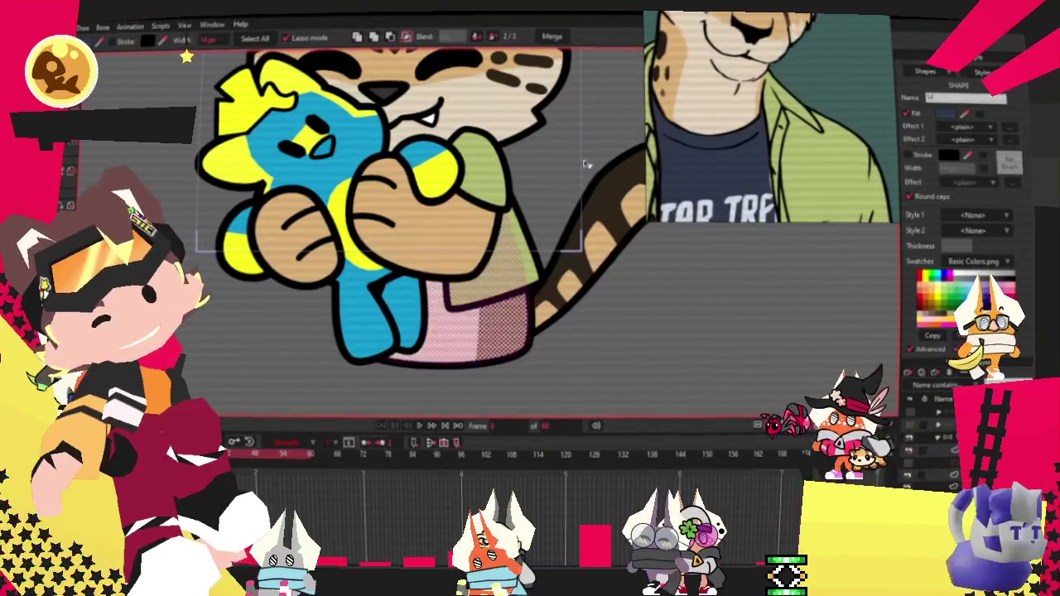
scroll(684, 310, down, 3)
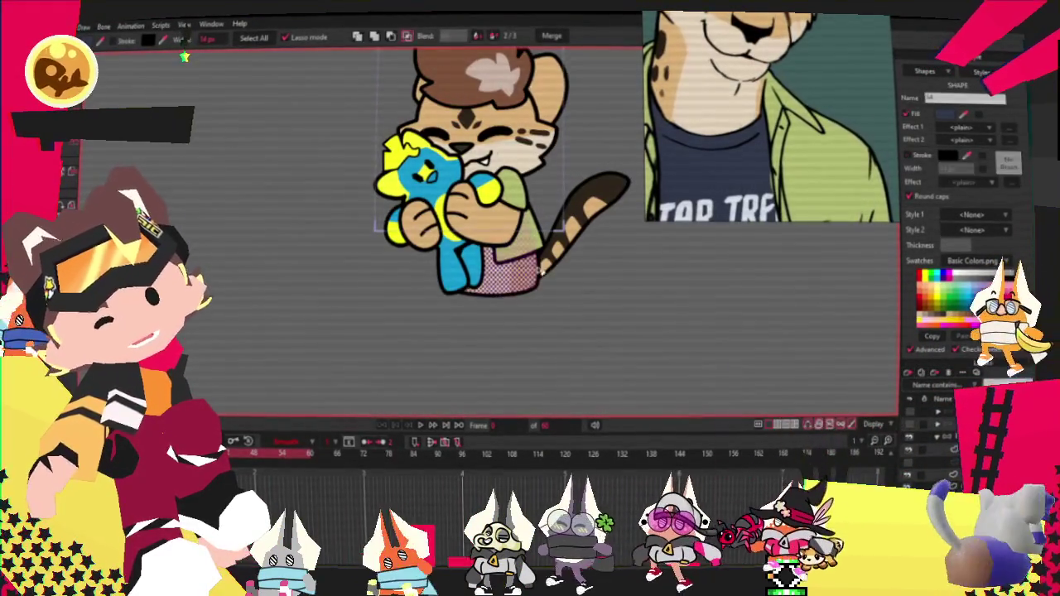
key(t)
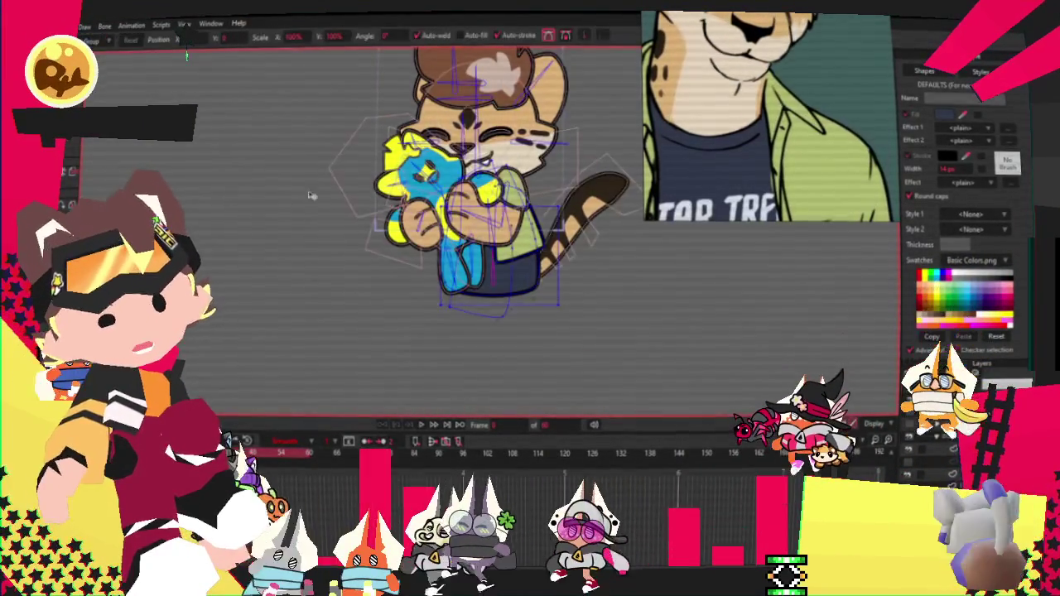
scroll(596, 312, up, 2)
scroll(605, 257, up, 2)
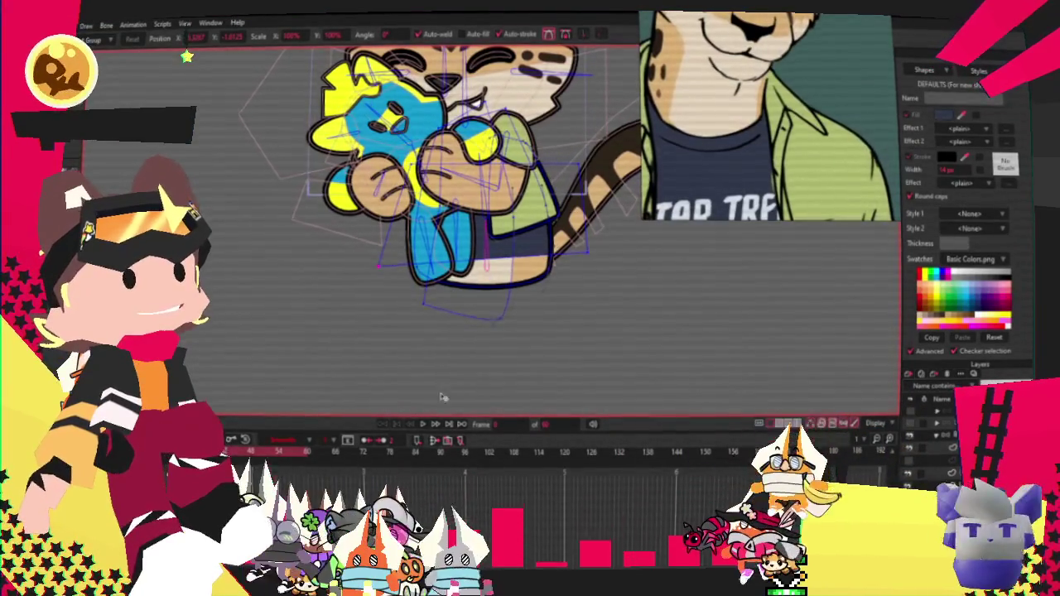
Undo the last edit on the cheetah's head and check the result
key(ctrl+z)
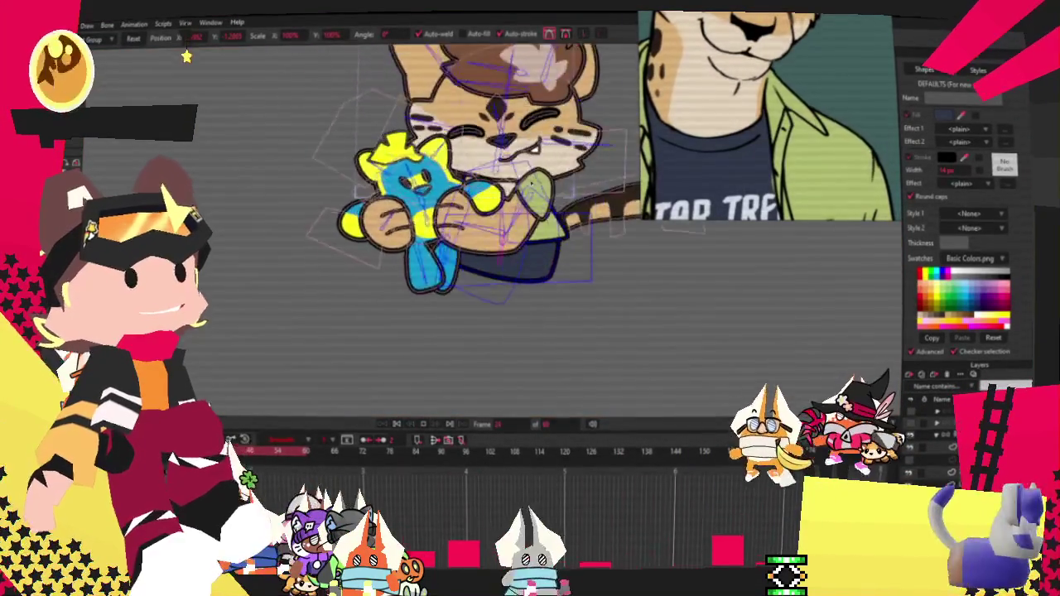
scroll(497, 106, up, 3)
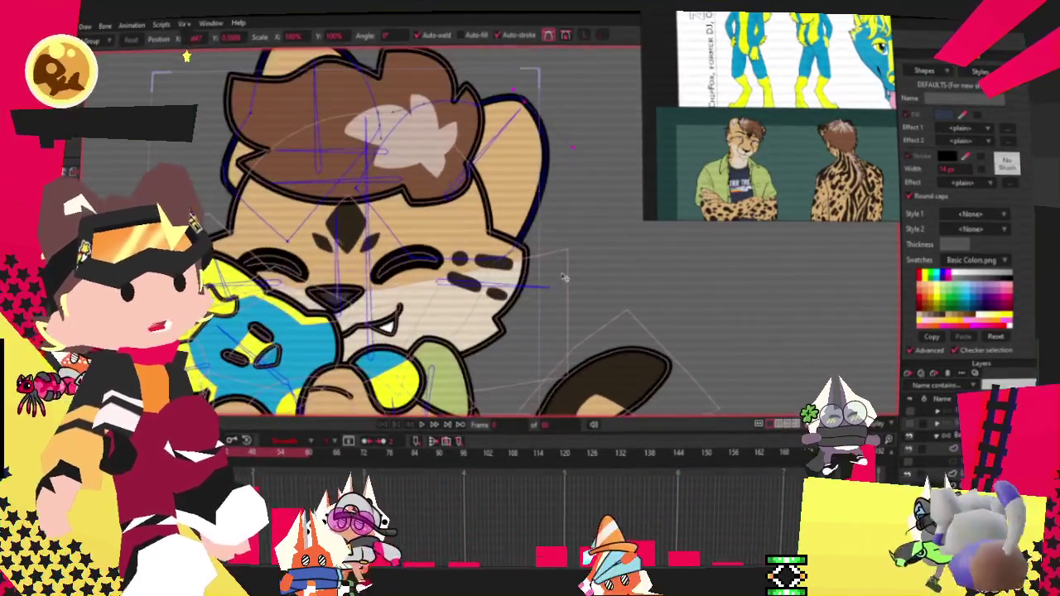
Draw a dark rectangle over the cheetah's right ear
key(d)
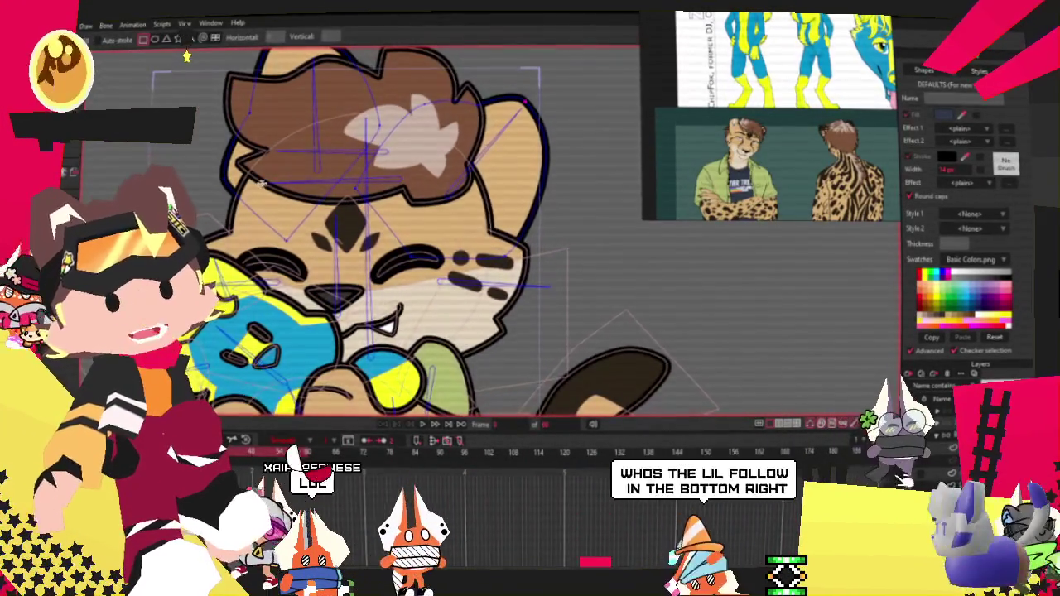
drag(437, 113, 502, 302)
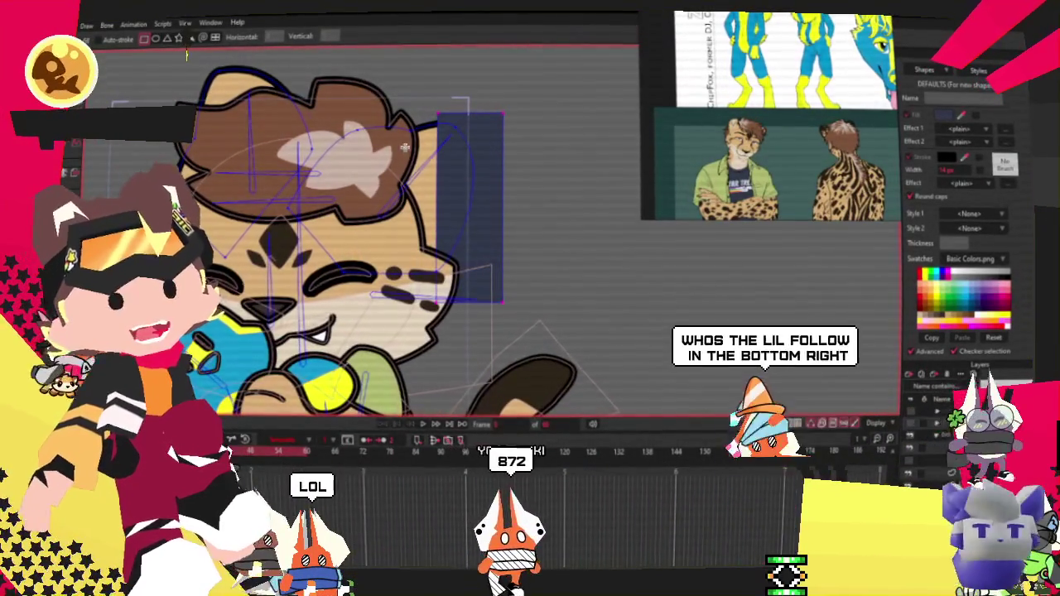
key(q)
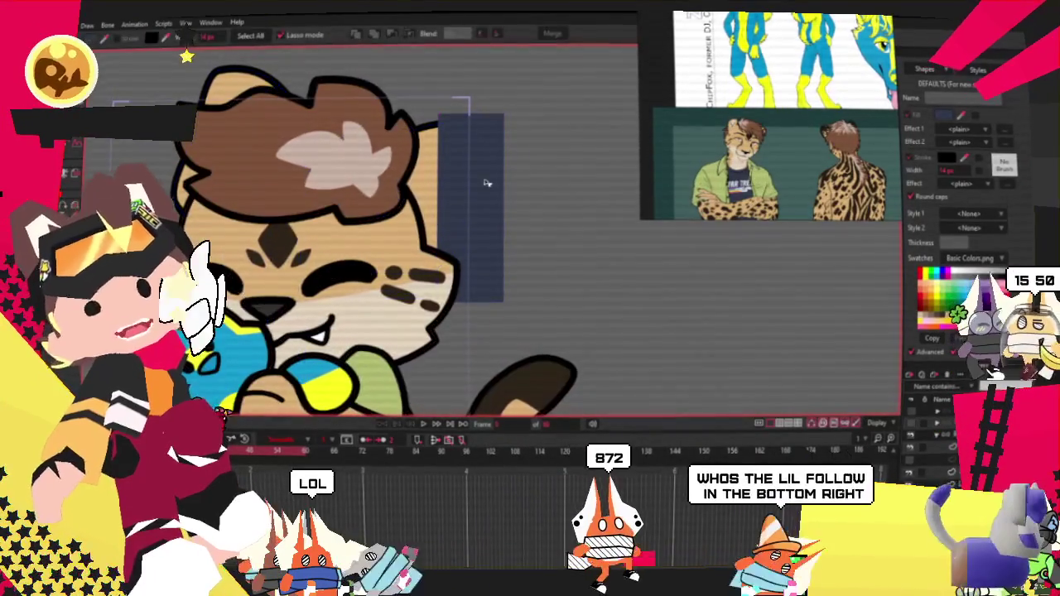
Clip the dark rectangle to the ear's outline to form inner-ear shading
scroll(487, 183, down, 2)
scroll(538, 314, up, 3)
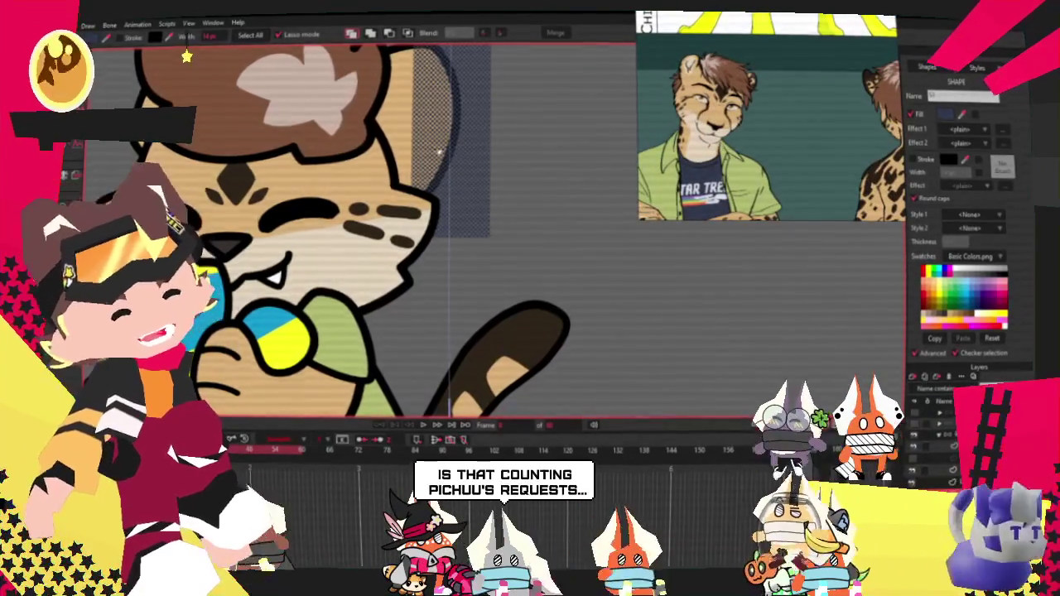
scroll(425, 151, up, 2)
scroll(425, 151, up, 3)
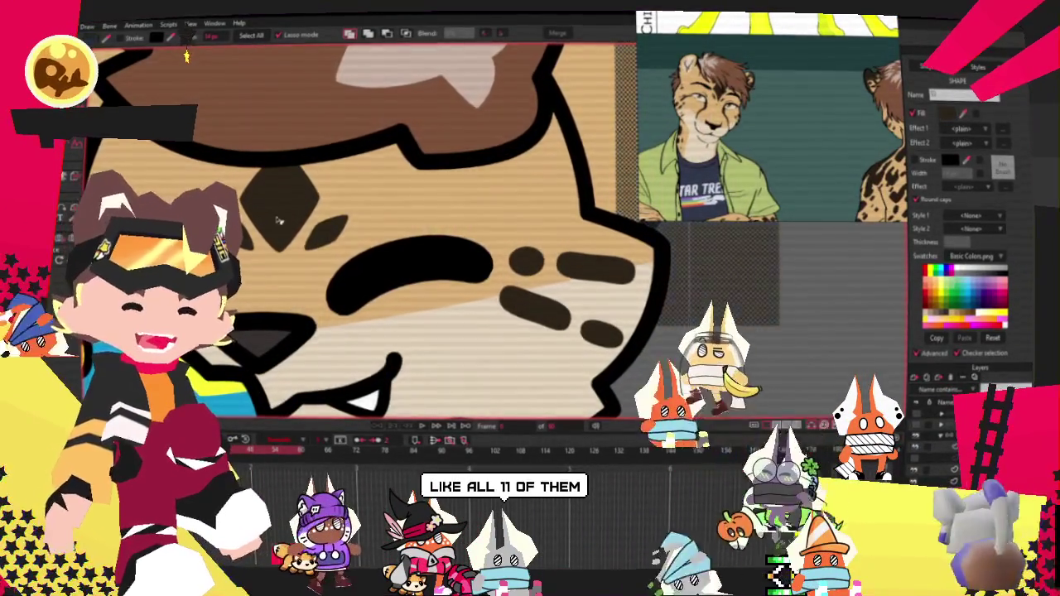
scroll(276, 222, down, 3)
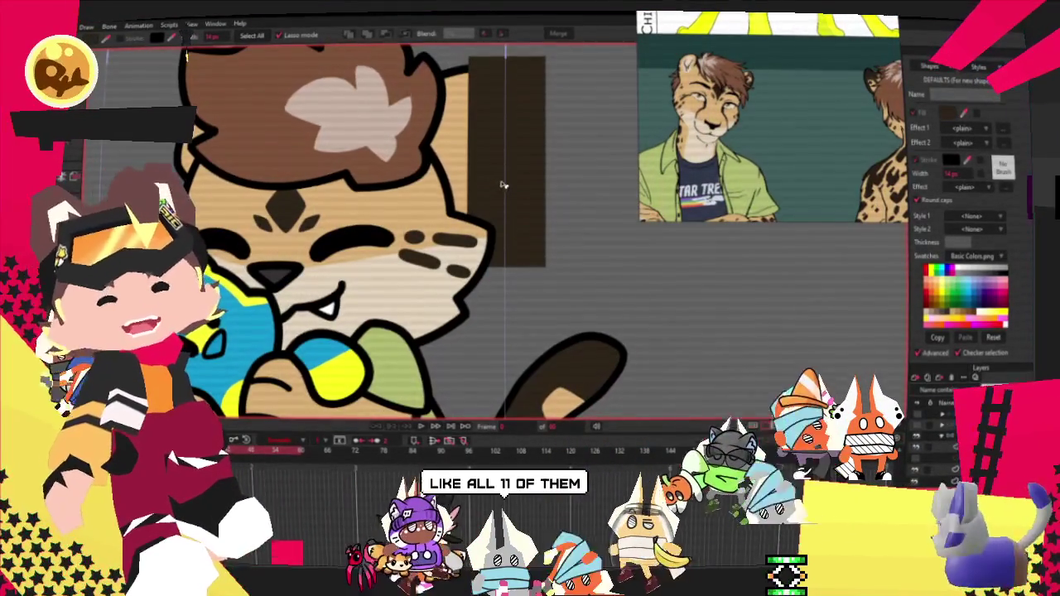
click(501, 185)
click(405, 34)
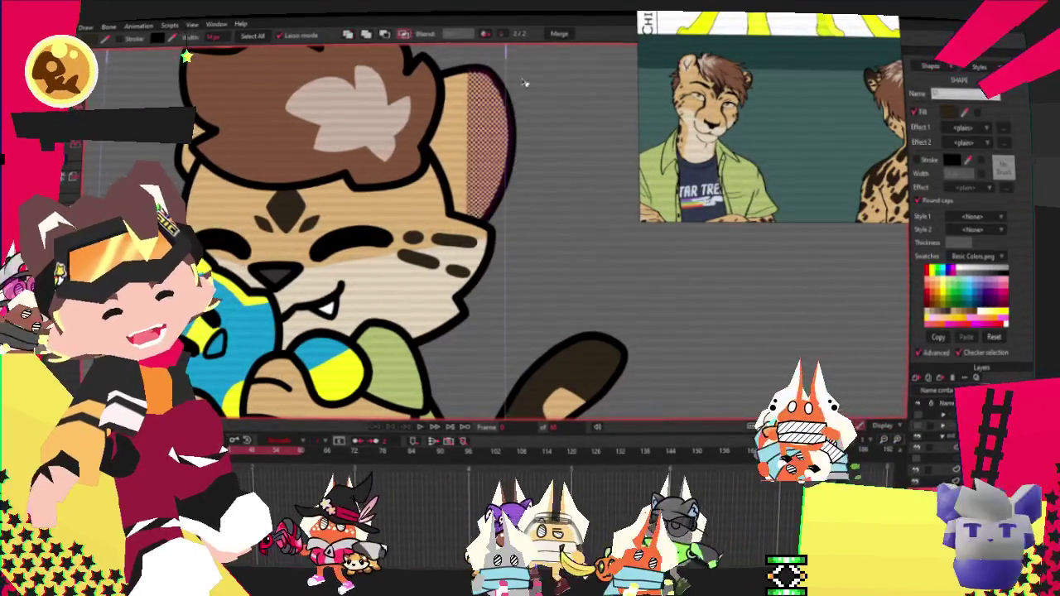
click(568, 147)
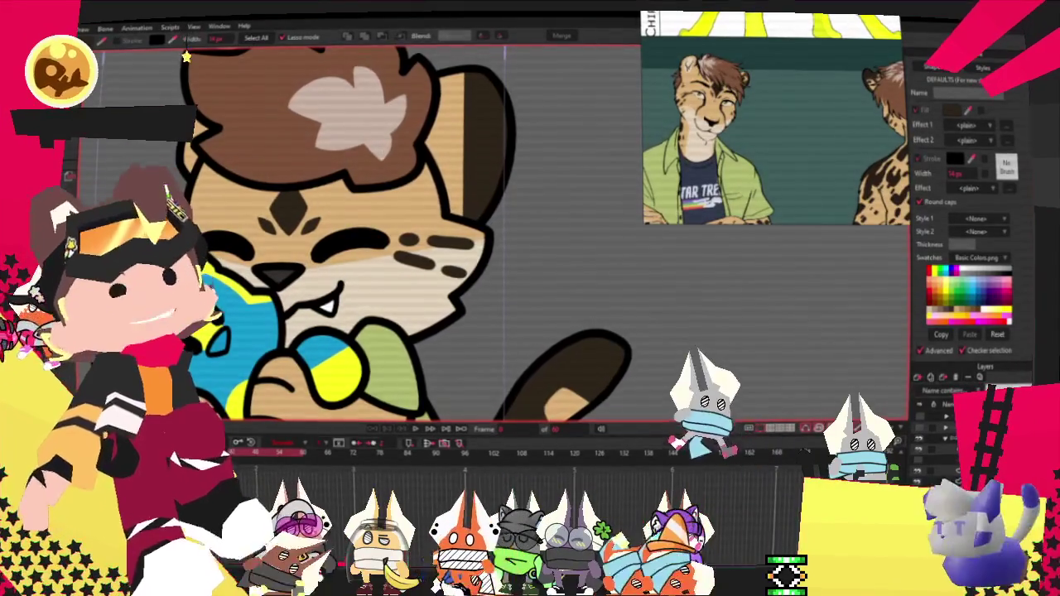
Switch to Transform Points and select every point on the layer
key(t)
key(ctrl+a)
scroll(479, 203, down, 1)
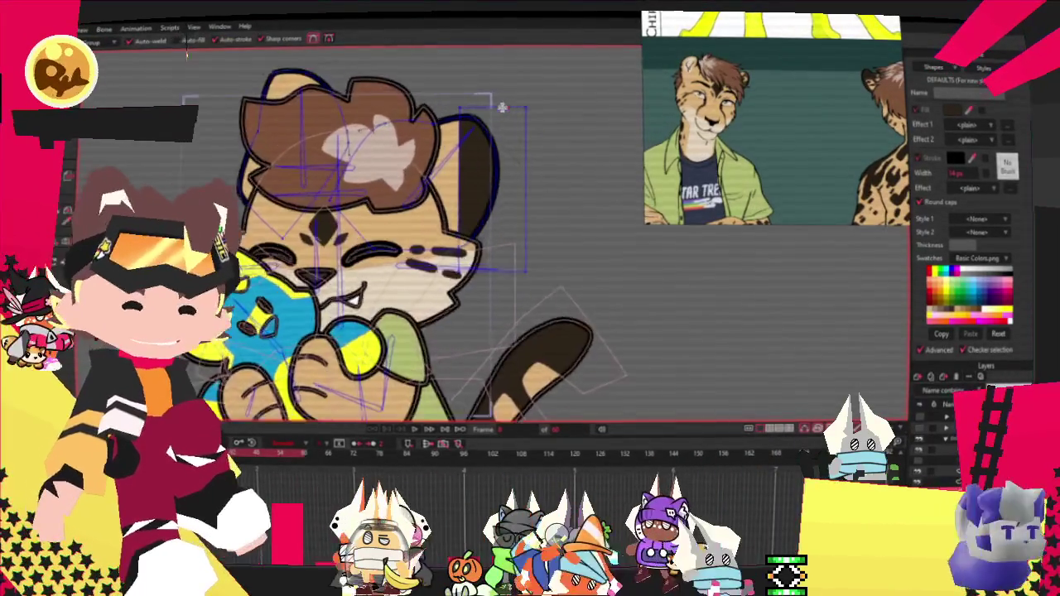
Zoom in on the head and move through Select Bone and Select Points to Bind Points
scroll(464, 199, up, 3)
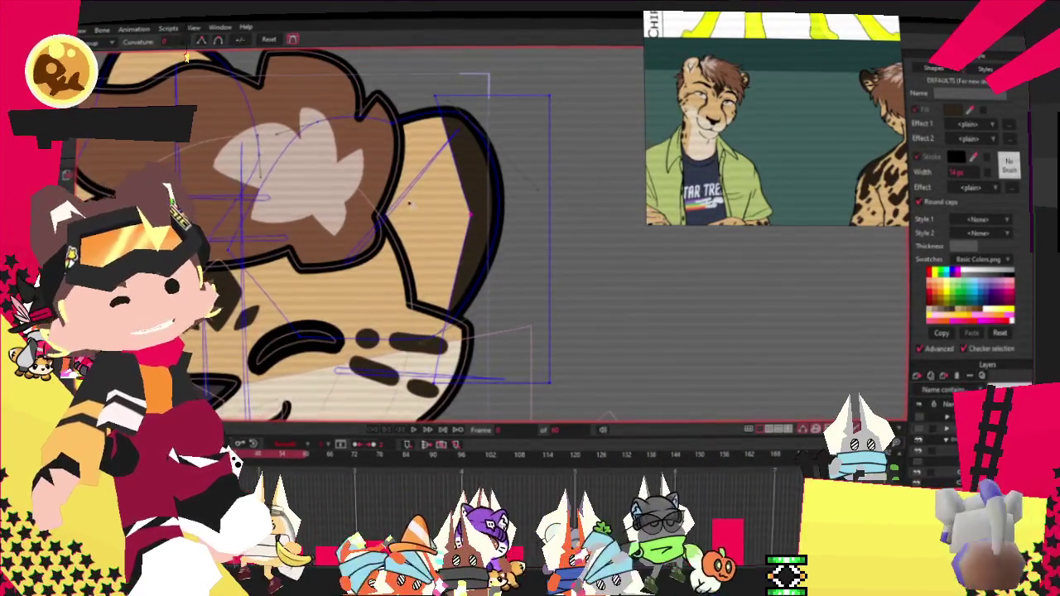
scroll(409, 202, up, 1)
scroll(348, 232, down, 2)
scroll(348, 232, up, 3)
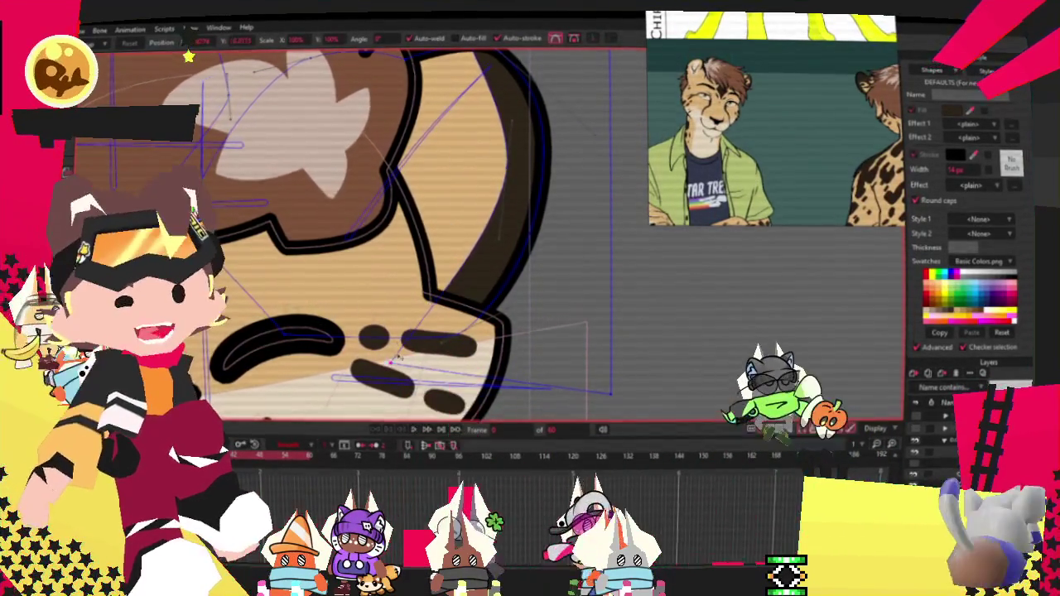
scroll(499, 242, up, 2)
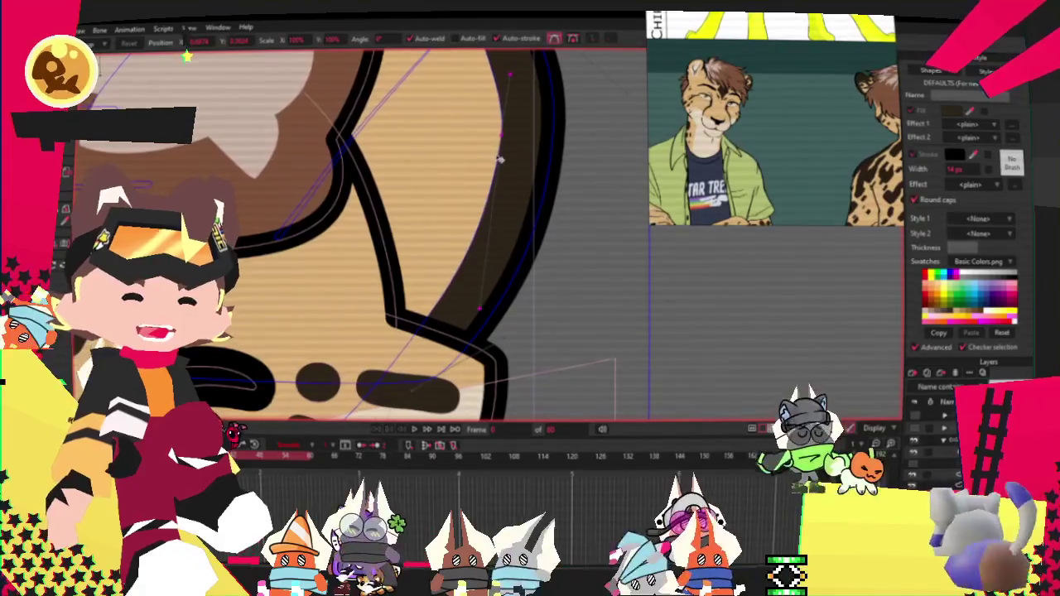
scroll(497, 162, down, 3)
scroll(496, 113, up, 2)
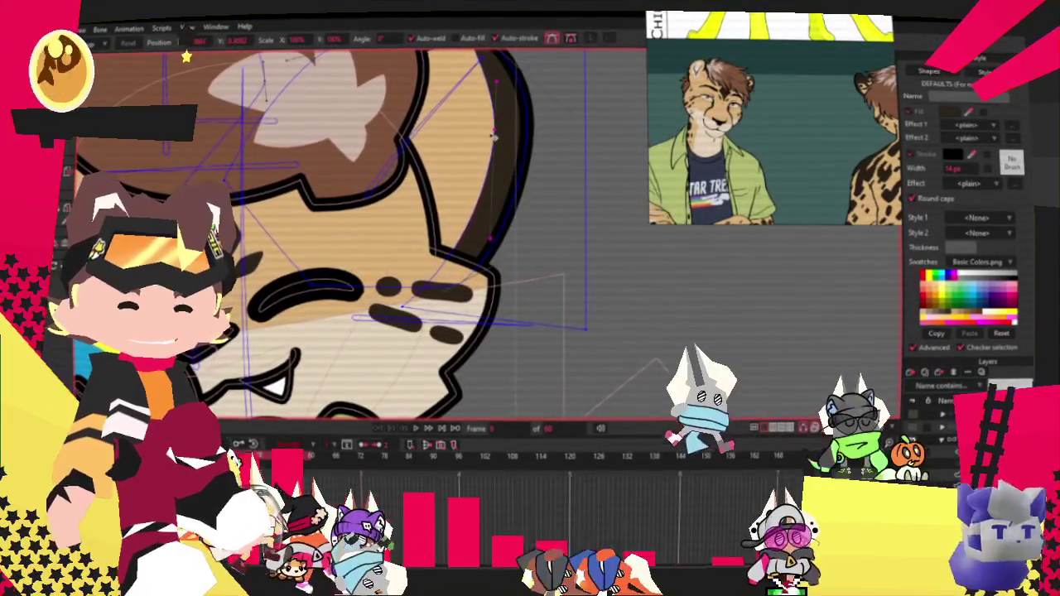
scroll(494, 137, down, 3)
scroll(480, 139, up, 2)
scroll(472, 140, up, 2)
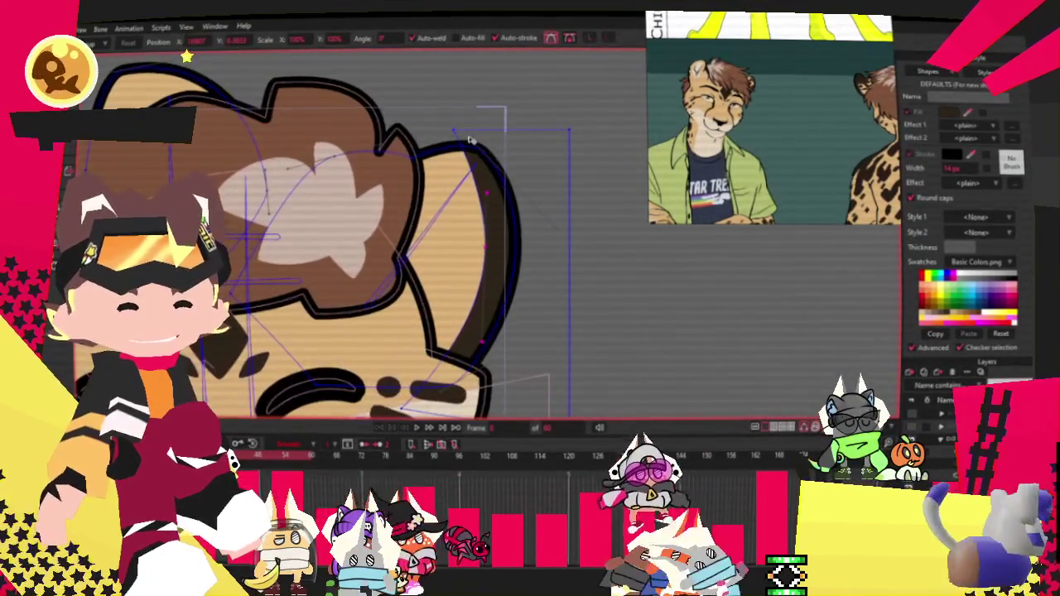
scroll(469, 140, down, 3)
scroll(462, 162, up, 3)
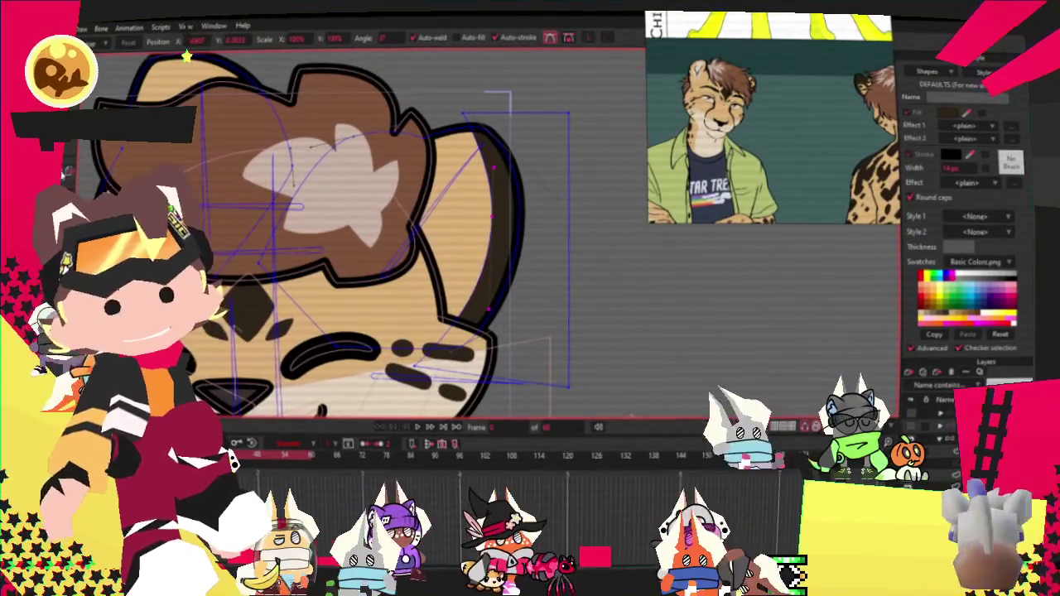
key(z)
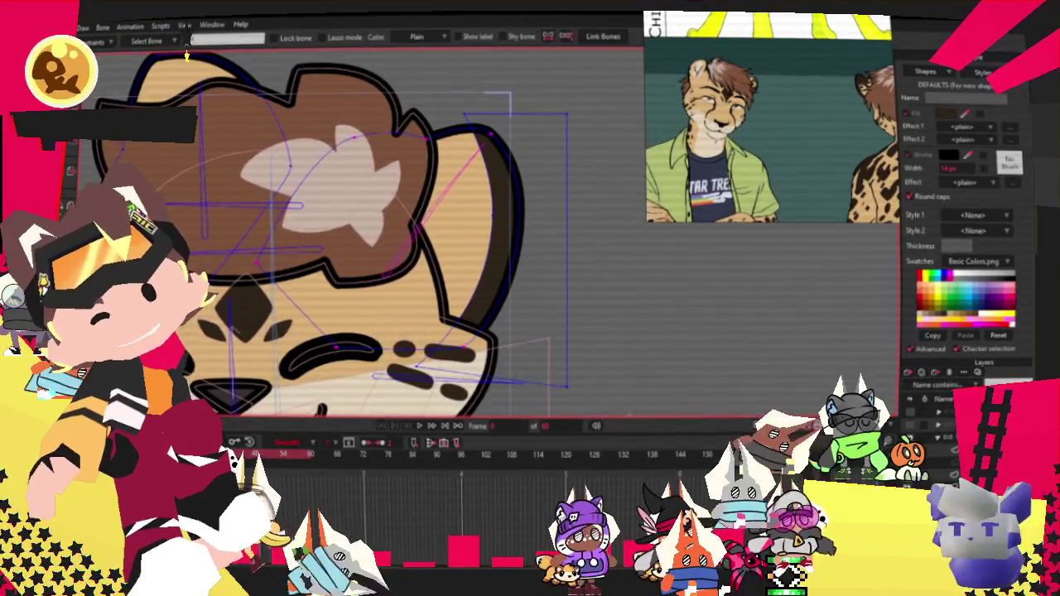
key(g)
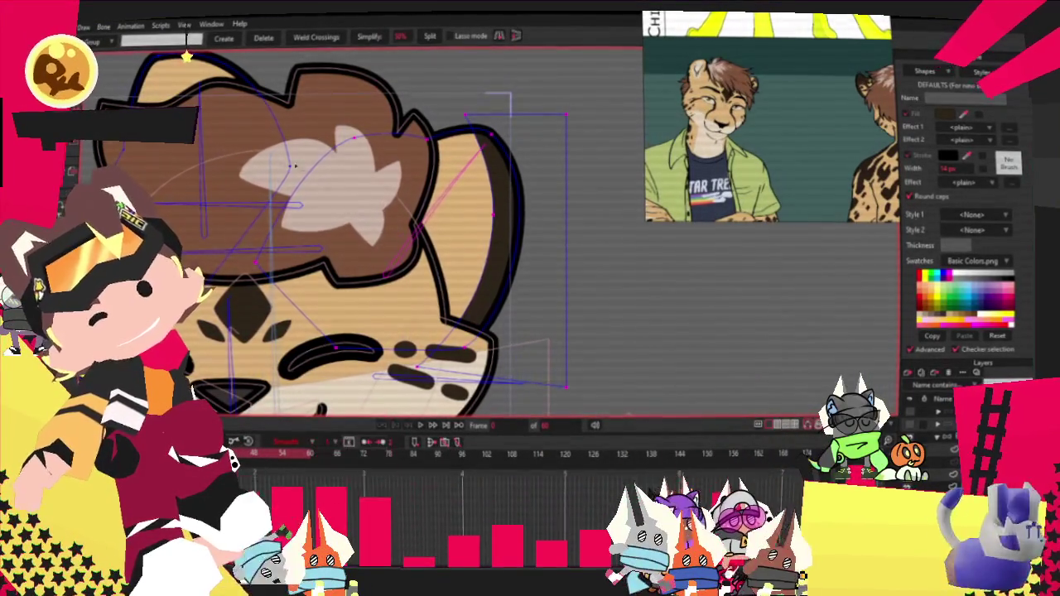
key(i)
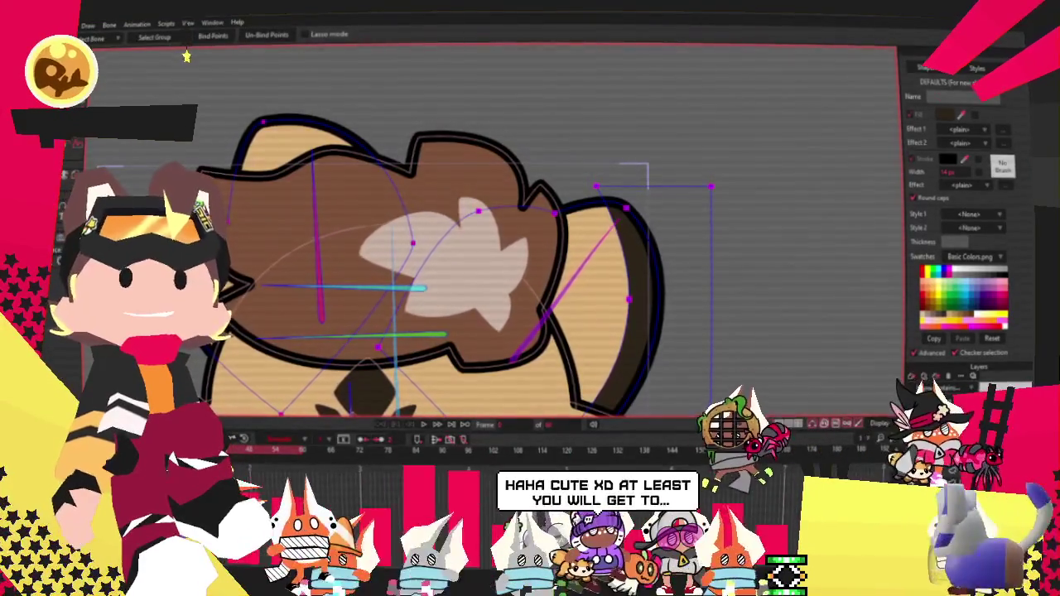
Switch over to the Discord window showing the #emote-club channel
key(alt+Tab)
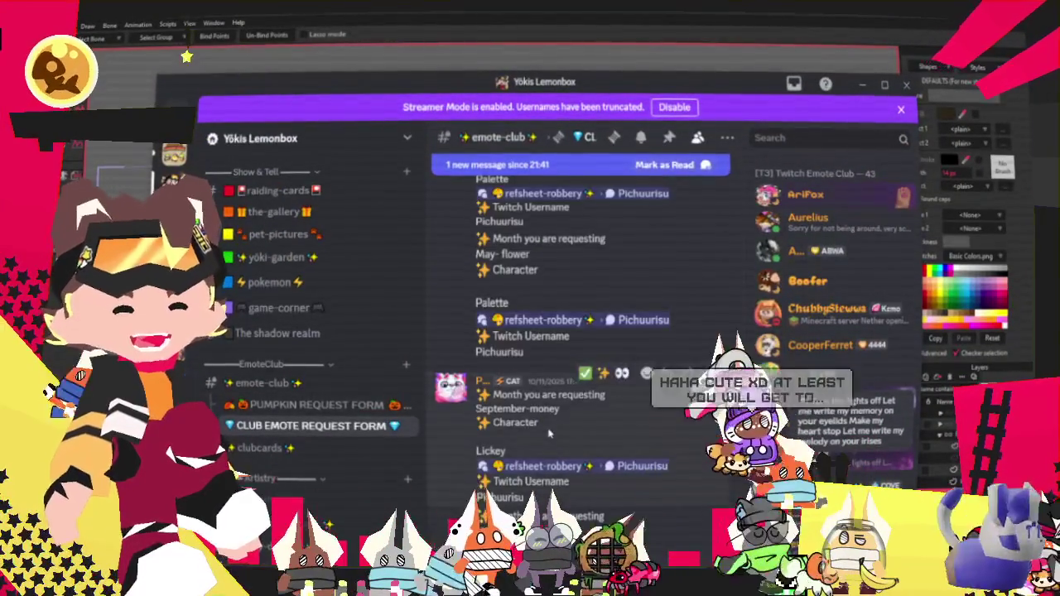
Scroll through the #emote-club monthly emote requests, then switch back to Moho
scroll(548, 432, up, 2)
scroll(538, 439, up, 2)
scroll(524, 447, up, 2)
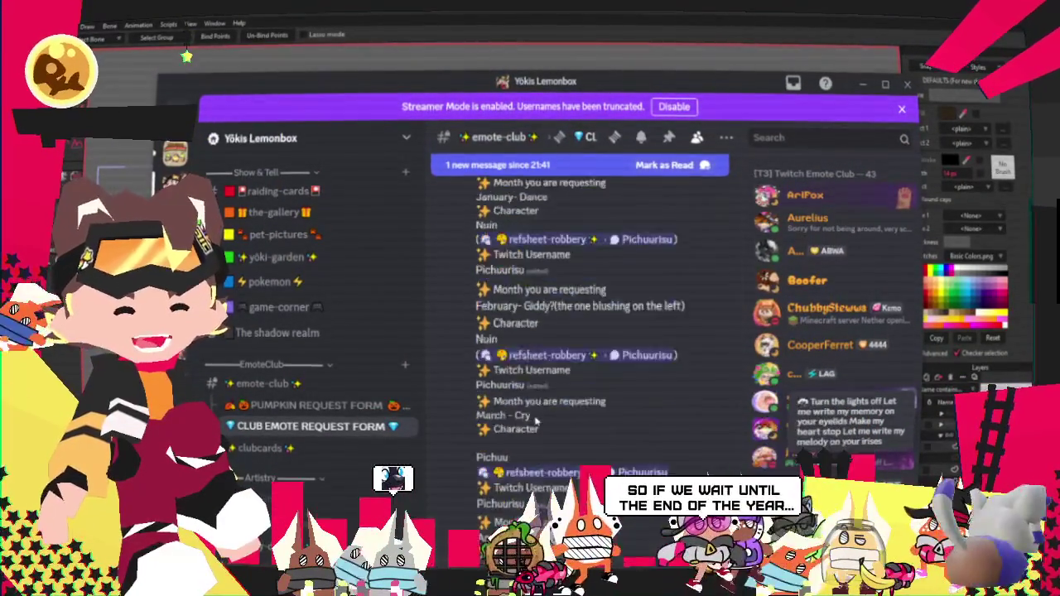
scroll(534, 409, up, 2)
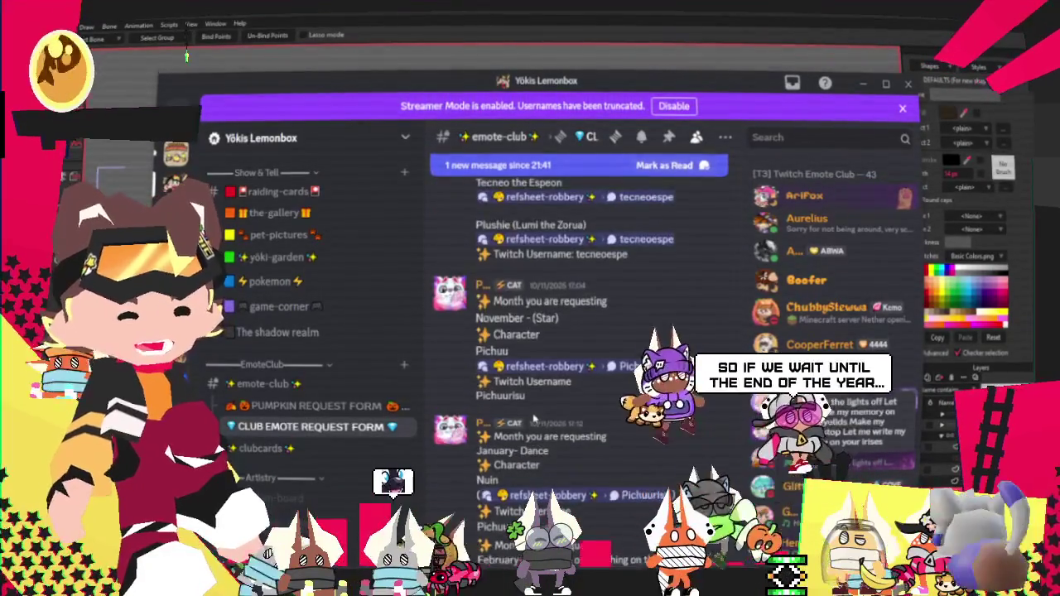
scroll(548, 377, up, 2)
scroll(543, 375, down, 3)
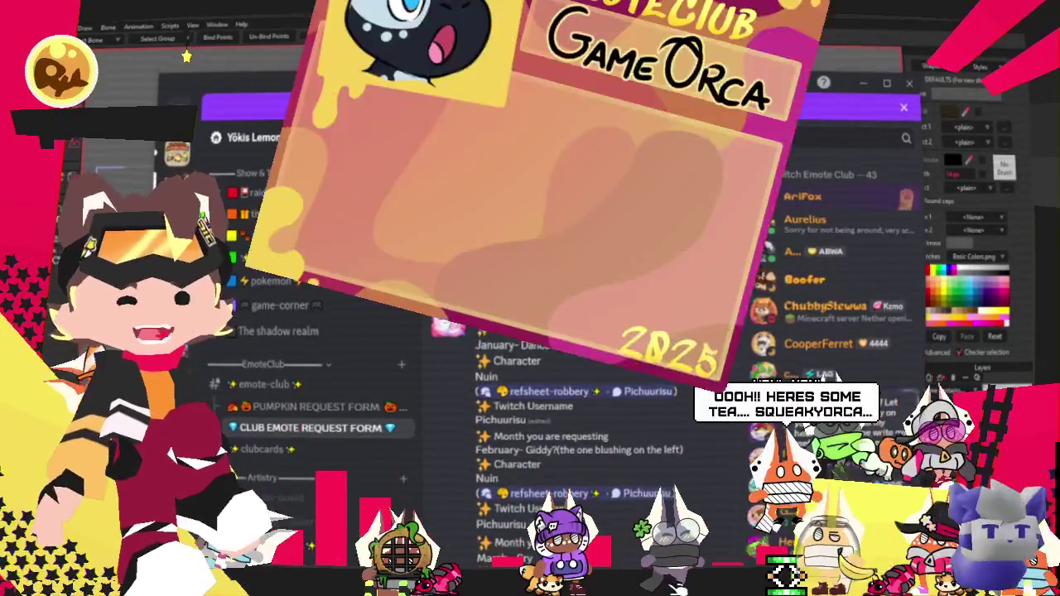
key(alt+Tab)
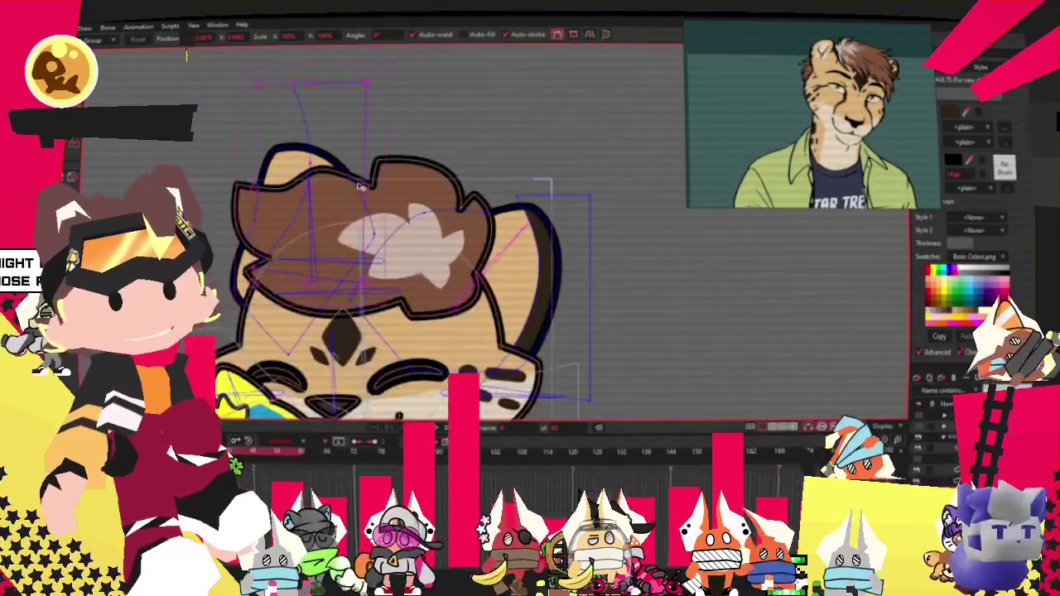
scroll(337, 142, up, 2)
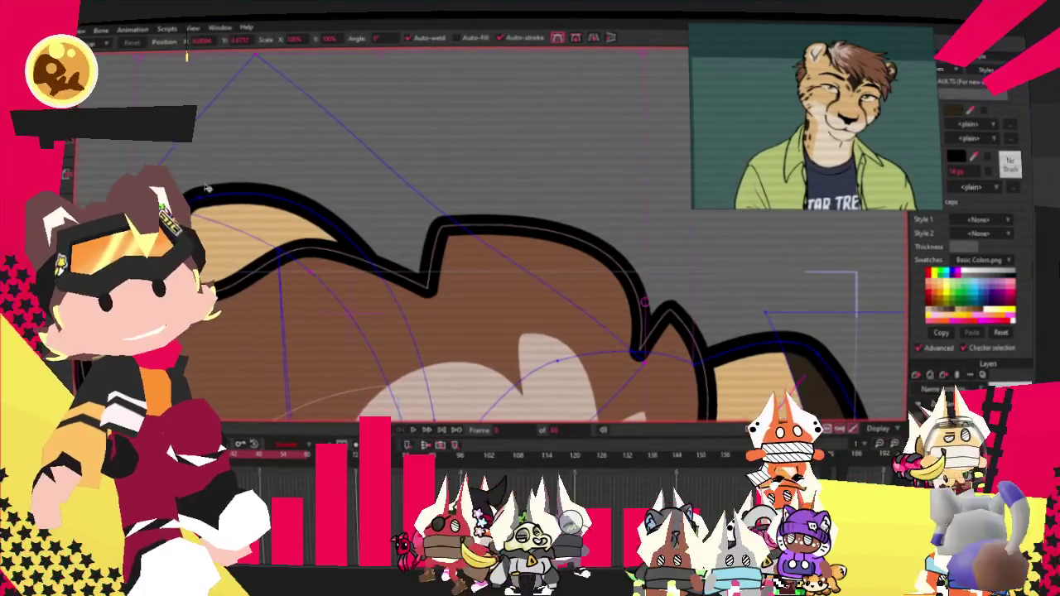
Cycle through Select Shape, Select Bone, Select Points and Bind Points on the head
key(alt+d)
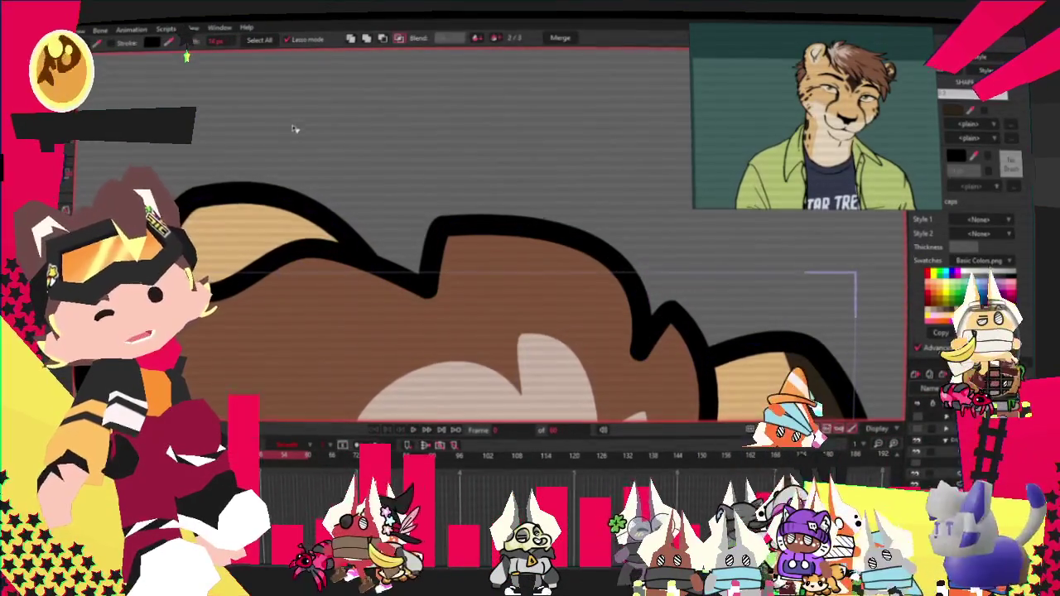
scroll(315, 119, down, 1)
scroll(315, 118, down, 2)
key(b)
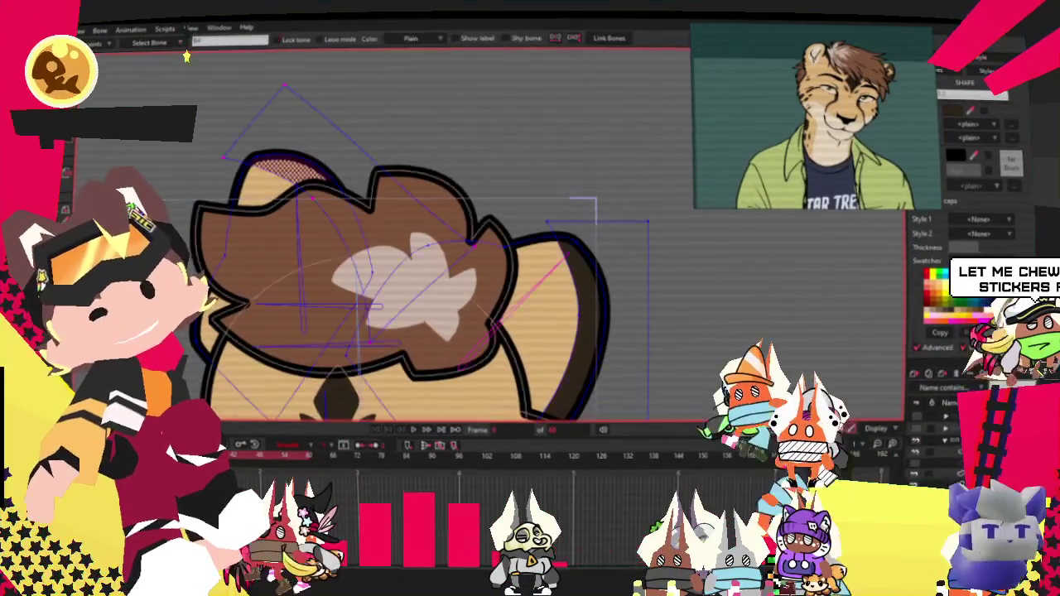
scroll(332, 225, up, 1)
scroll(333, 225, up, 1)
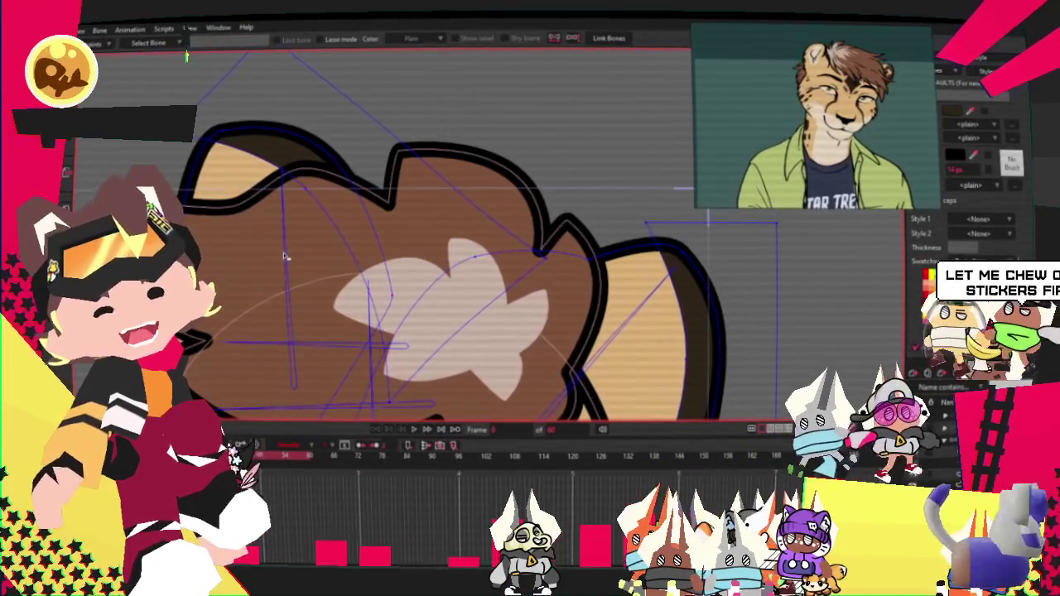
key(g)
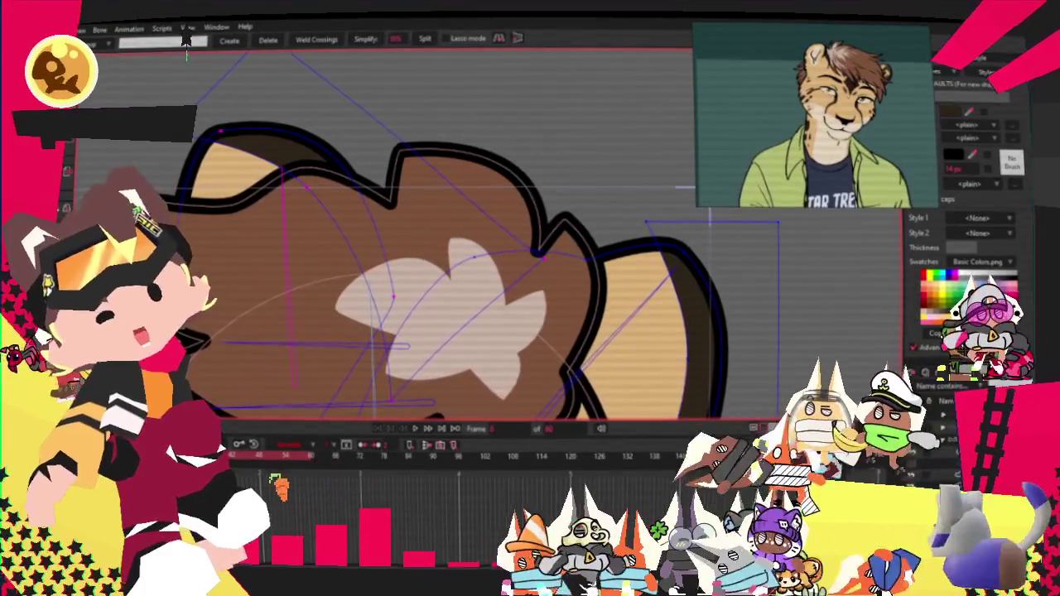
key(i)
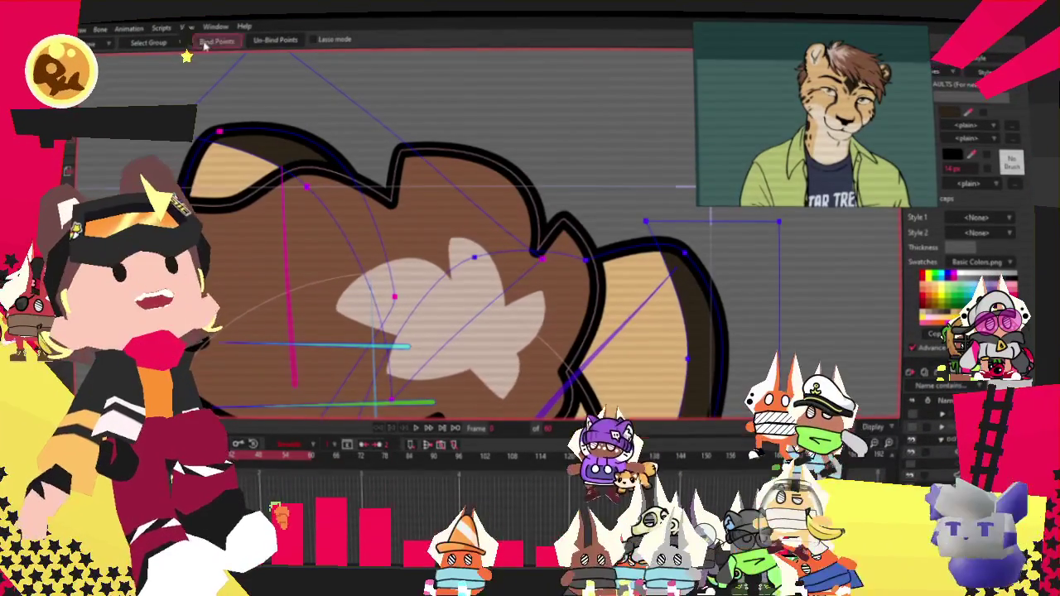
scroll(269, 110, down, 2)
scroll(268, 111, up, 2)
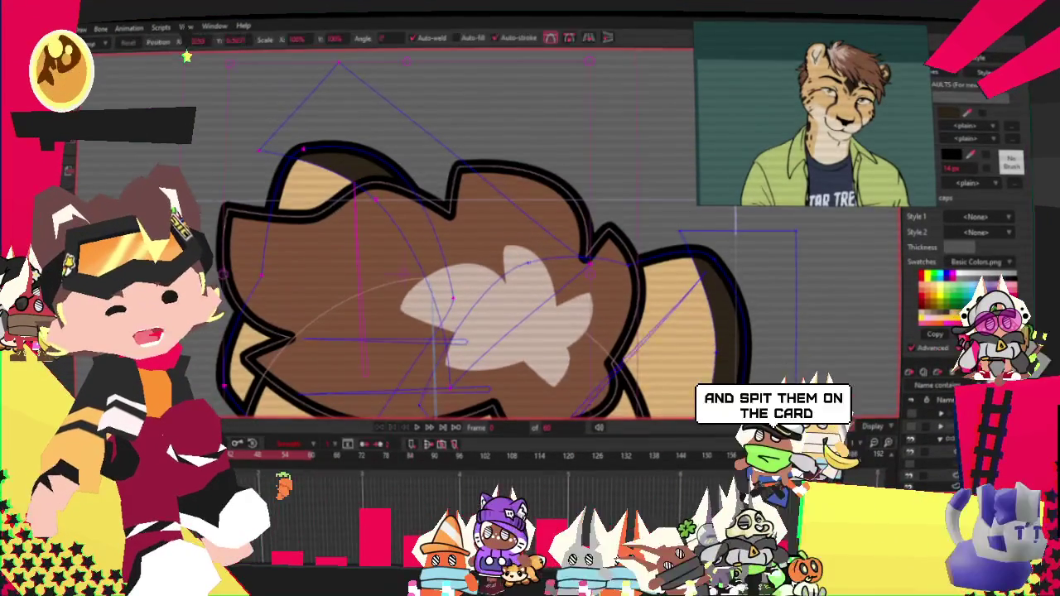
Drag the ear curve's control point down so the top curve sits lower, then check it
key(t)
scroll(269, 141, up, 2)
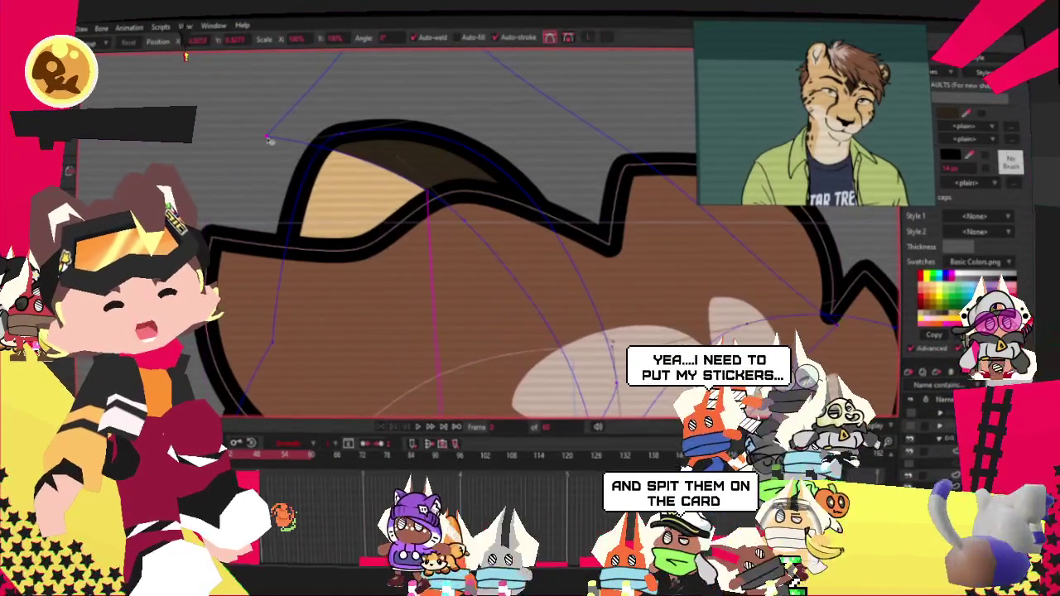
drag(269, 142, 265, 181)
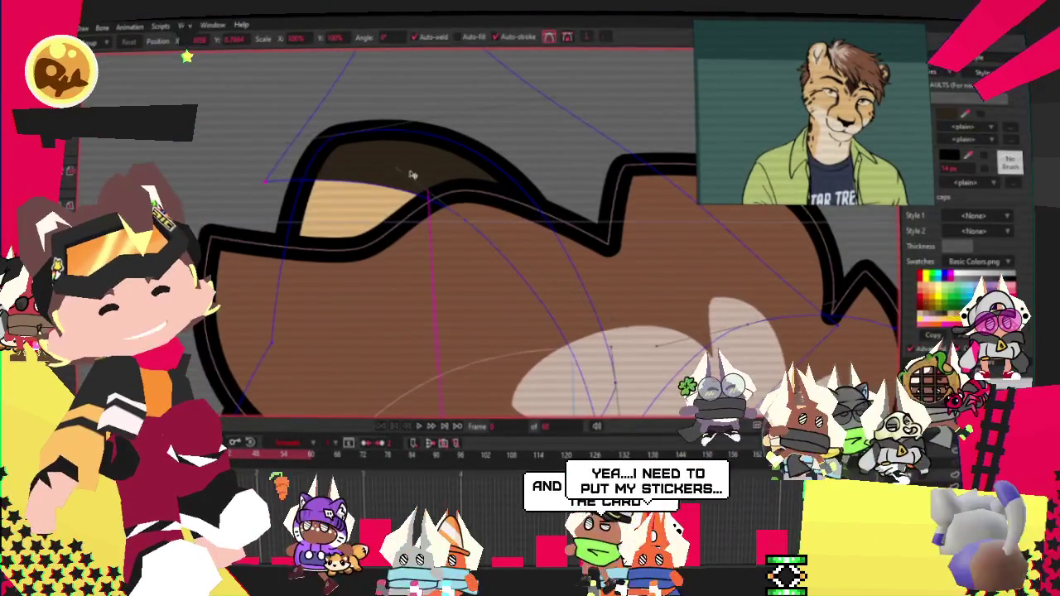
scroll(371, 145, down, 1)
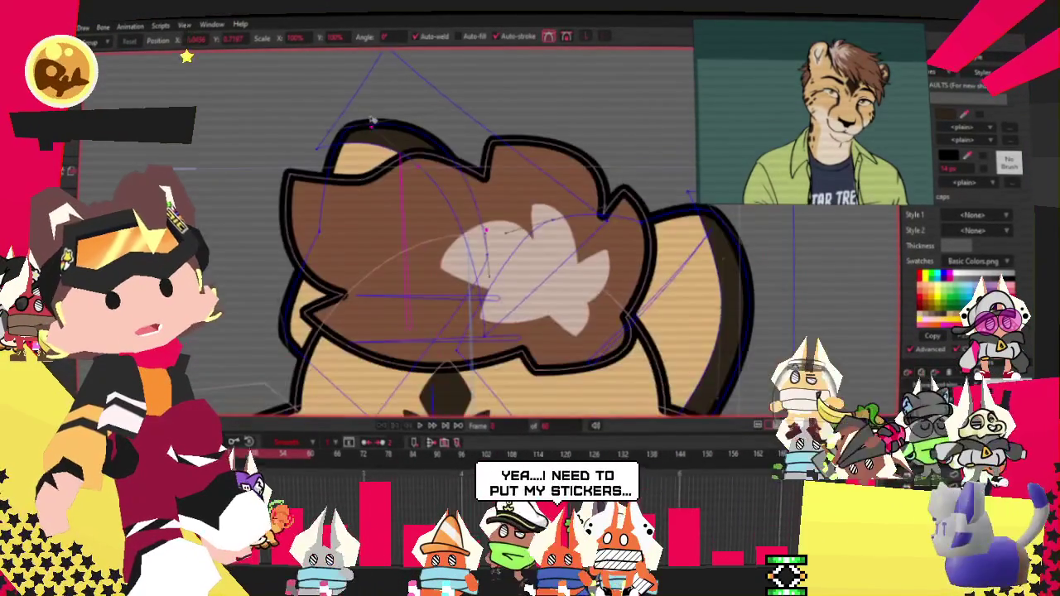
scroll(373, 143, down, 1)
scroll(376, 139, down, 2)
scroll(376, 139, up, 2)
scroll(406, 146, up, 2)
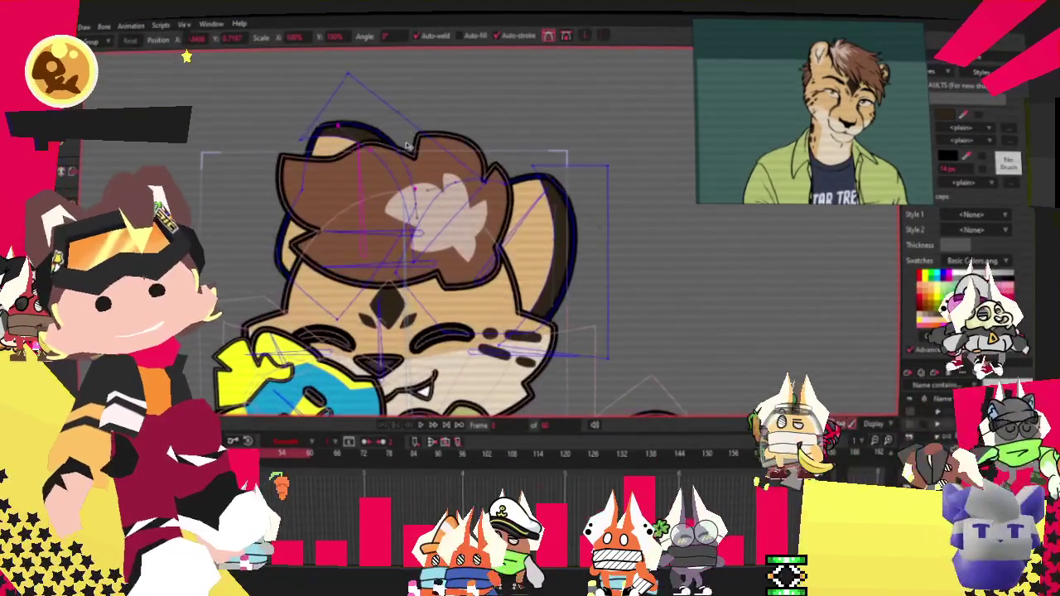
scroll(403, 150, up, 2)
scroll(389, 125, up, 2)
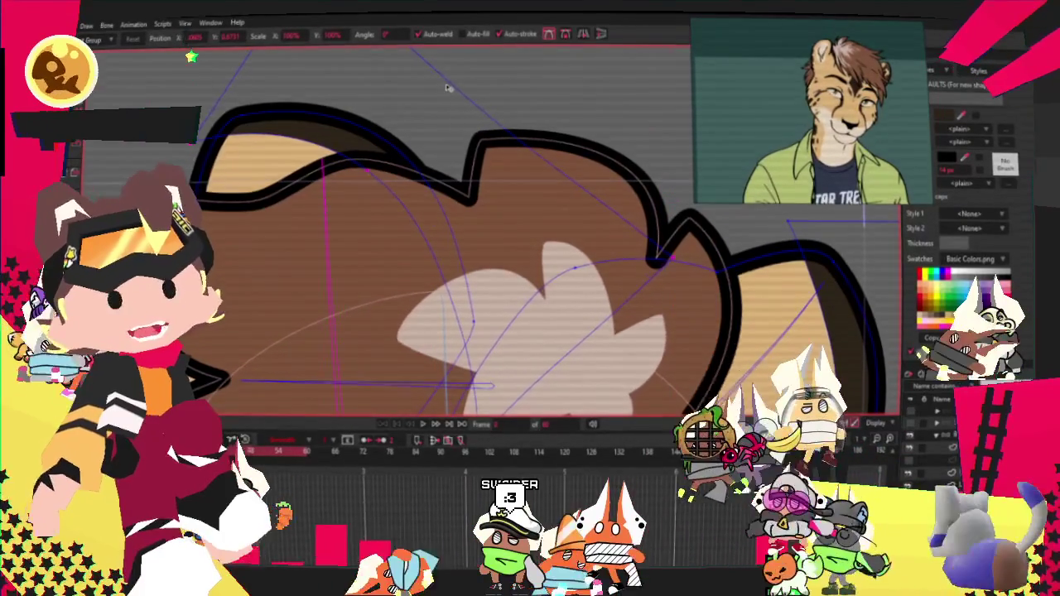
scroll(397, 70, down, 2)
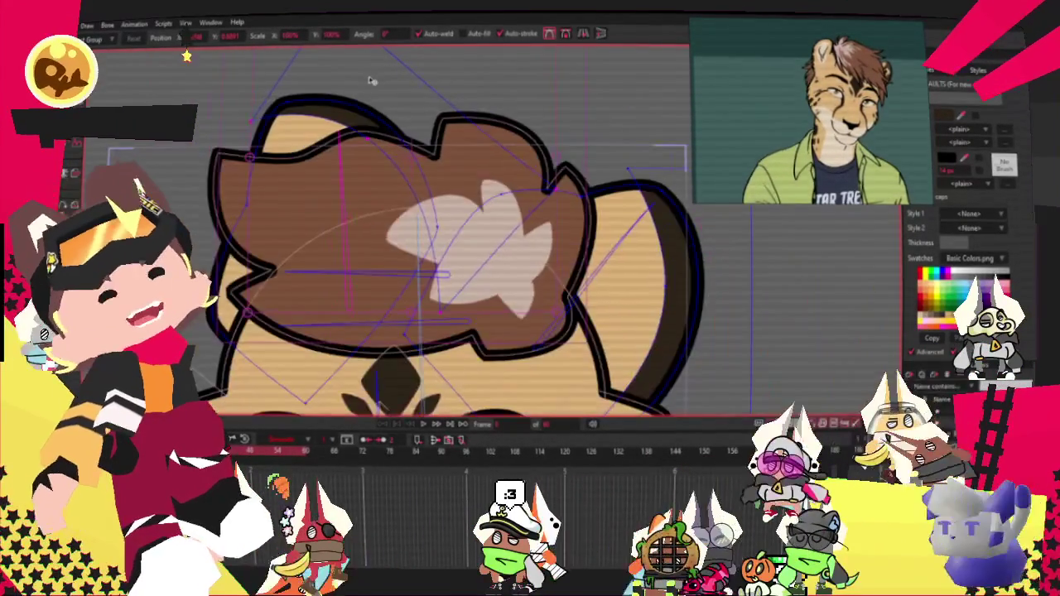
scroll(418, 70, down, 3)
scroll(418, 70, up, 2)
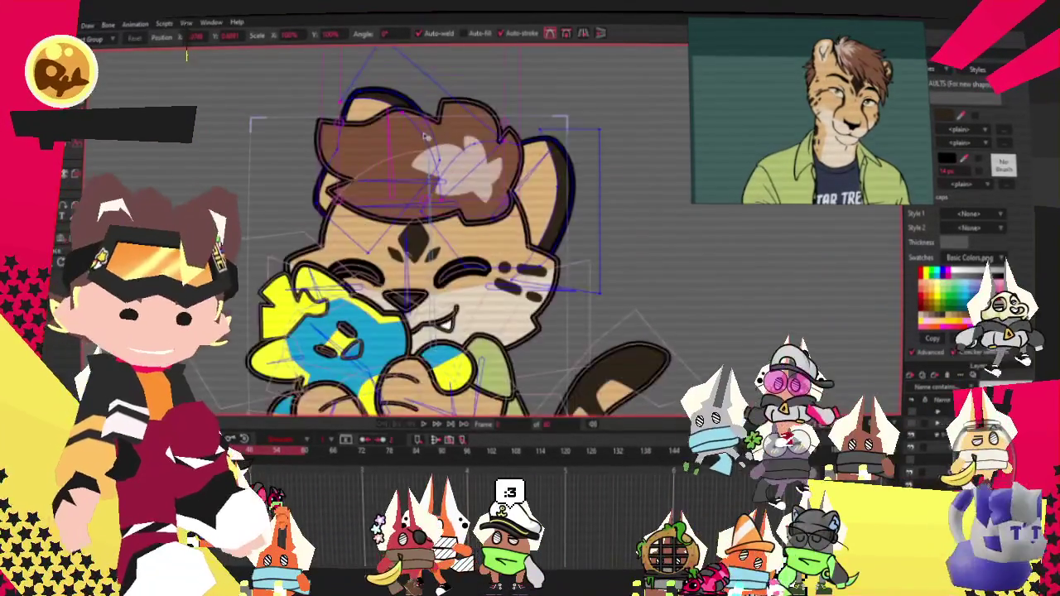
scroll(418, 71, up, 2)
scroll(186, 56, up, 2)
scroll(186, 56, down, 3)
scroll(186, 55, down, 1)
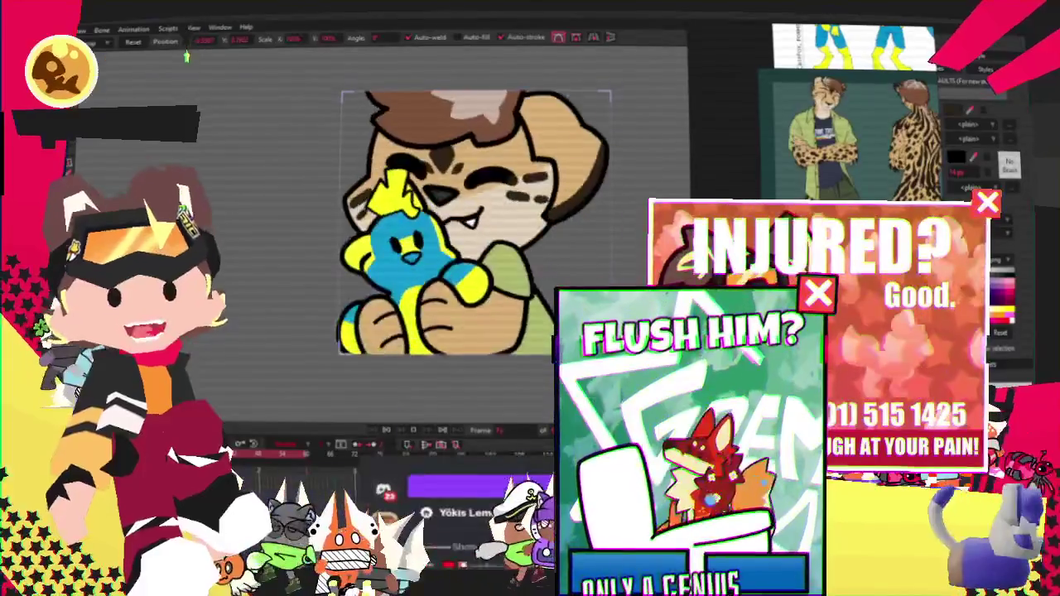
Switch from Moho to the Discord club card request form thread
key(alt+Tab)
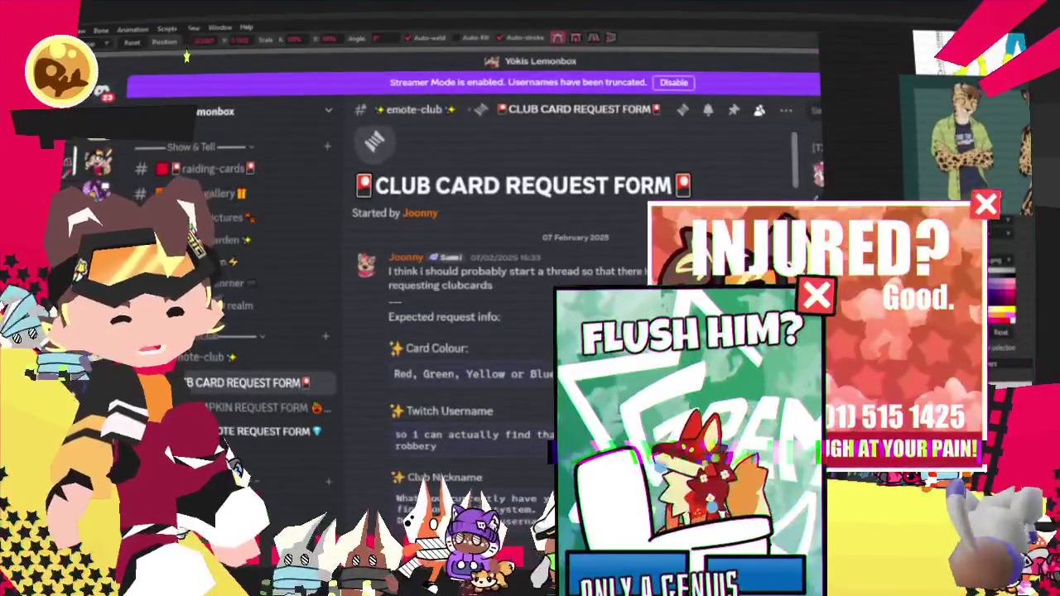
Scroll down through the Discord club card request form thread
scroll(445, 255, down, 3)
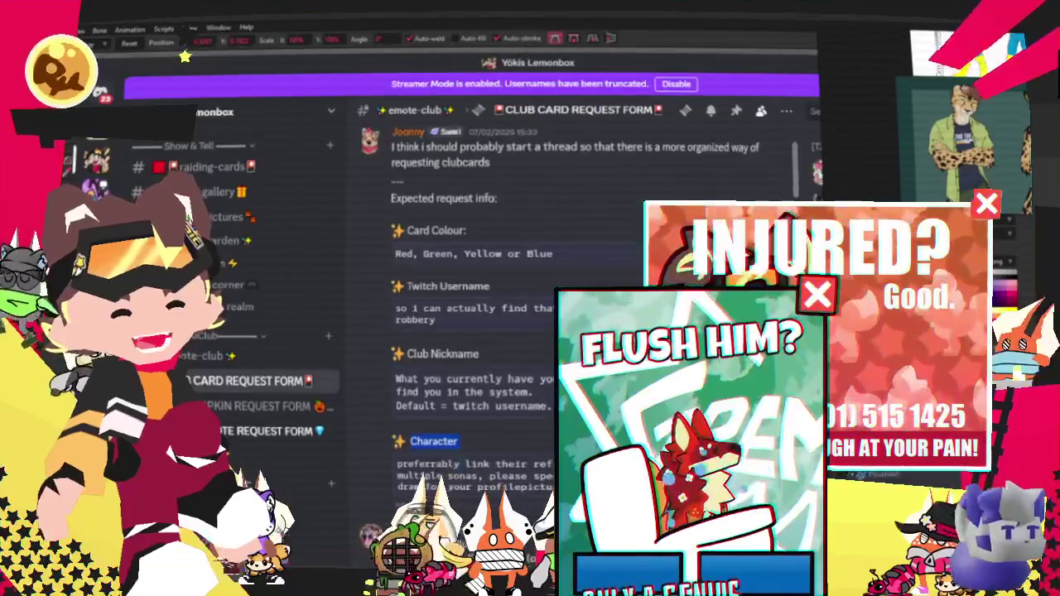
scroll(792, 176, down, 5)
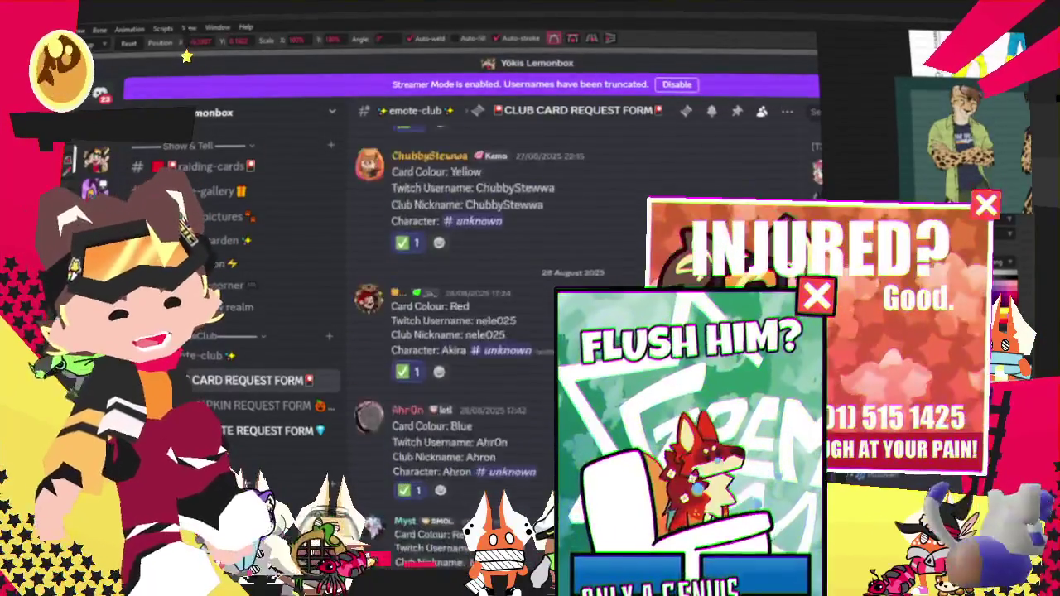
scroll(496, 331, down, 5)
scroll(497, 331, down, 5)
scroll(496, 331, down, 4)
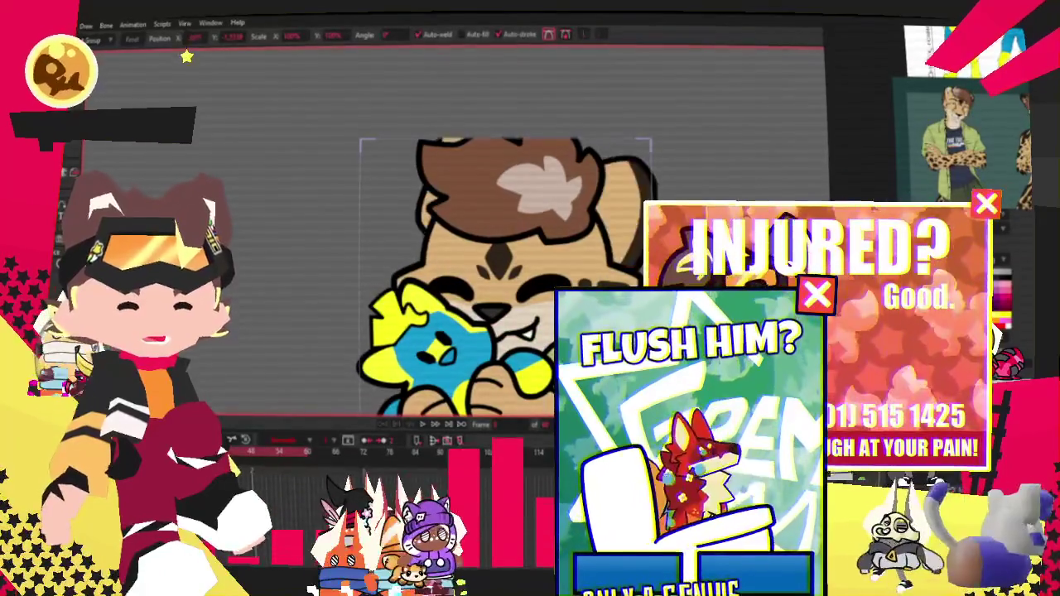
Zoom on the cheetah's head, switch to Select Points, and play the animation
scroll(662, 299, up, 2)
scroll(663, 299, up, 1)
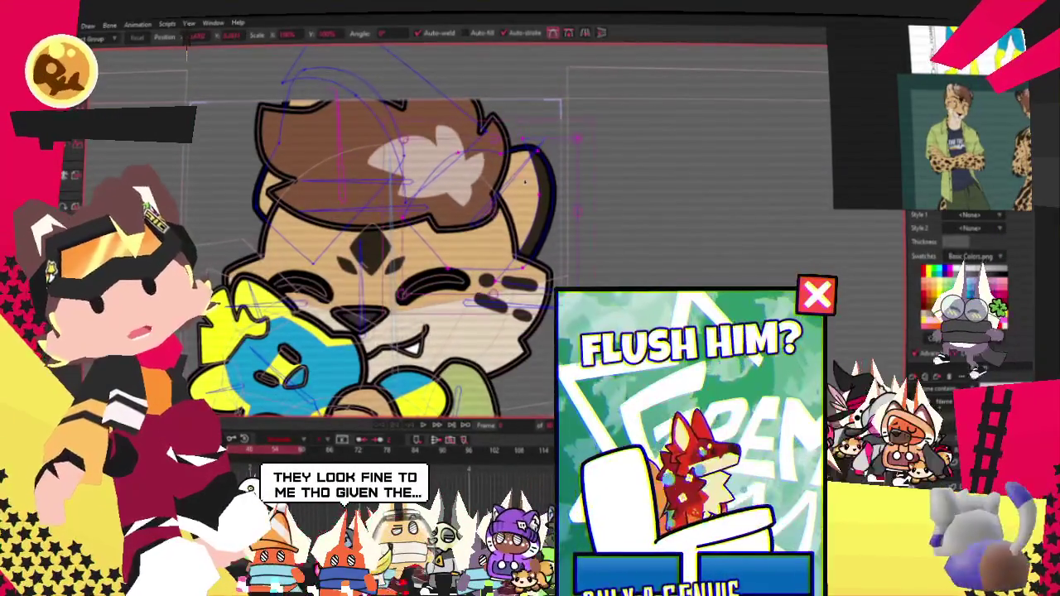
key(g)
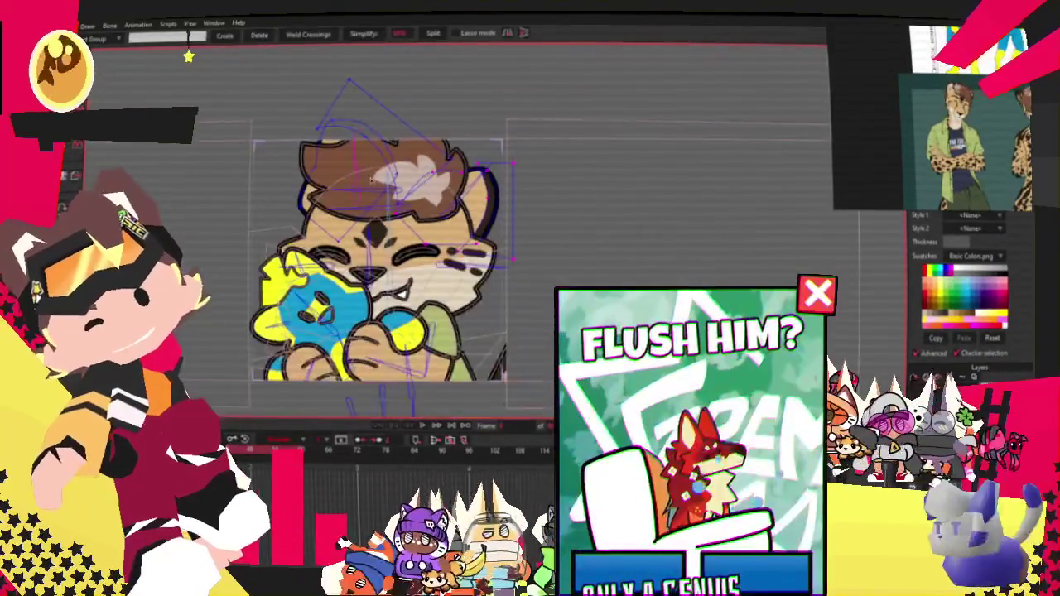
scroll(327, 111, up, 1)
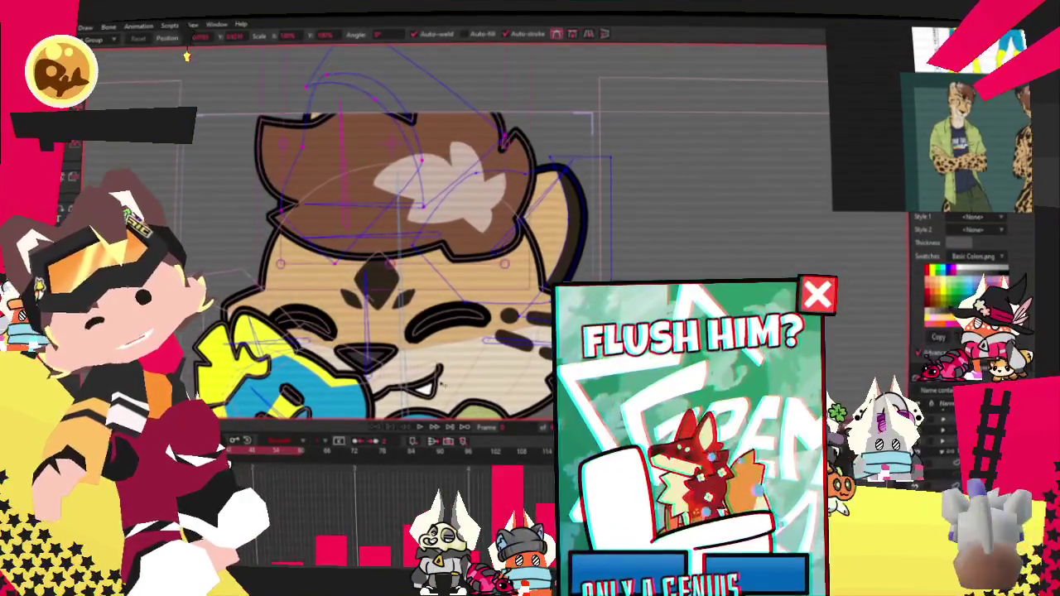
scroll(428, 438, up, 2)
scroll(428, 439, down, 4)
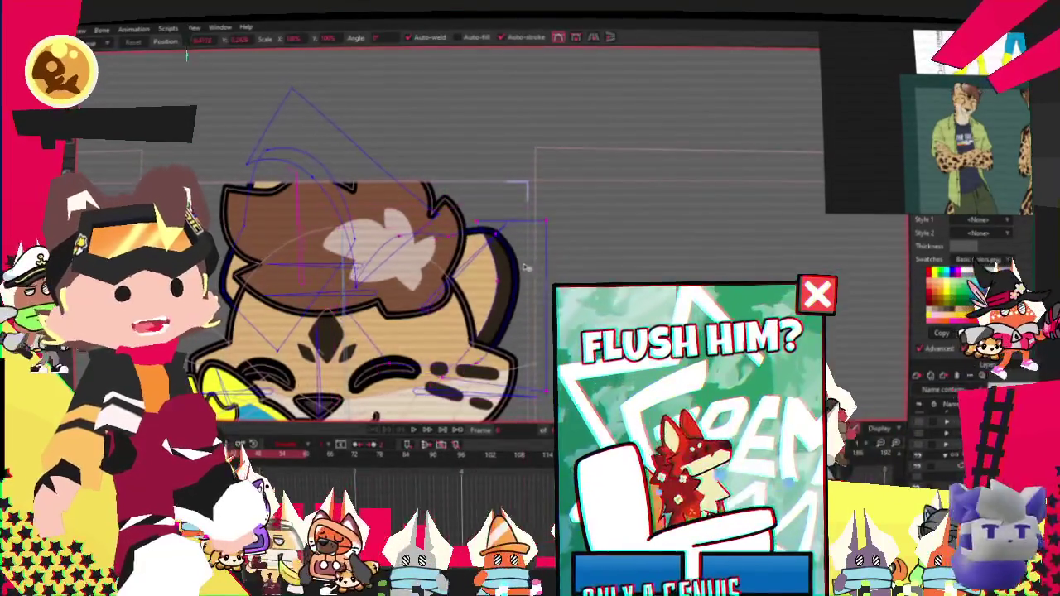
scroll(466, 228, up, 3)
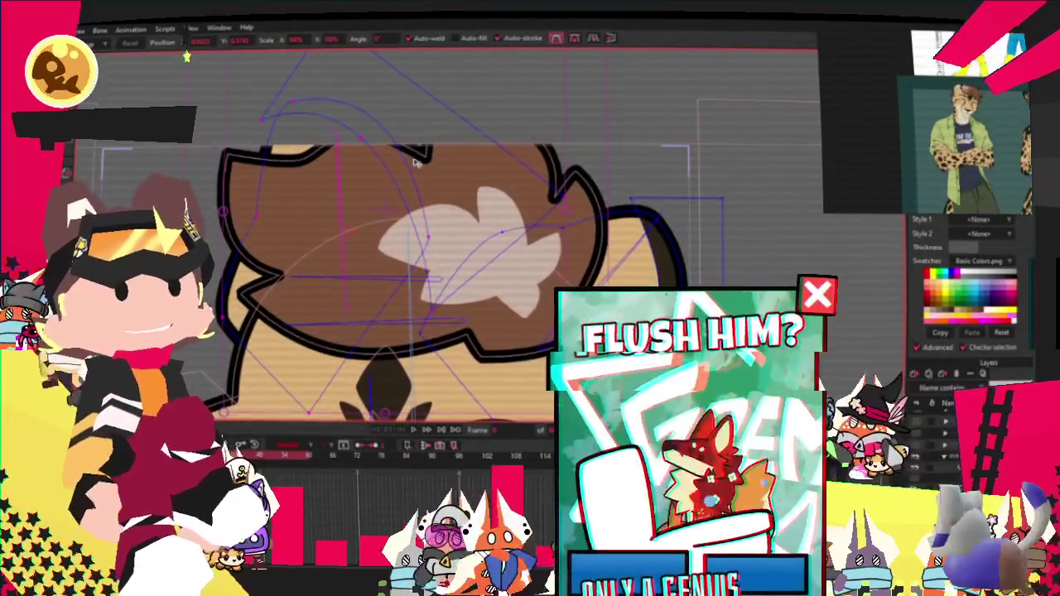
scroll(536, 122, down, 3)
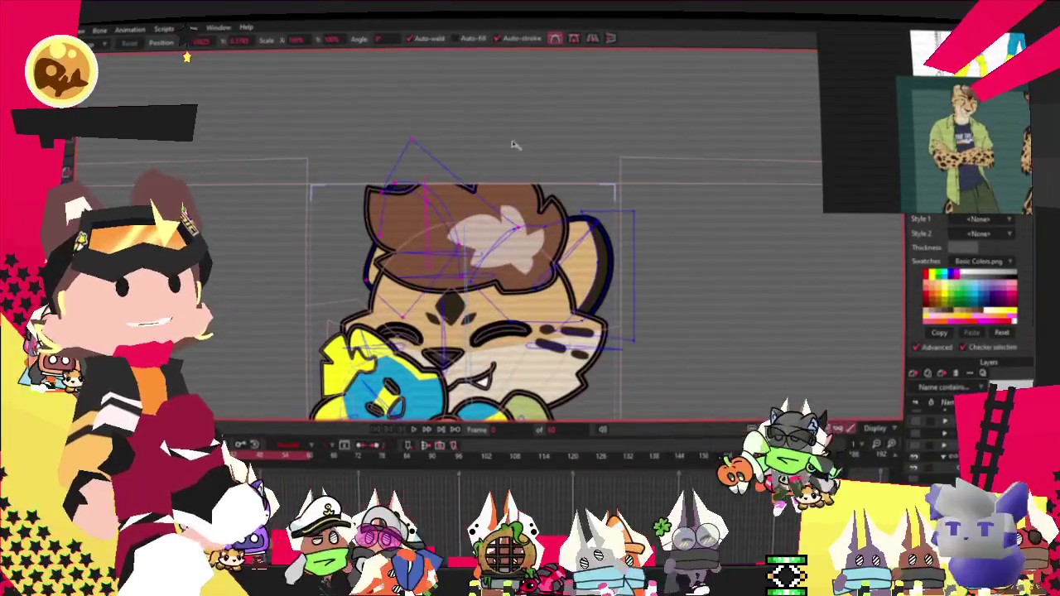
click(422, 434)
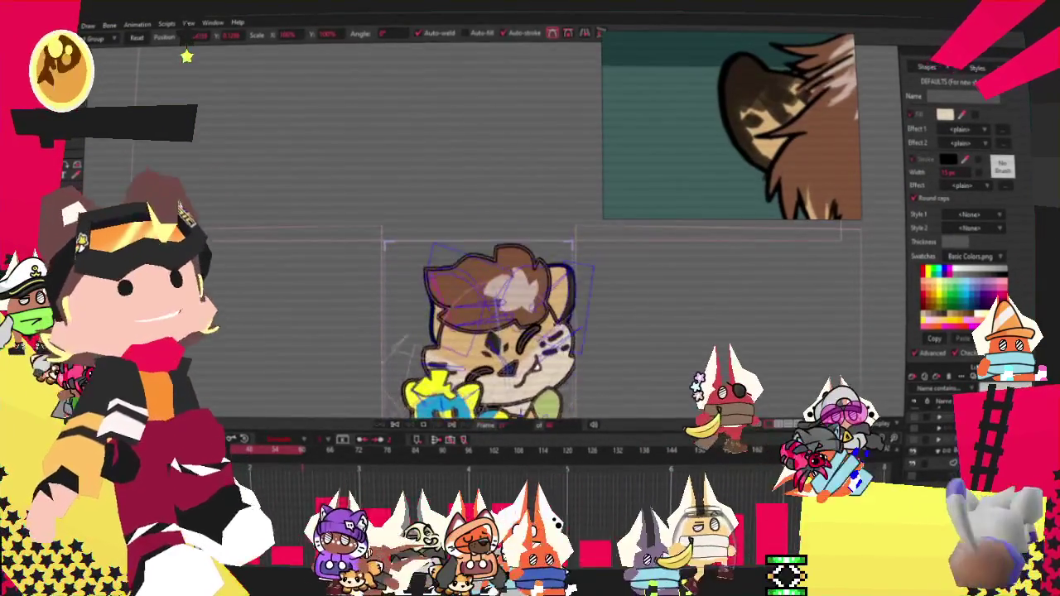
scroll(550, 236, up, 3)
scroll(550, 236, up, 3)
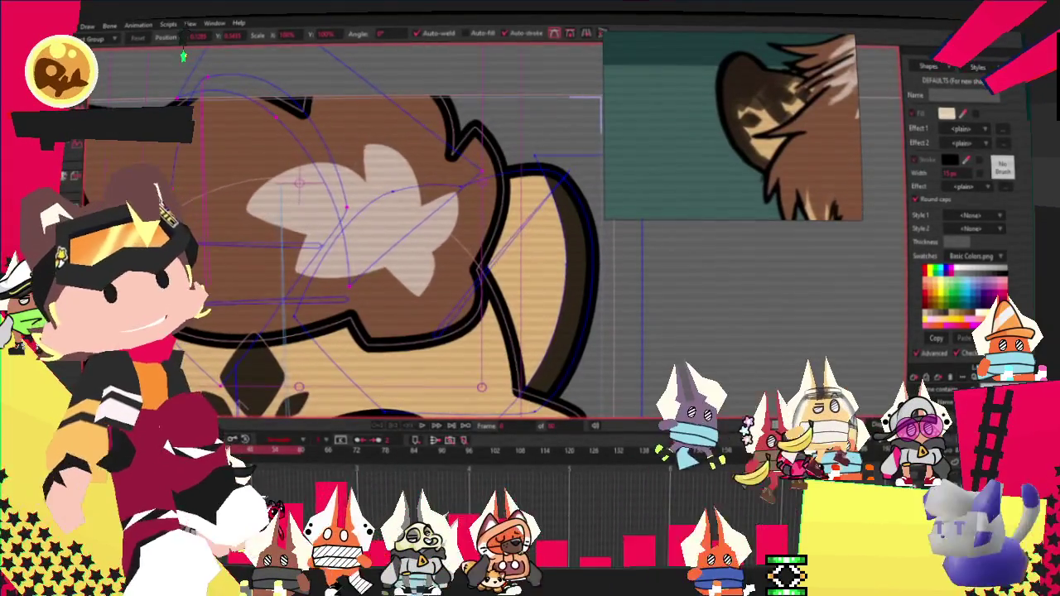
key(a)
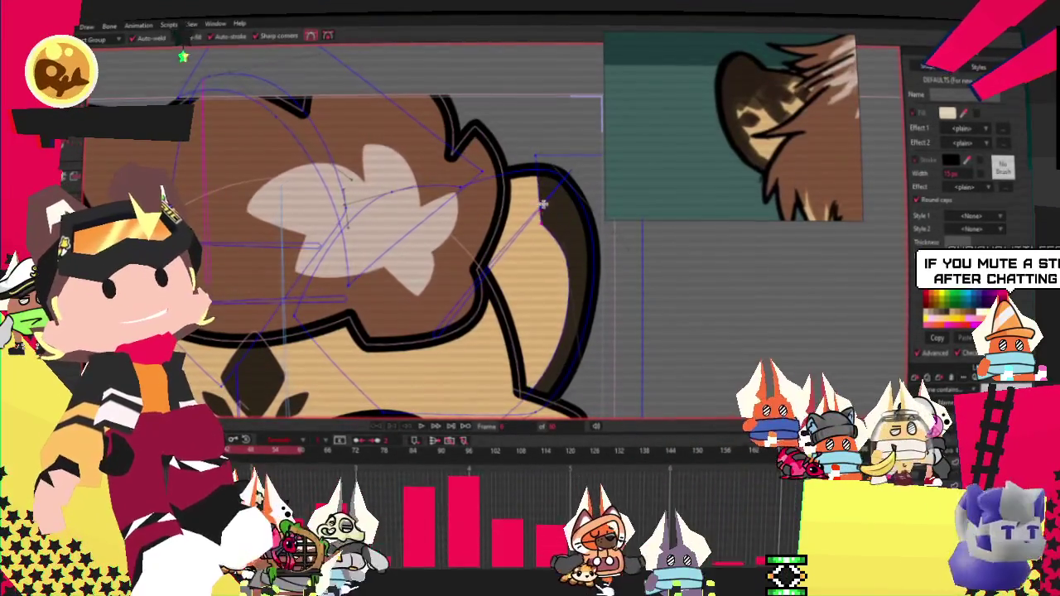
drag(542, 270, 542, 189)
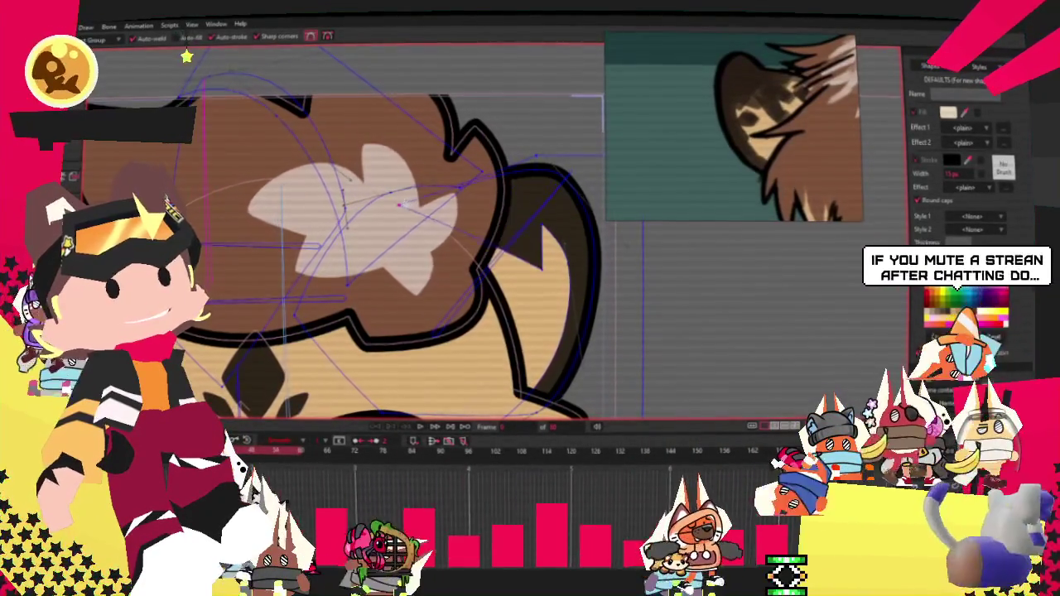
scroll(381, 156, down, 2)
scroll(381, 156, up, 2)
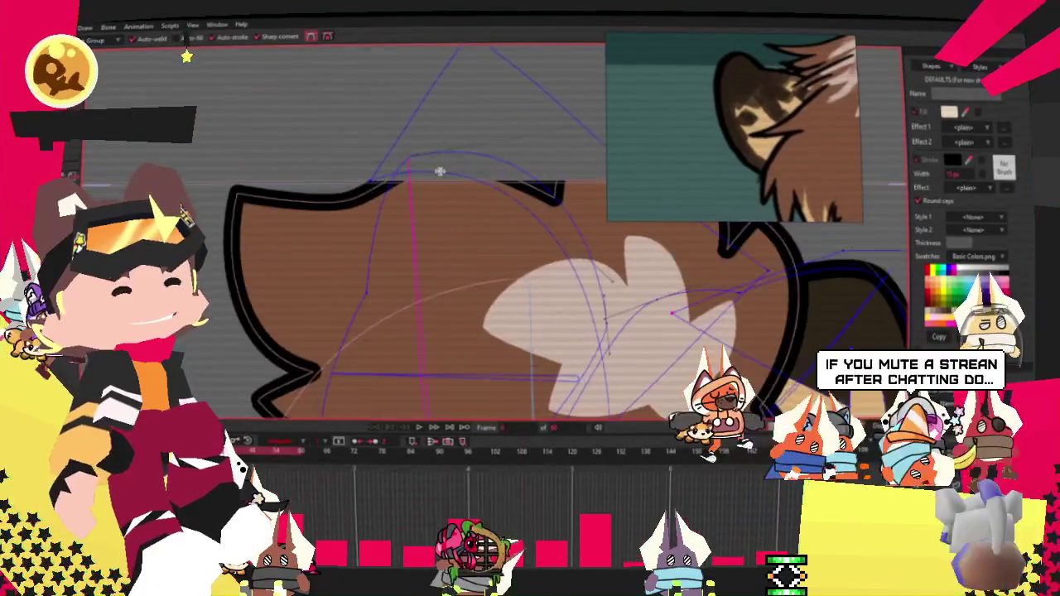
drag(393, 248, 335, 266)
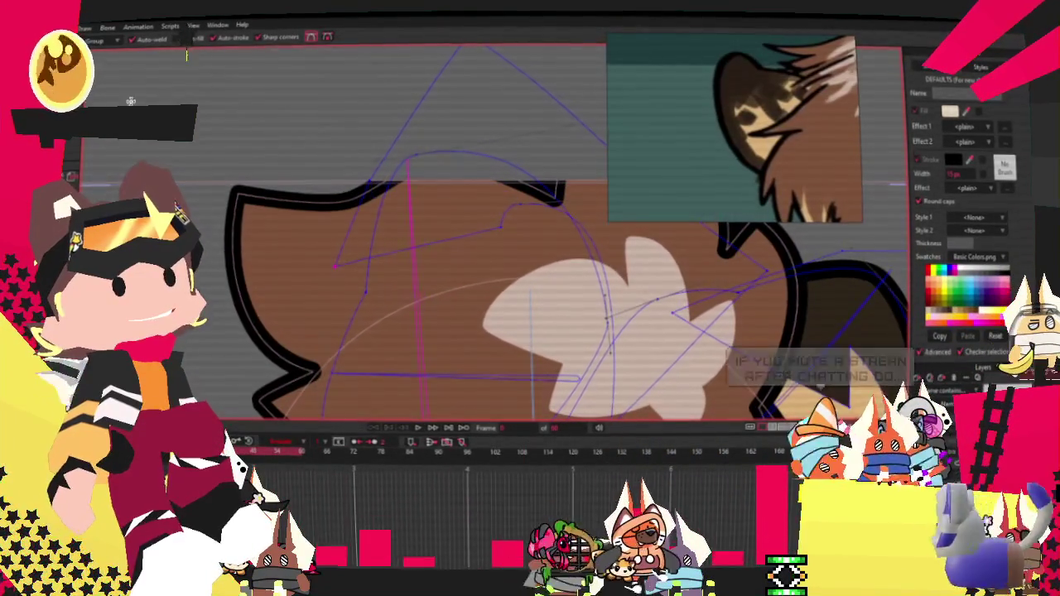
scroll(443, 199, up, 1)
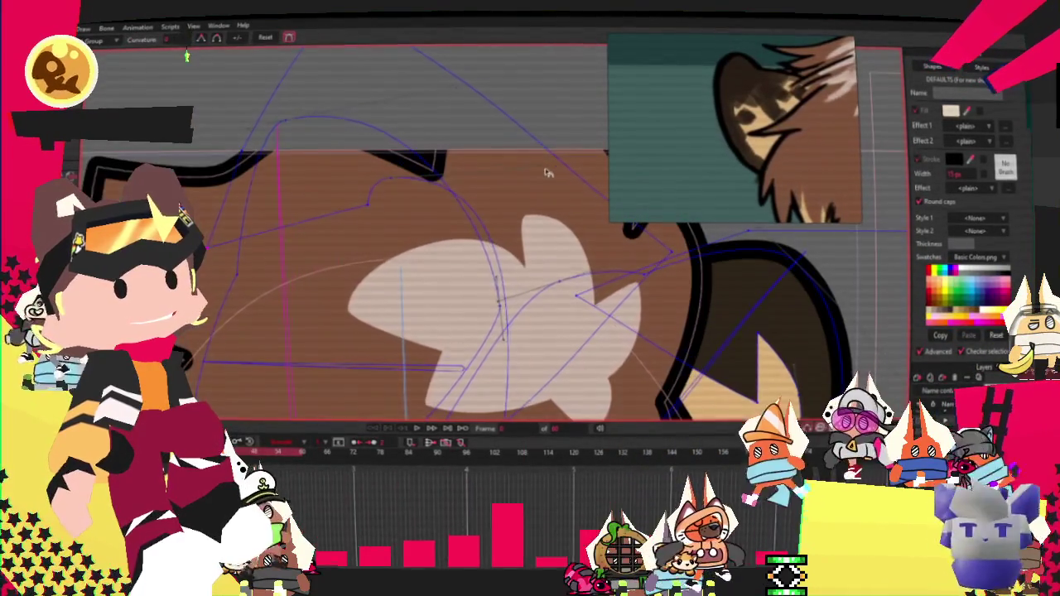
scroll(497, 215, down, 2)
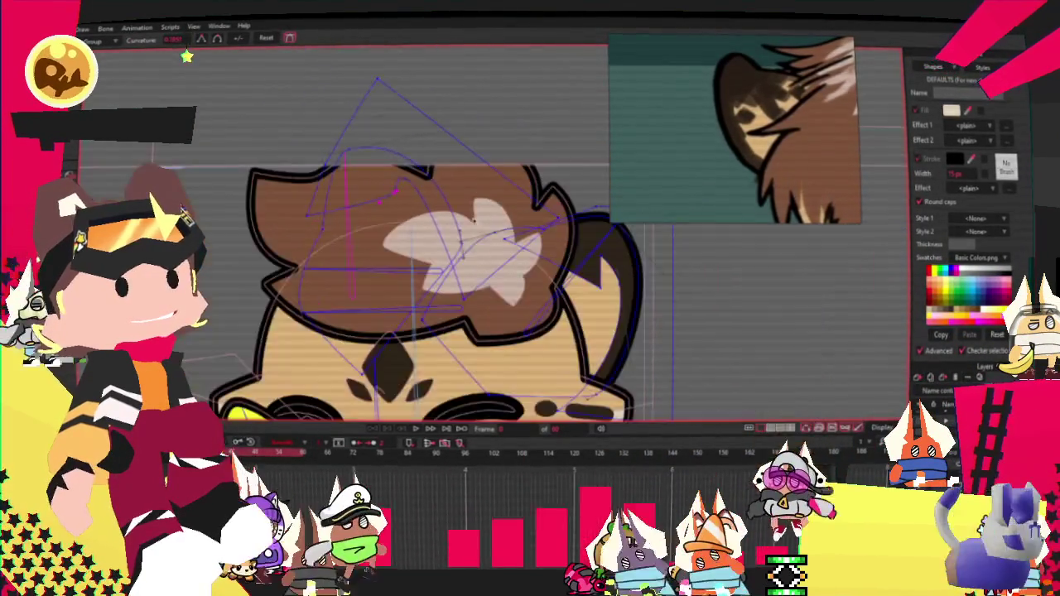
scroll(579, 232, up, 2)
key(t)
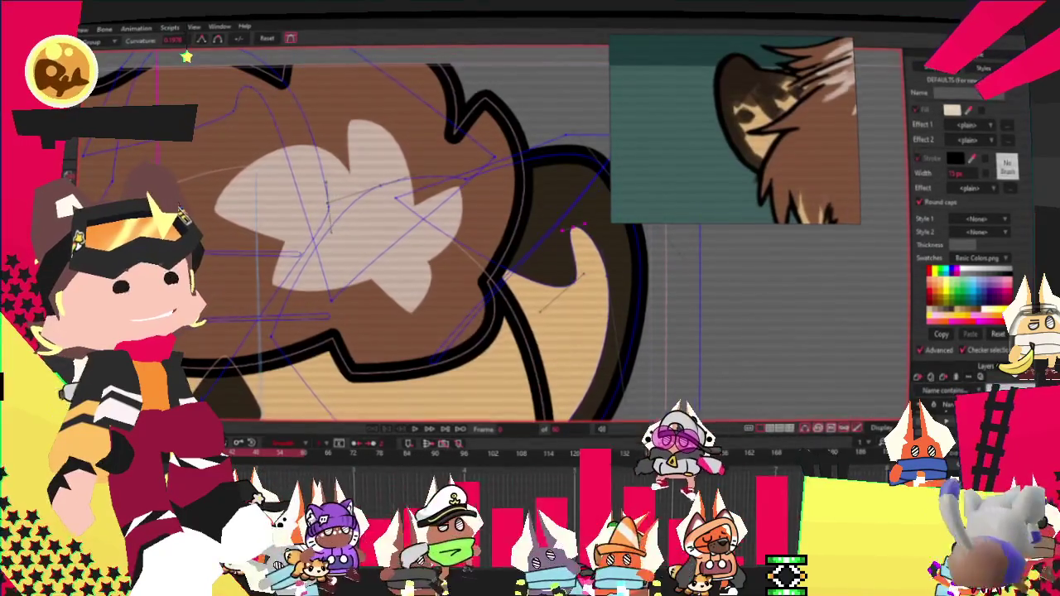
drag(572, 230, 592, 222)
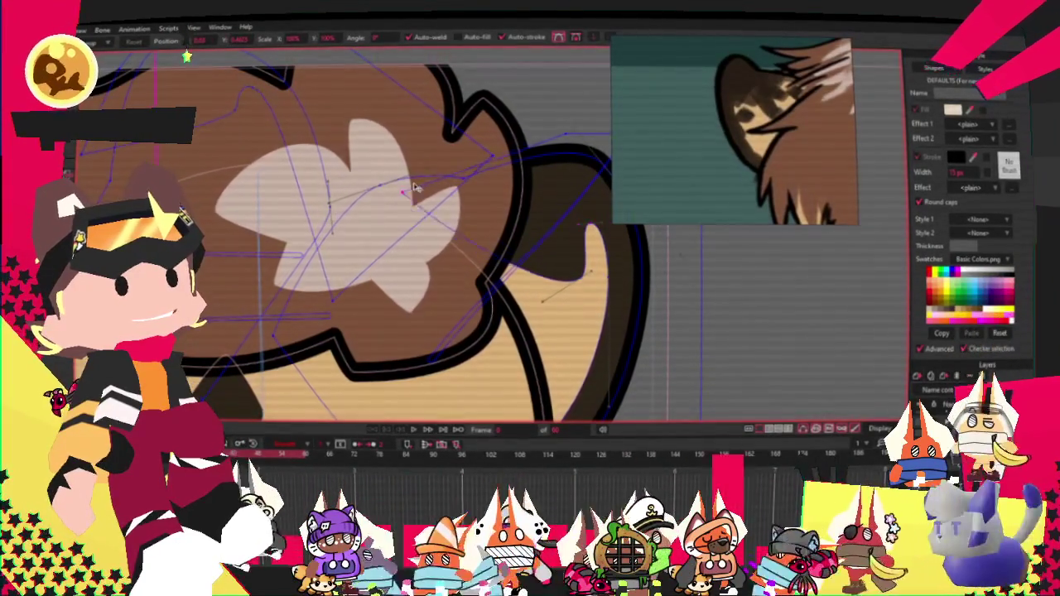
scroll(546, 215, down, 2)
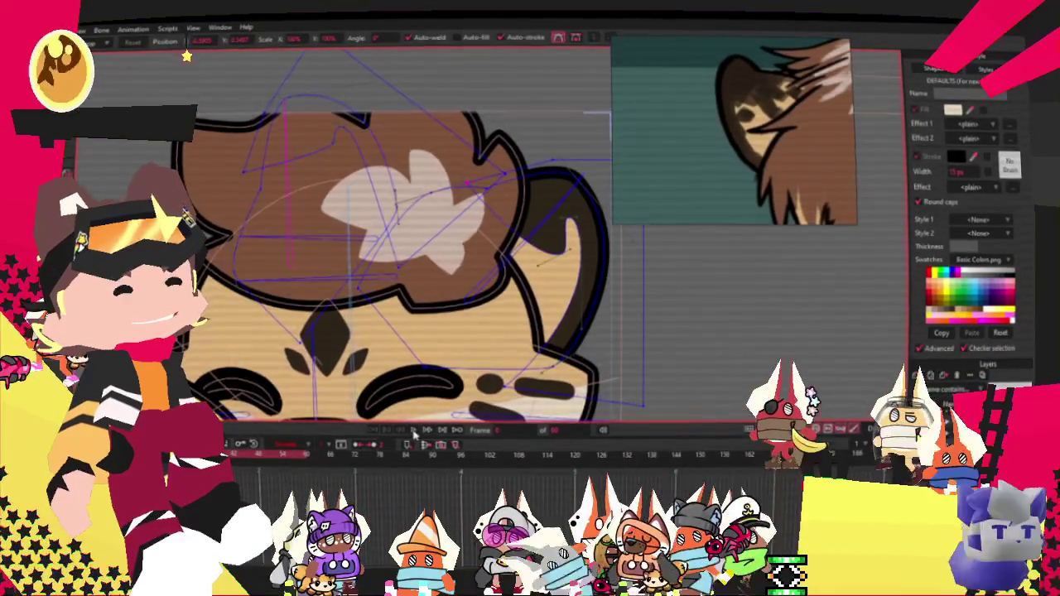
scroll(513, 248, down, 2)
scroll(513, 248, down, 2)
scroll(509, 274, up, 3)
scroll(510, 275, down, 2)
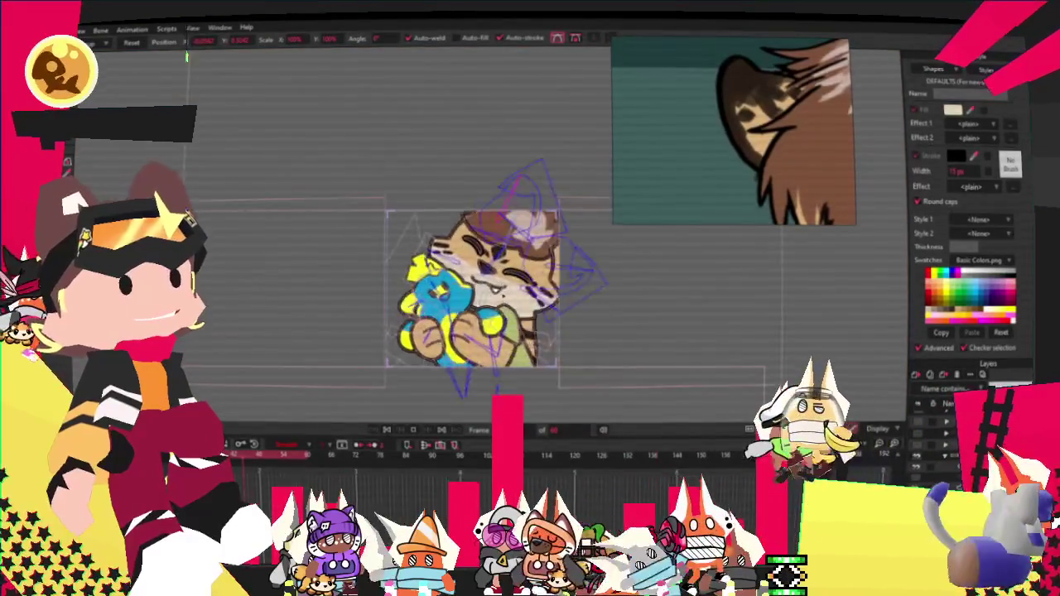
scroll(510, 275, up, 2)
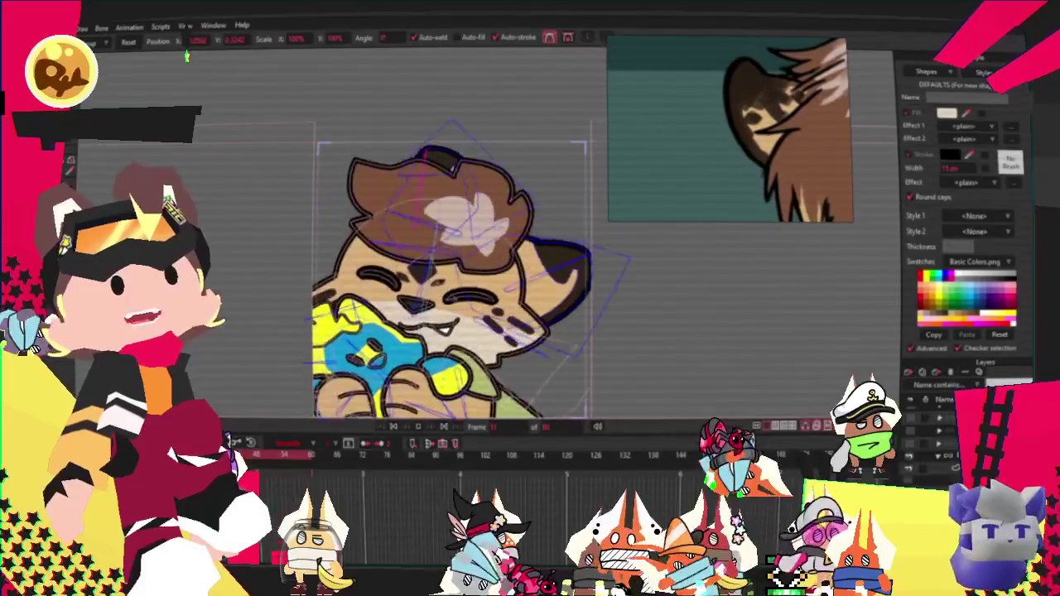
Bring the YouTube Music browser window to the front
key(alt+Tab)
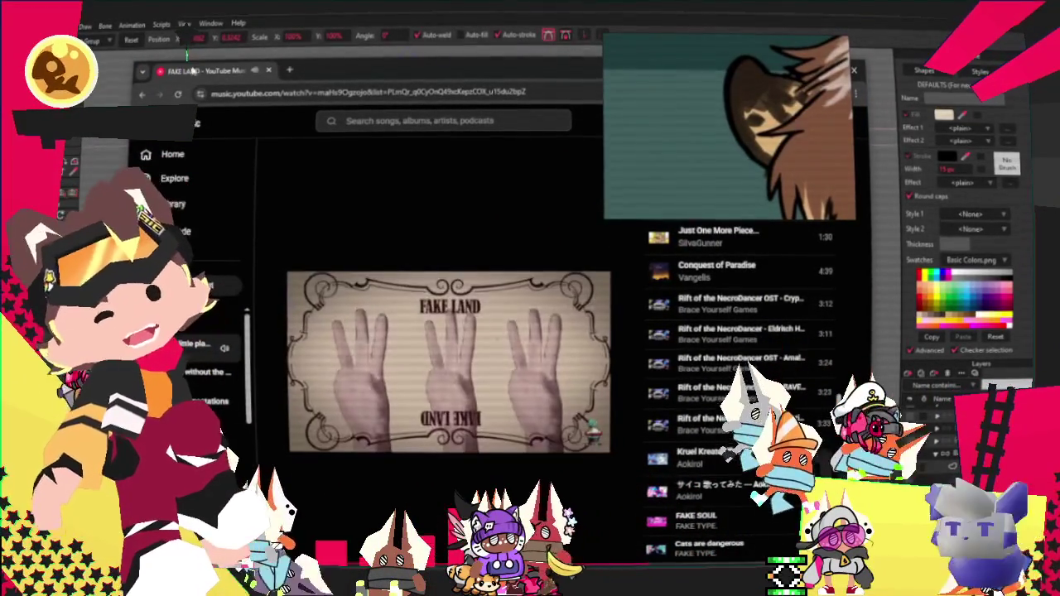
Mute the YouTube Music site via its tab menu, then return to Moho
right_click(208, 73)
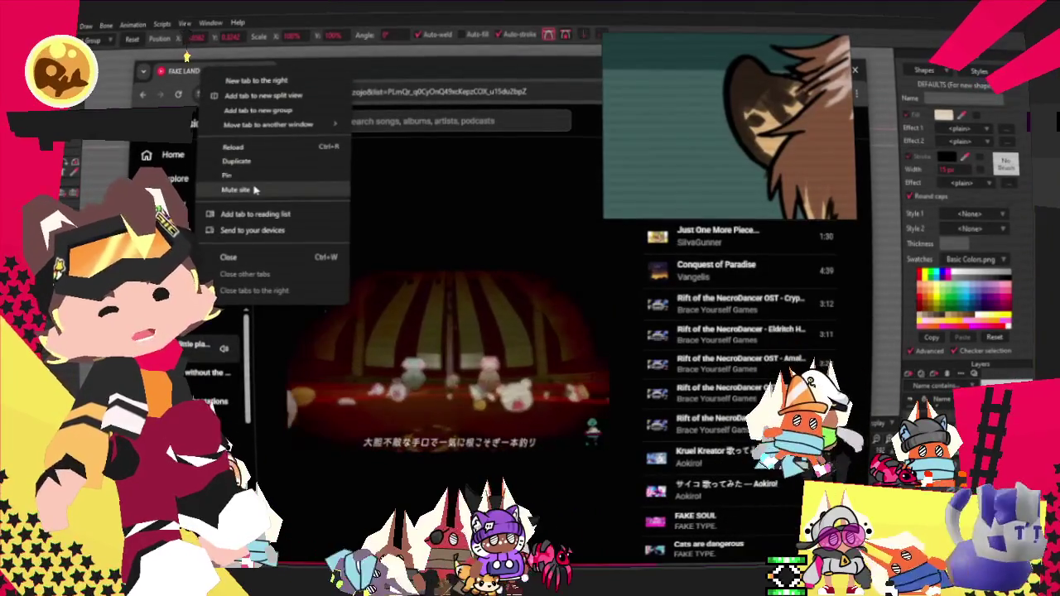
click(236, 189)
right_click(228, 73)
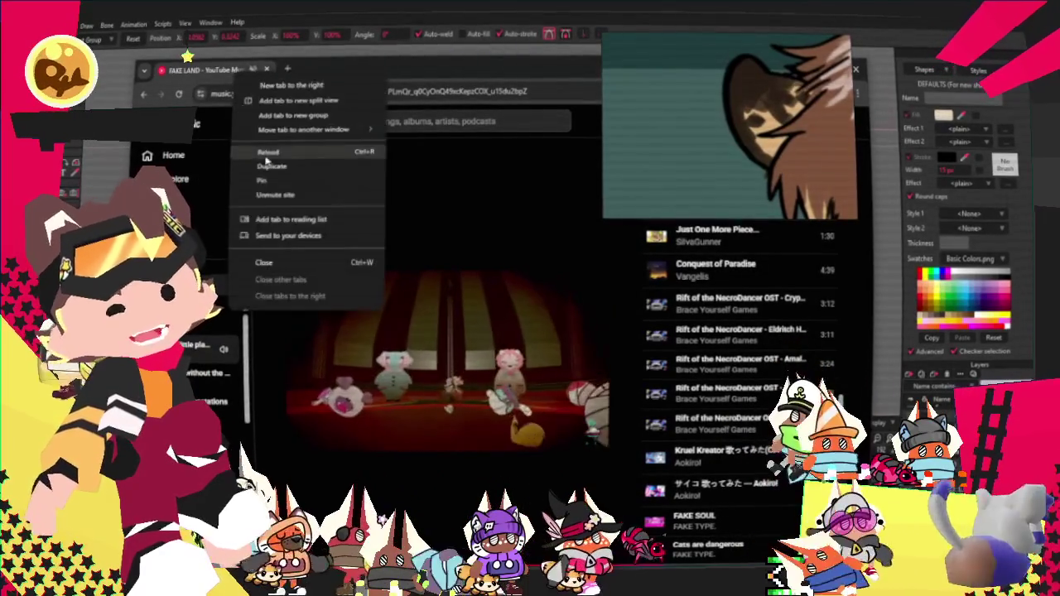
key(Escape)
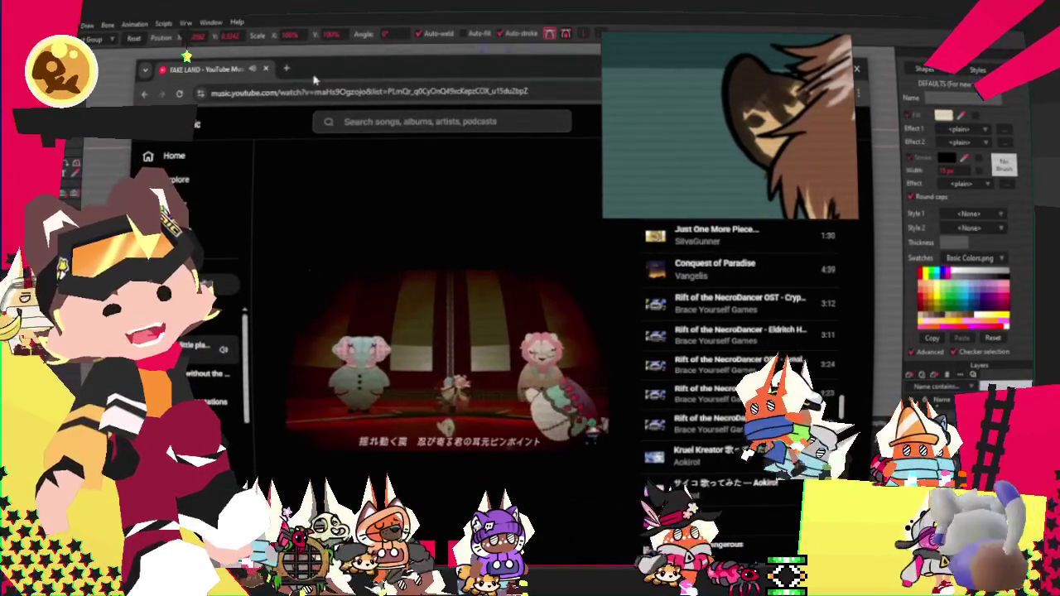
click(186, 56)
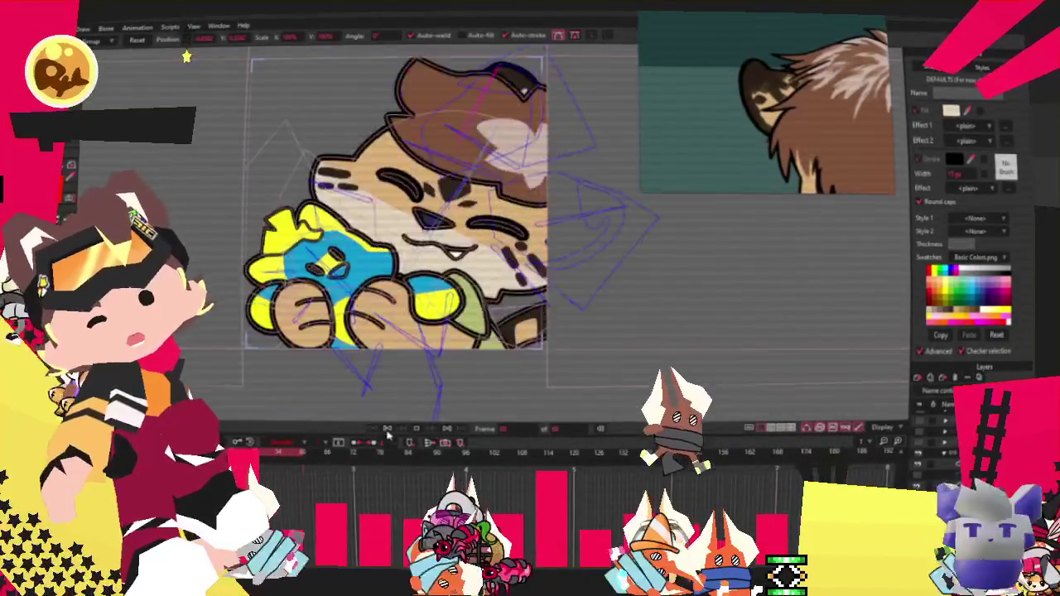
Render a preview of the current cheetah frame from the File menu
key(alt+f)
key(Return)
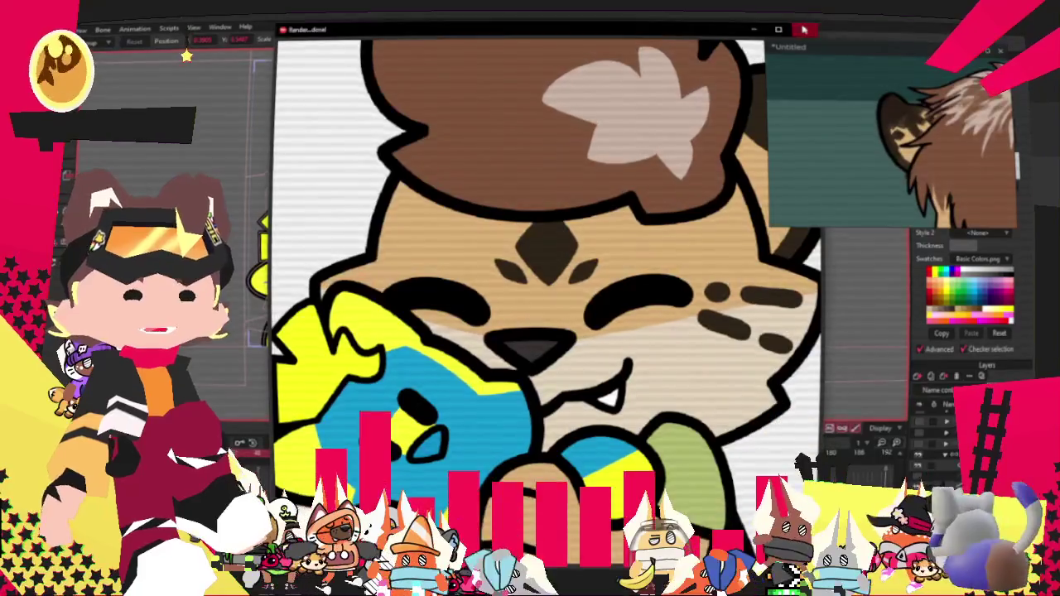
Close the render preview window
click(804, 30)
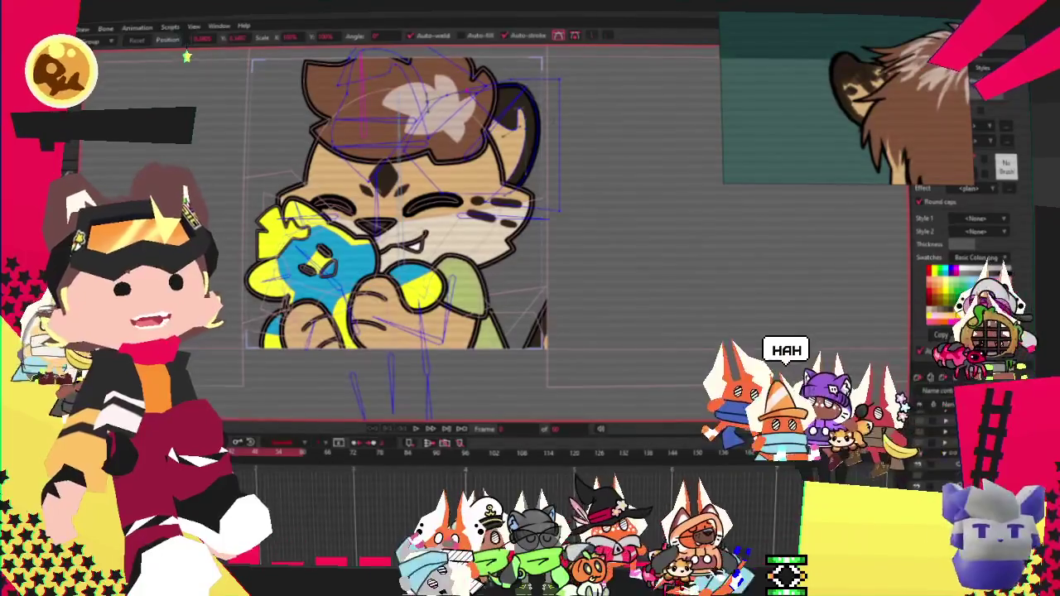
Switch to the blue-cat-hugging-plush-cheetah version and zoom in on the plush
key(b)
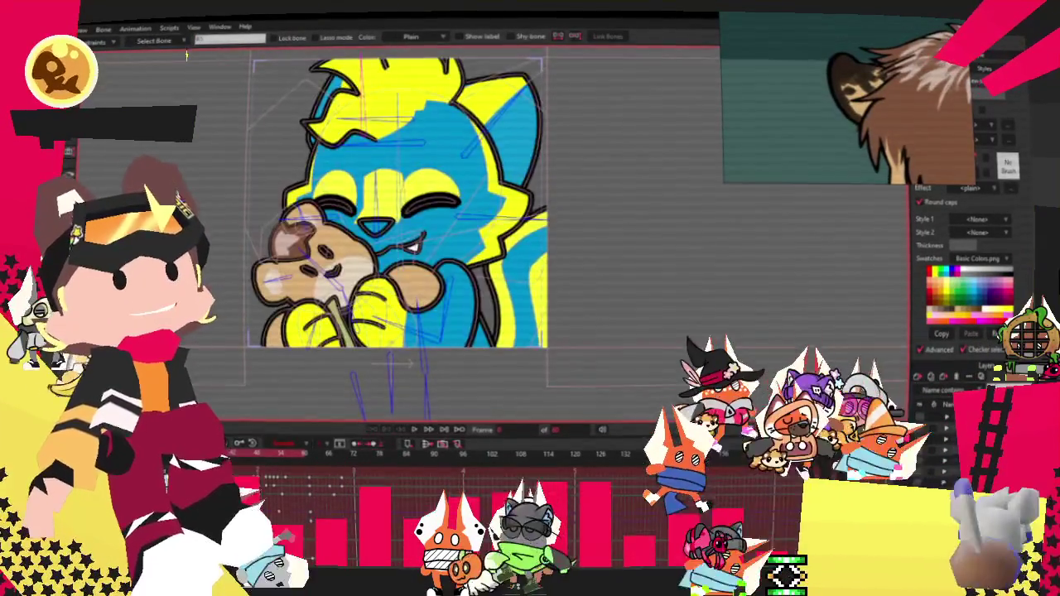
scroll(236, 271, up, 2)
scroll(236, 271, up, 2)
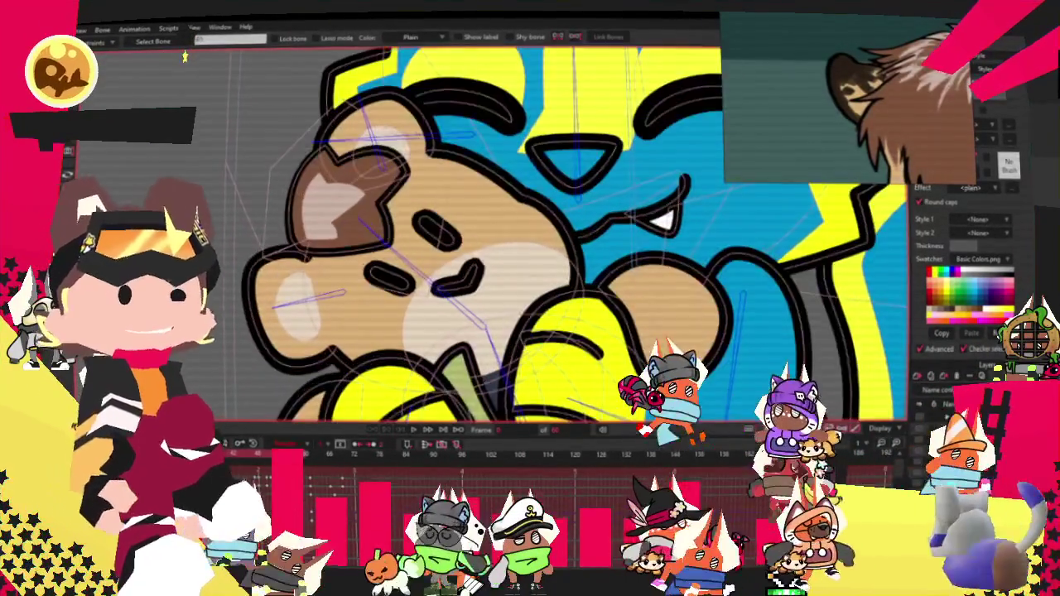
scroll(236, 271, up, 2)
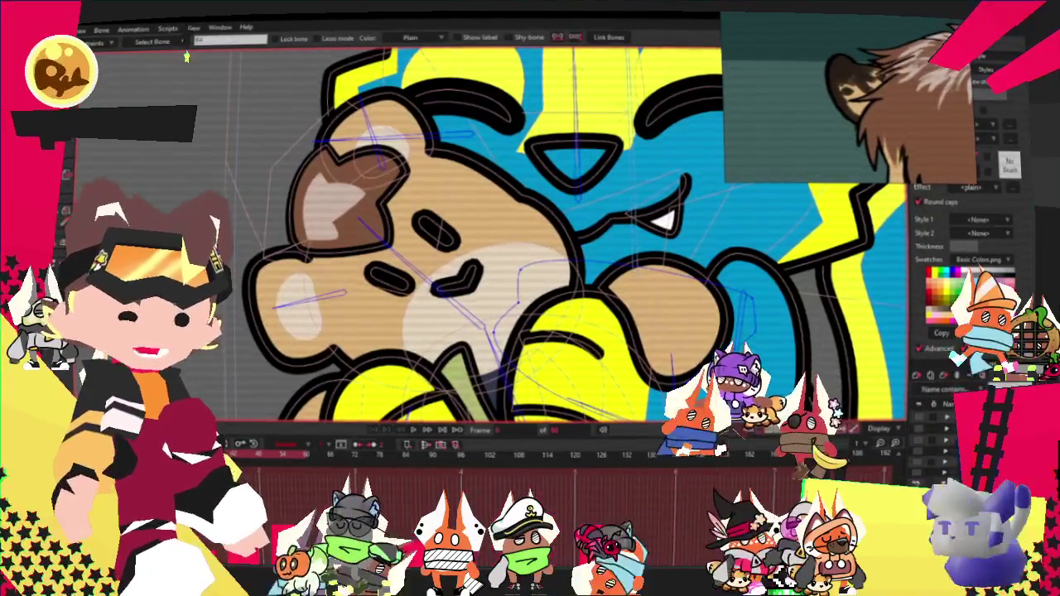
scroll(442, 342, down, 2)
scroll(442, 343, down, 2)
scroll(442, 343, down, 2)
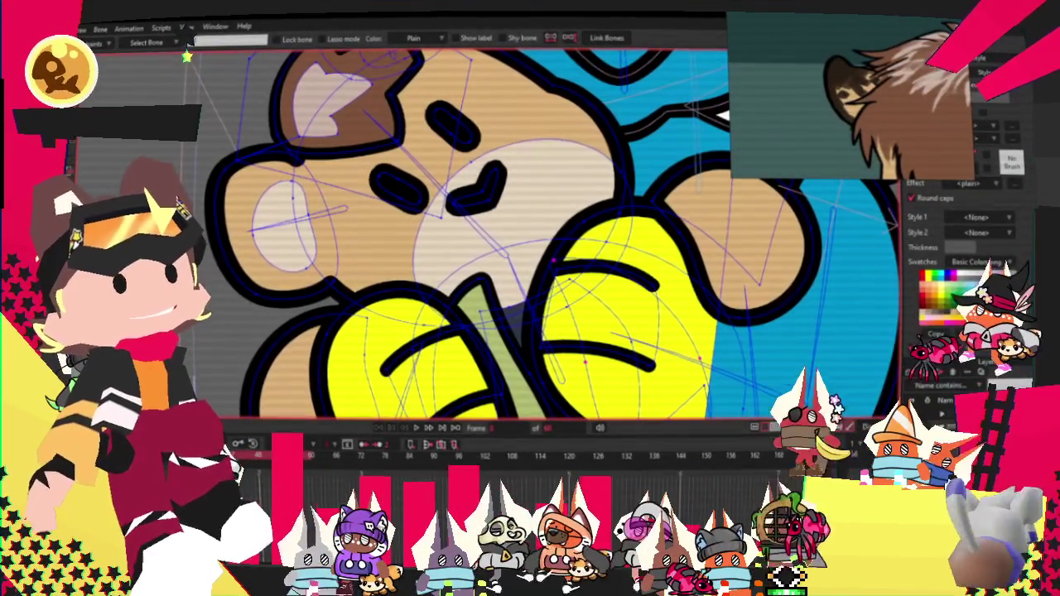
Draw an oval spot on the plush's muzzle and give it a brown fill
key(g)
click(154, 45)
drag(358, 224, 396, 258)
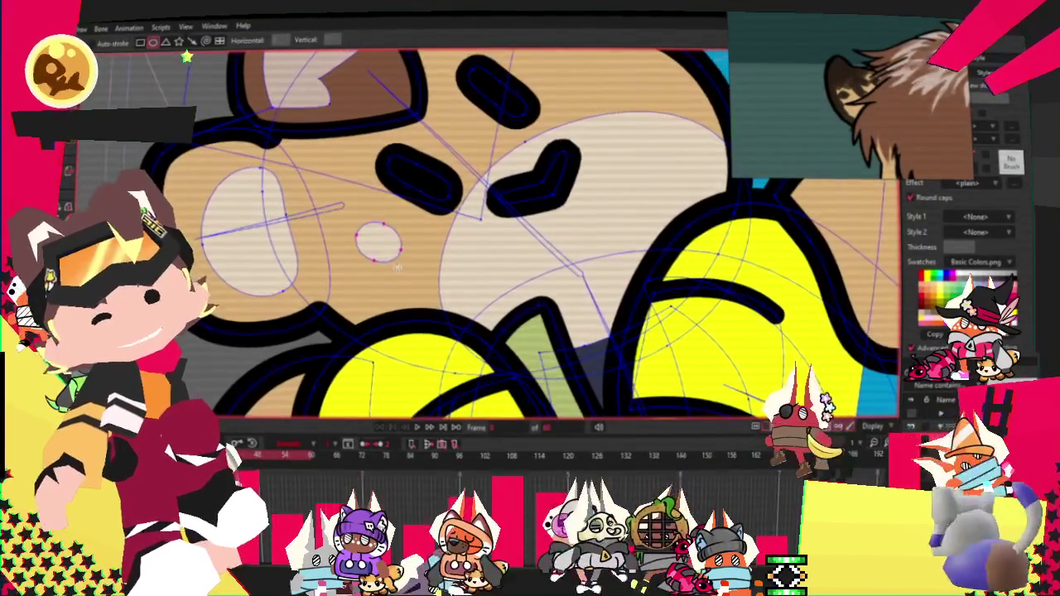
click(117, 151)
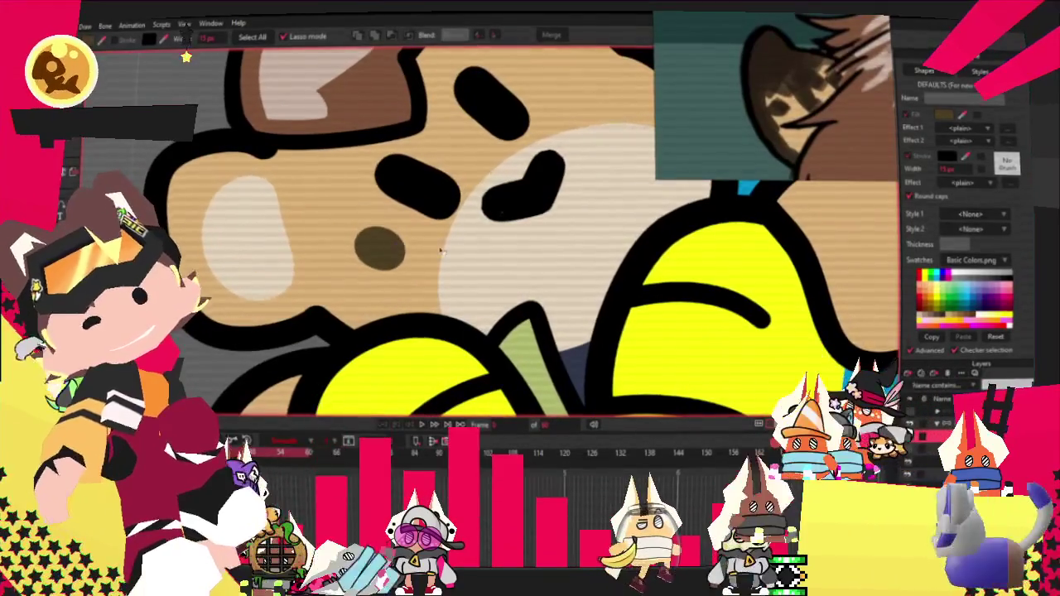
click(380, 242)
click(956, 117)
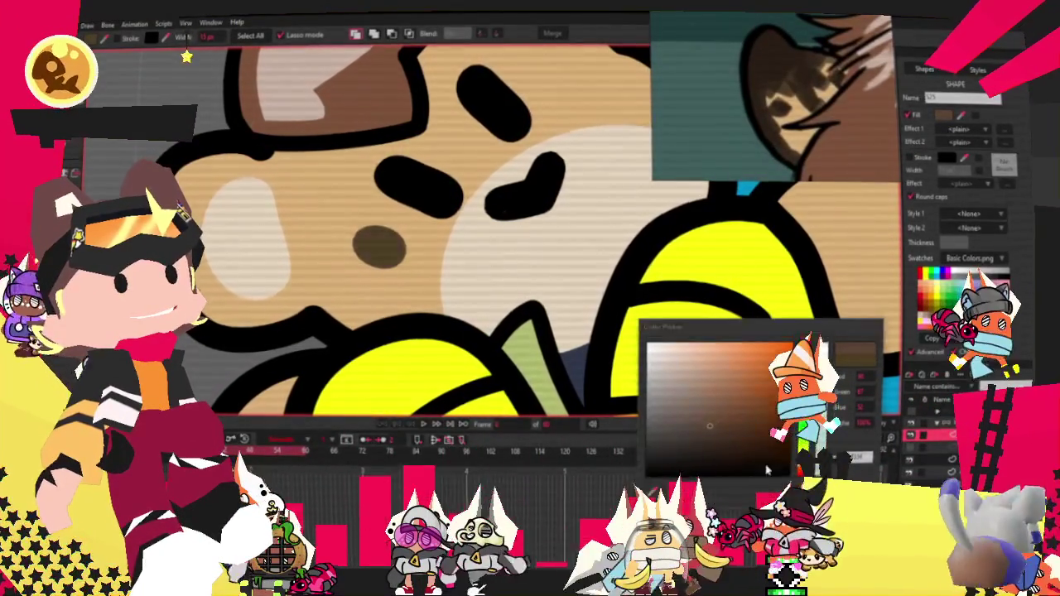
key(Return)
Move both brown spots left and down with Transform Points
scroll(337, 193, down, 3)
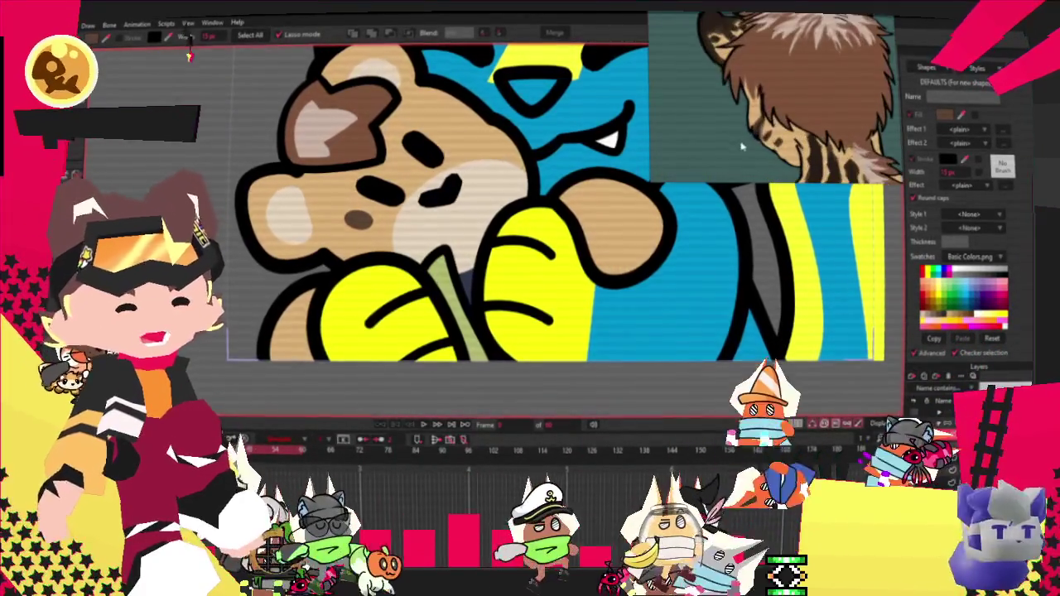
key(t)
scroll(306, 232, up, 3)
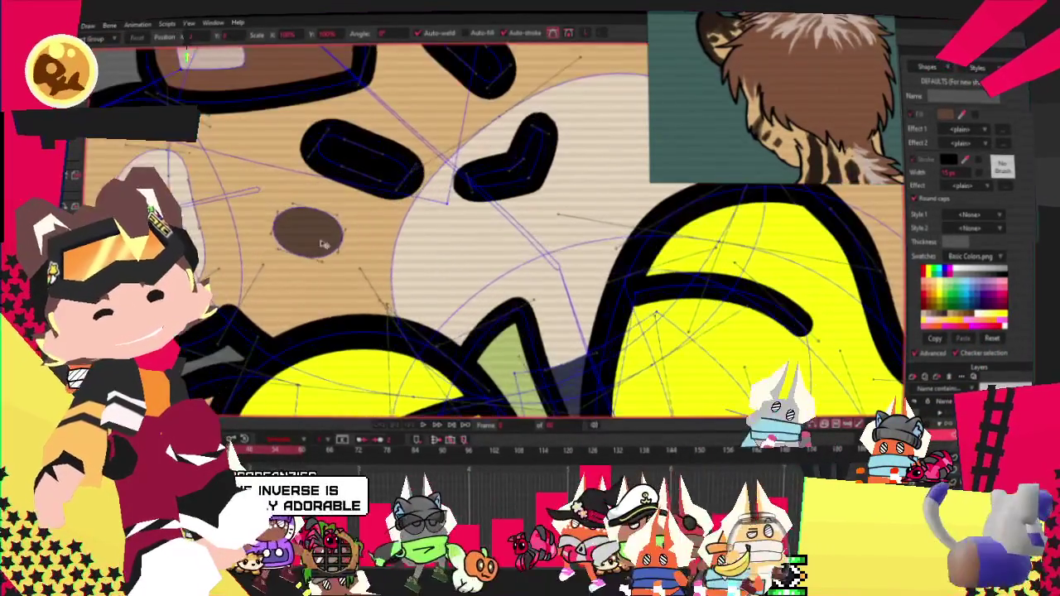
scroll(306, 232, up, 2)
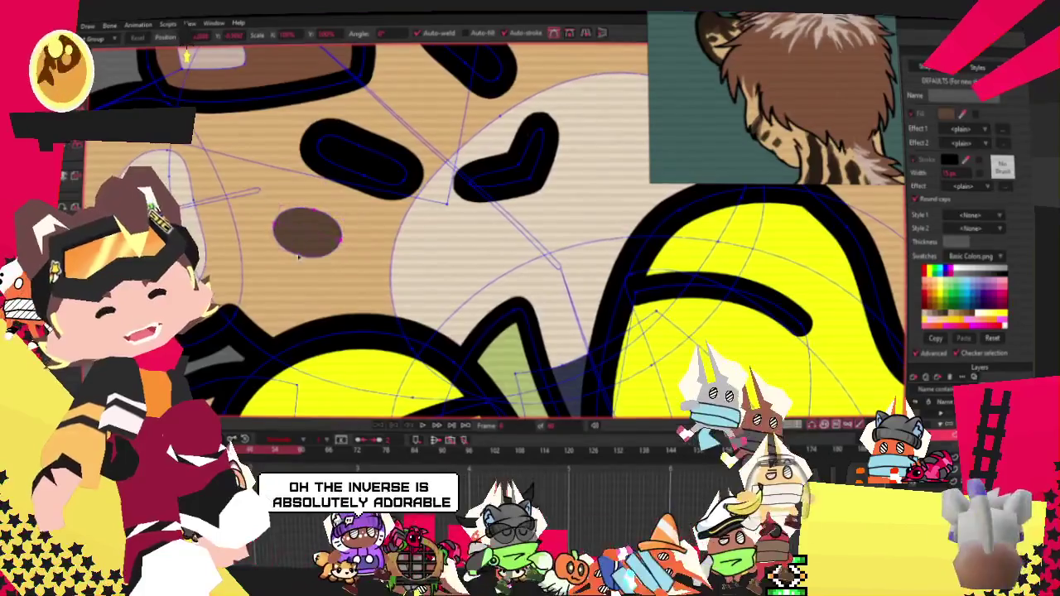
scroll(306, 236, up, 2)
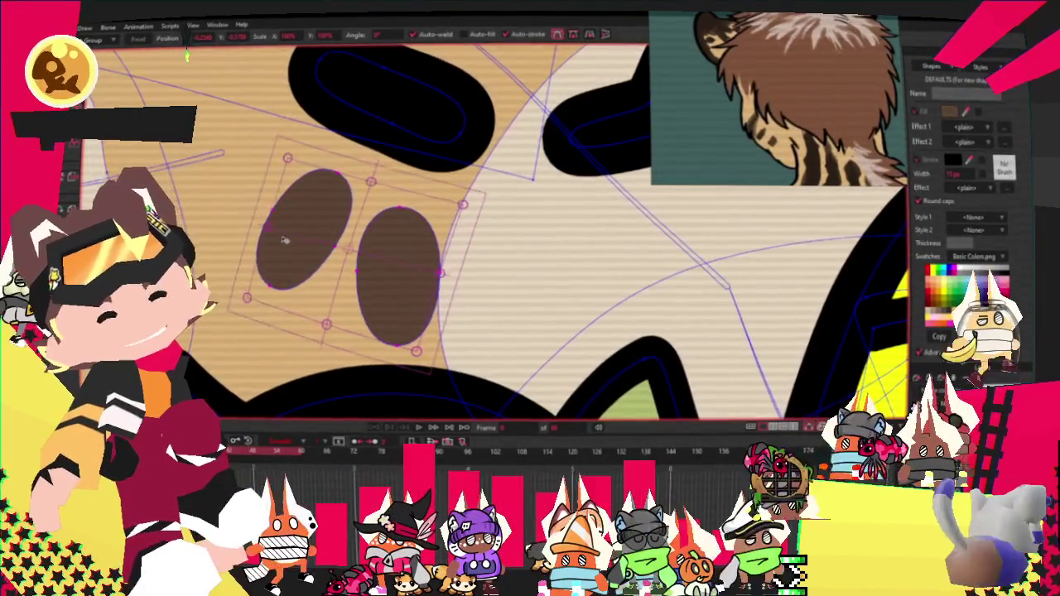
drag(284, 239, 266, 255)
scroll(267, 254, down, 1)
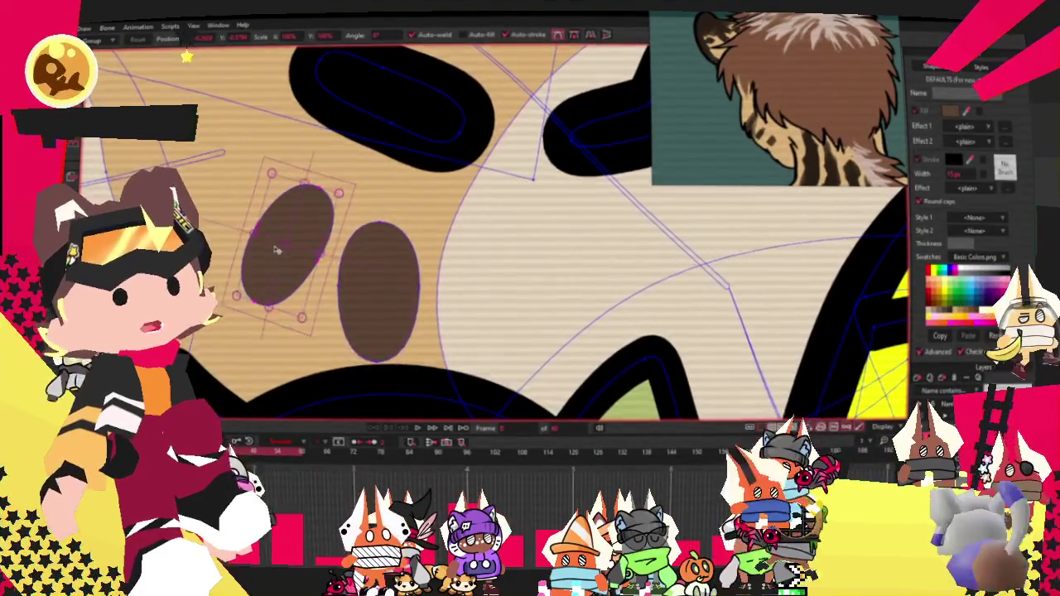
scroll(298, 261, down, 2)
scroll(327, 269, down, 1)
scroll(463, 228, up, 3)
scroll(477, 217, up, 1)
mouse_move(584, 179)
mouse_down()
mouse_move(549, 187)
mouse_move(543, 219)
mouse_up()
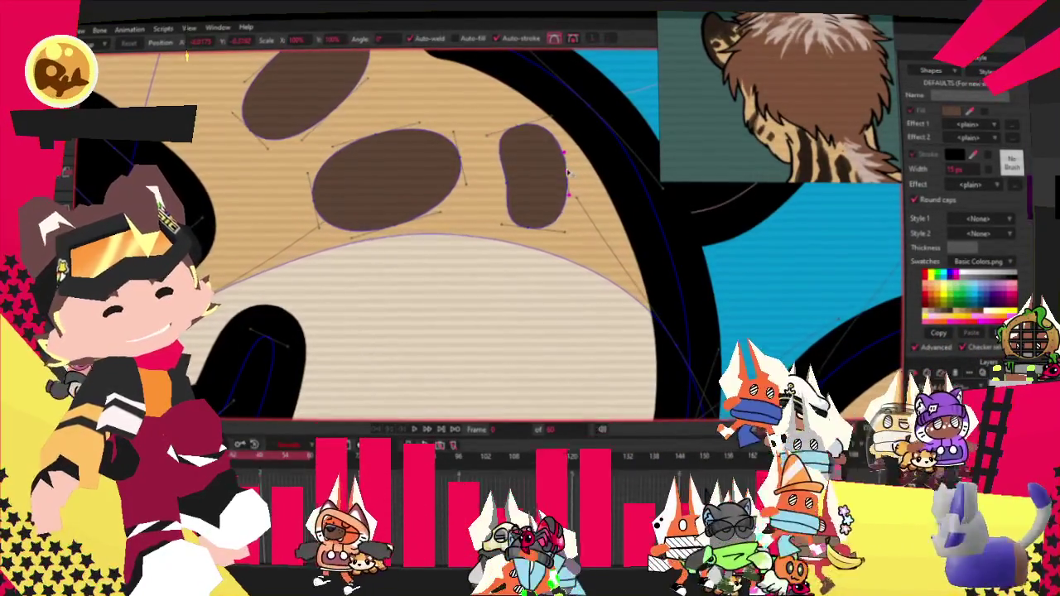
double_click(547, 183)
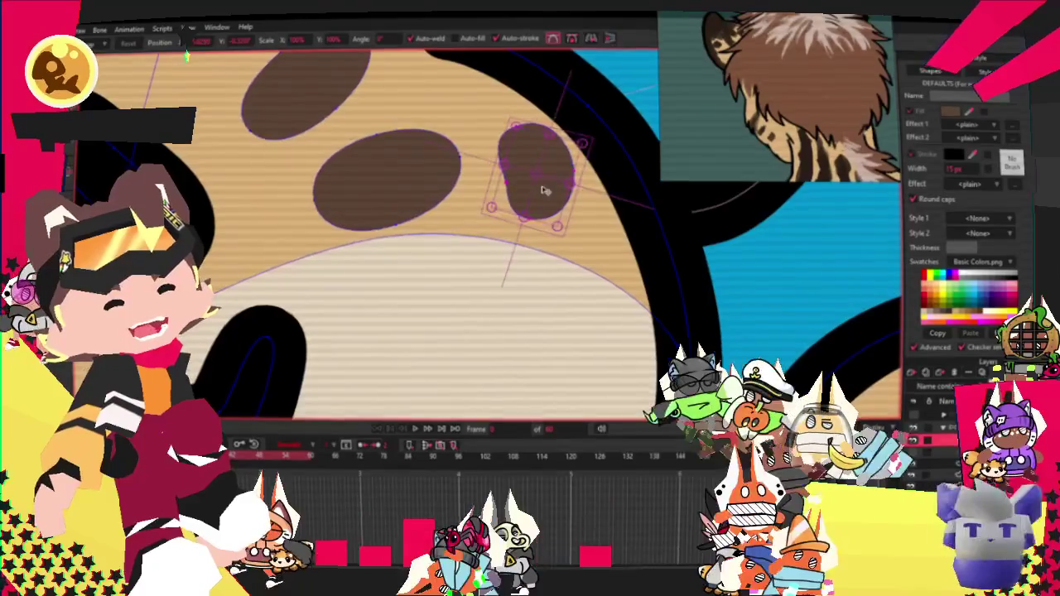
drag(539, 161, 543, 133)
click(542, 130)
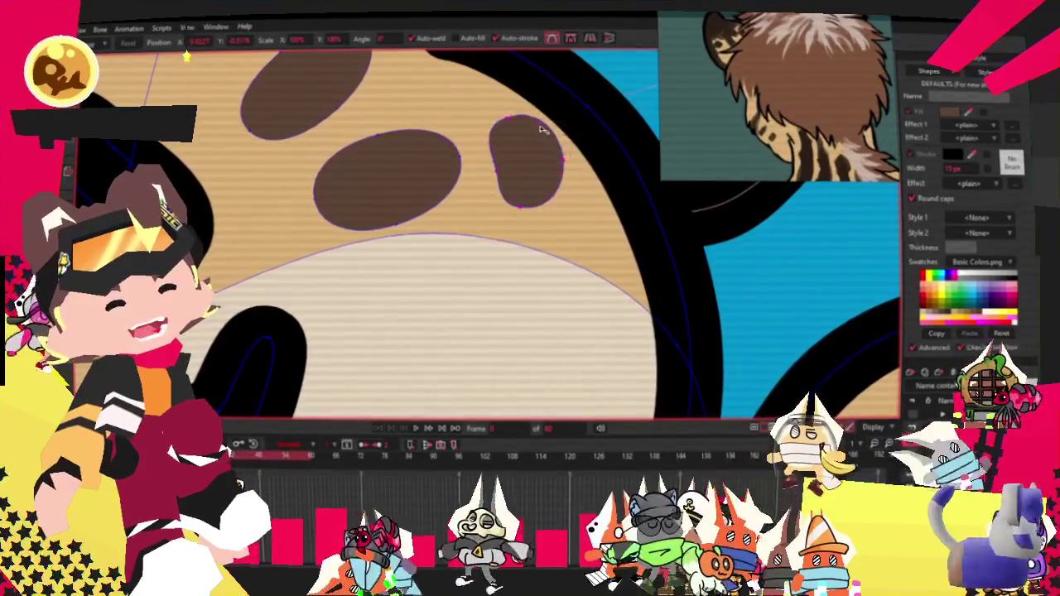
scroll(568, 188, up, 2)
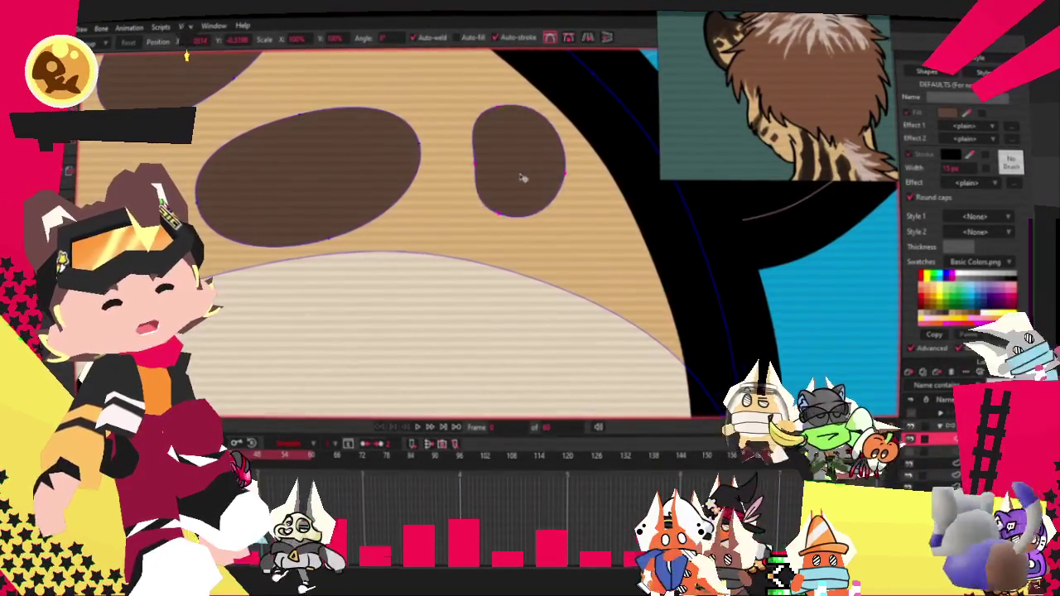
drag(525, 189, 523, 177)
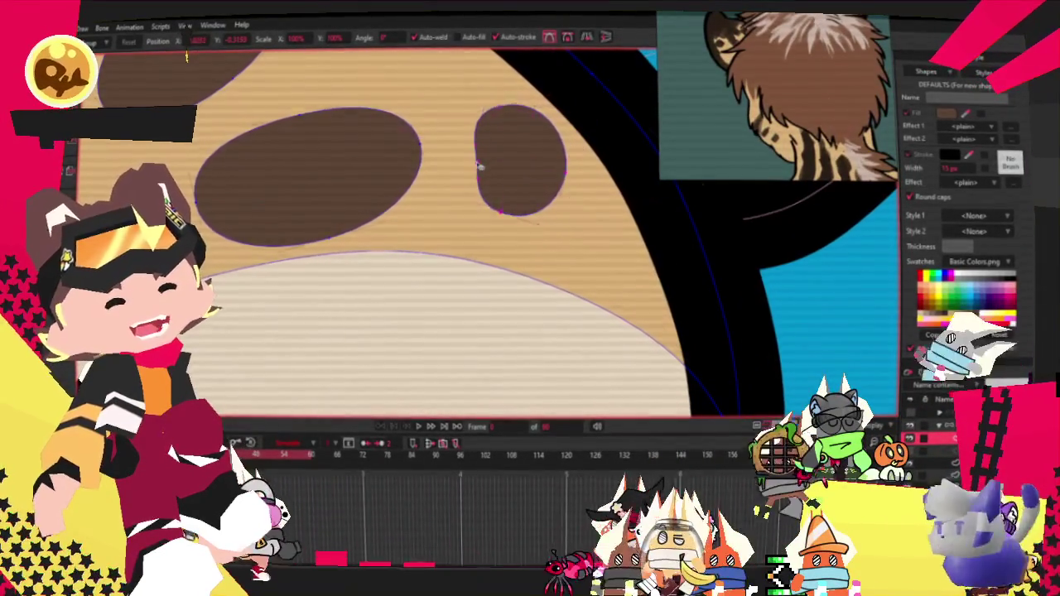
click(519, 212)
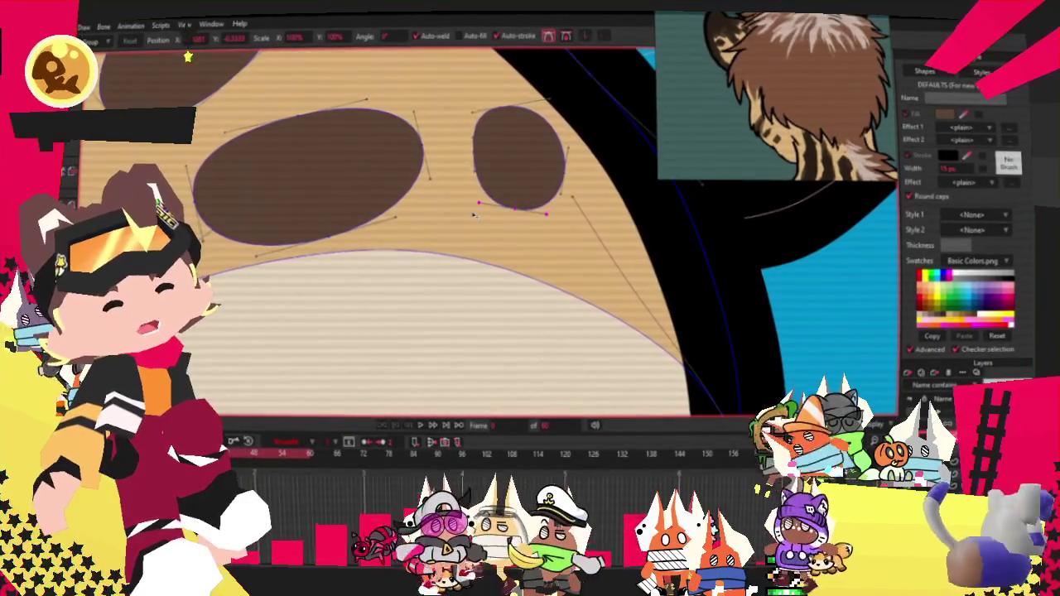
scroll(432, 162, down, 2)
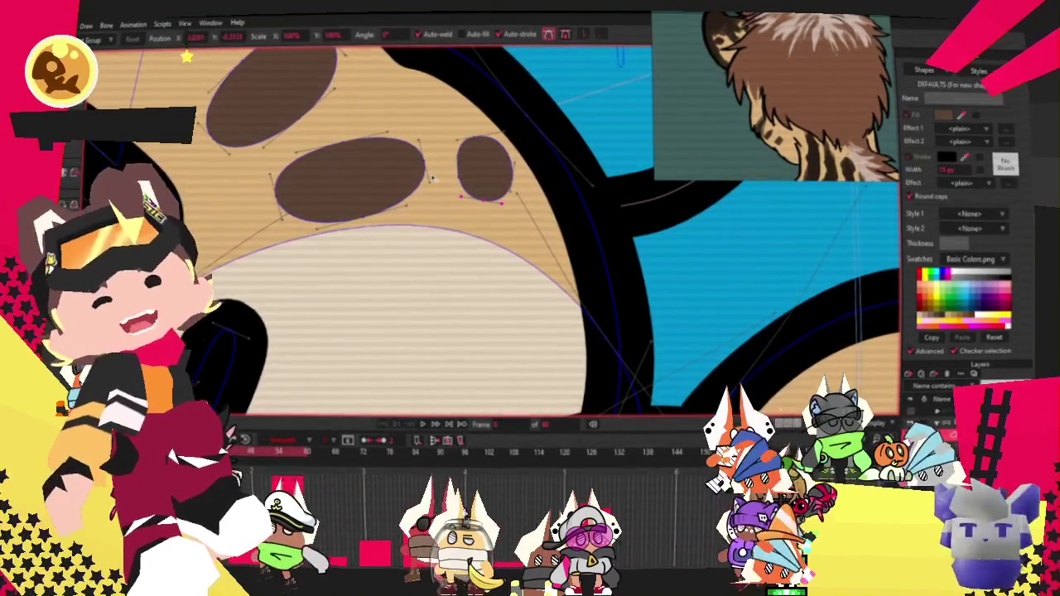
scroll(471, 184, up, 1)
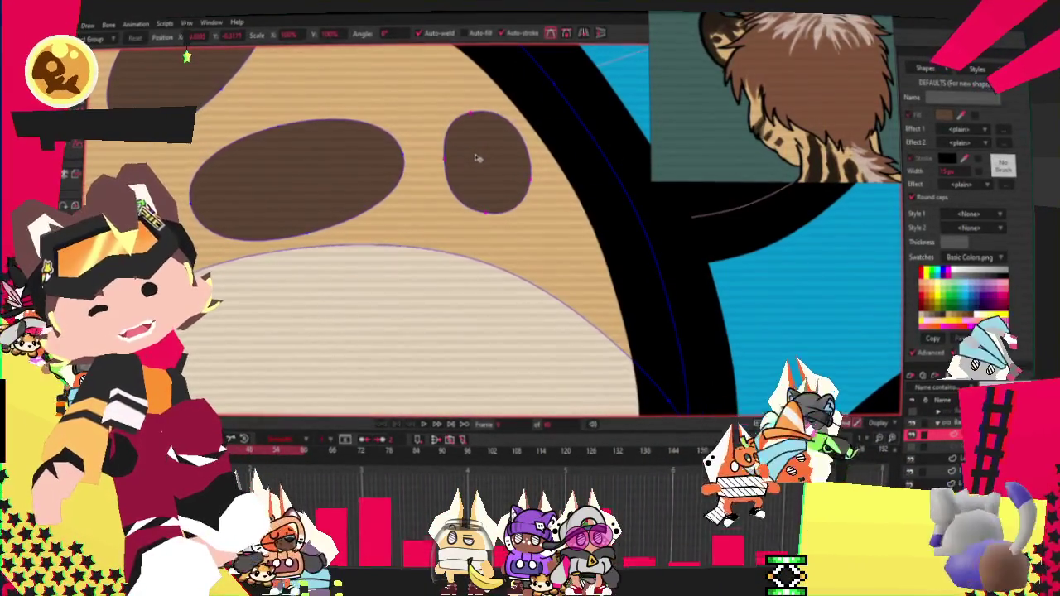
scroll(478, 157, down, 2)
scroll(414, 182, down, 2)
scroll(372, 191, up, 2)
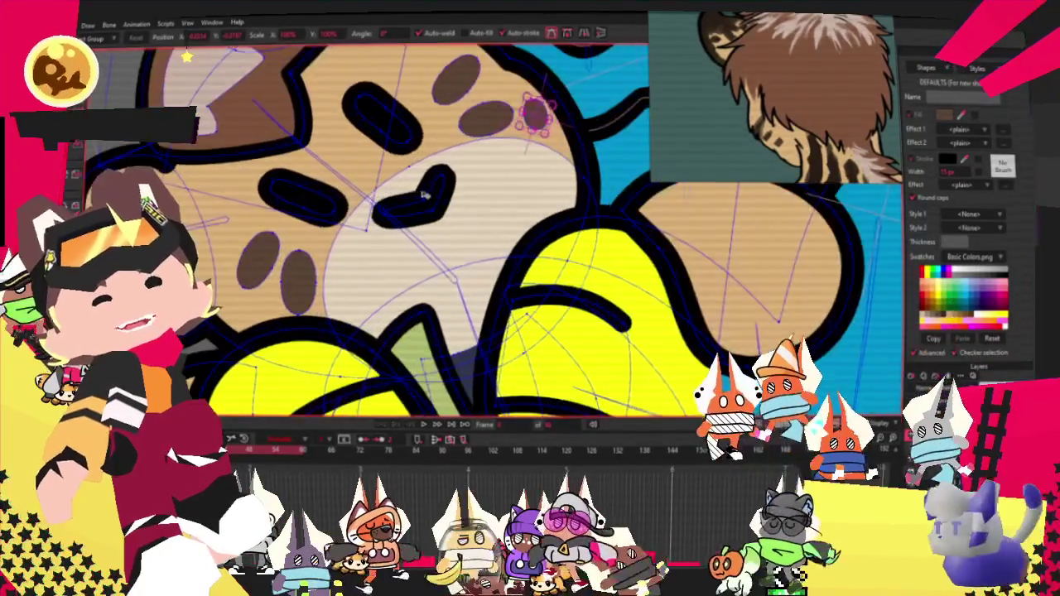
Select the middle brown nostril spot and drag to adjust the spots
scroll(352, 201, up, 2)
scroll(352, 201, down, 2)
scroll(397, 166, up, 1)
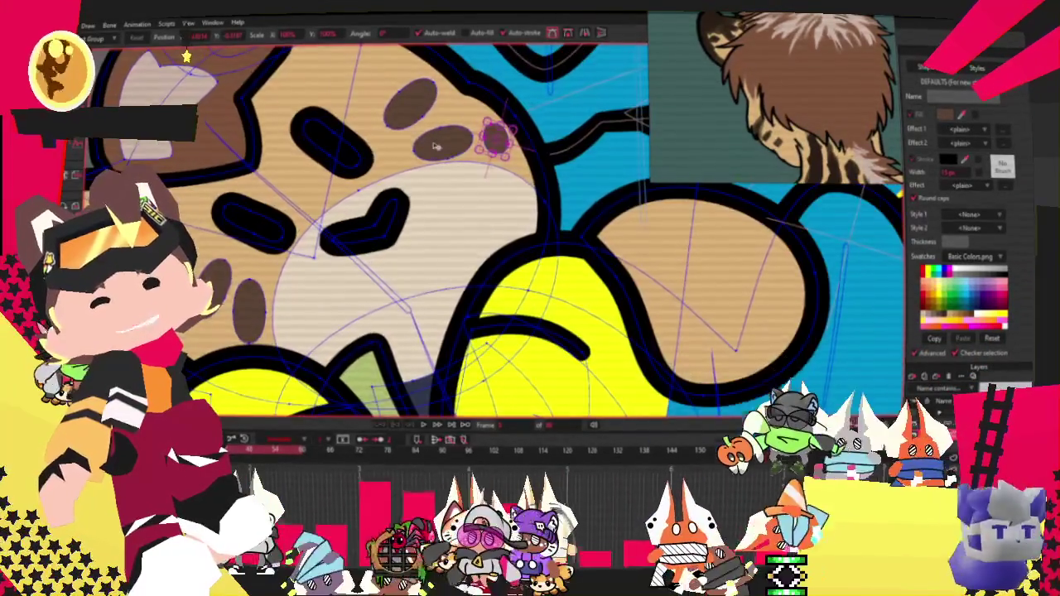
scroll(436, 145, up, 1)
click(437, 145)
scroll(498, 130, up, 1)
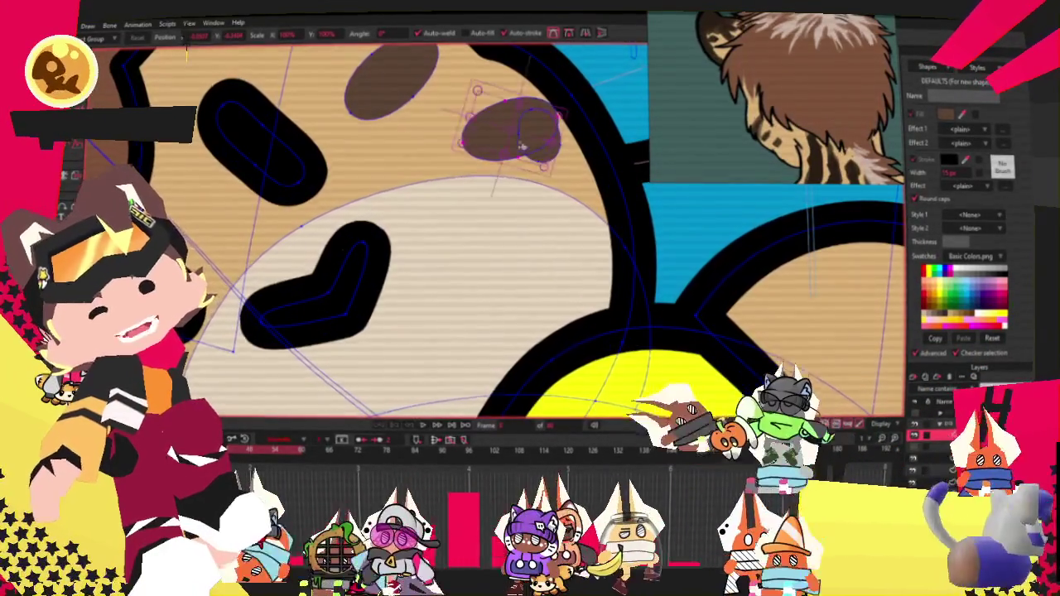
scroll(530, 141, up, 1)
drag(561, 158, 528, 168)
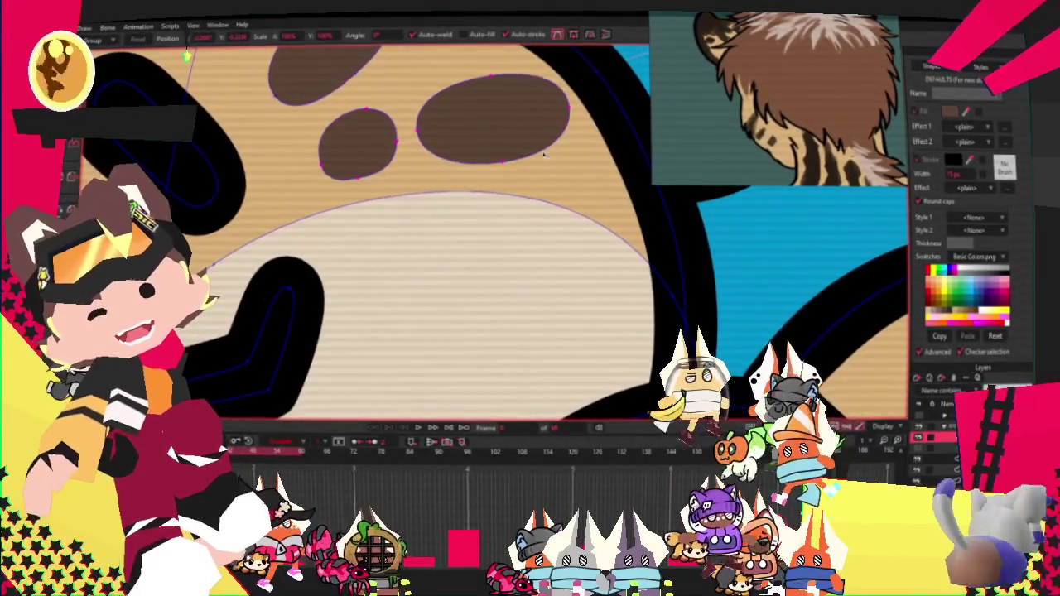
scroll(543, 154, up, 2)
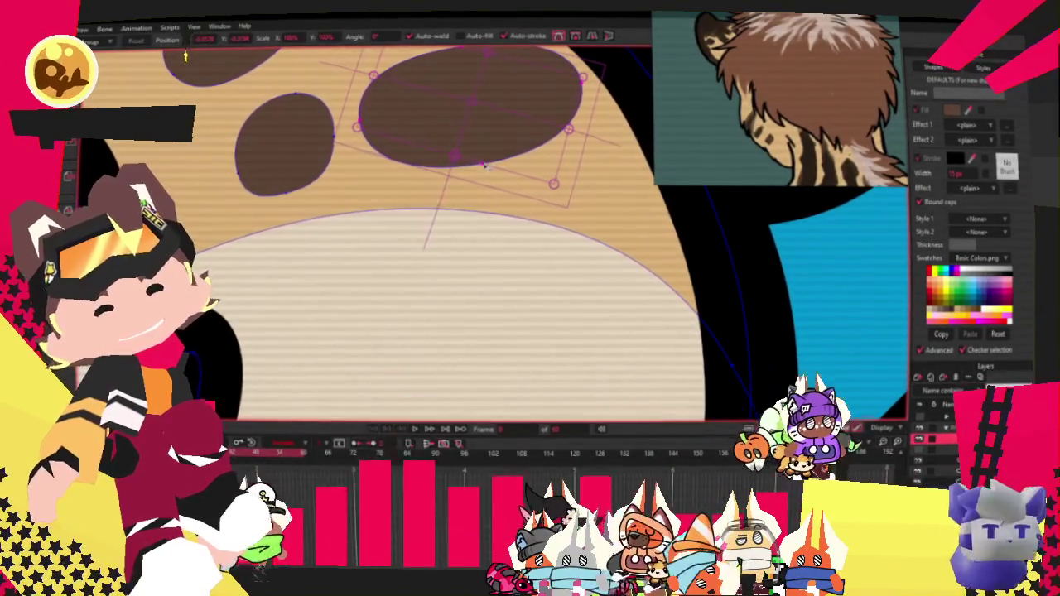
Select the large spot's points, reshape it and shift it slightly right
click(485, 166)
click(486, 133)
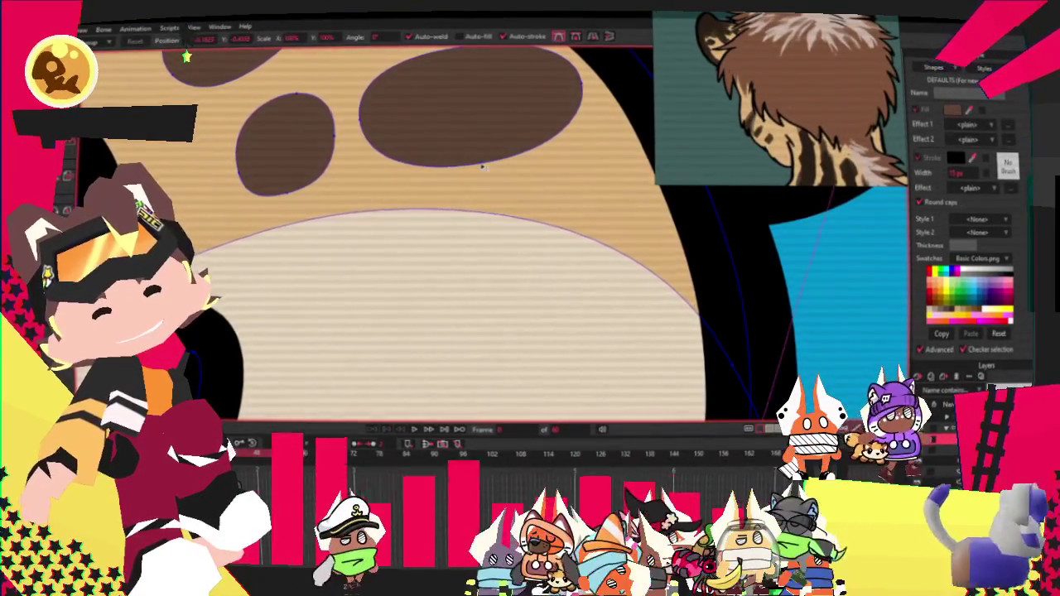
drag(486, 128, 506, 148)
scroll(507, 148, down, 2)
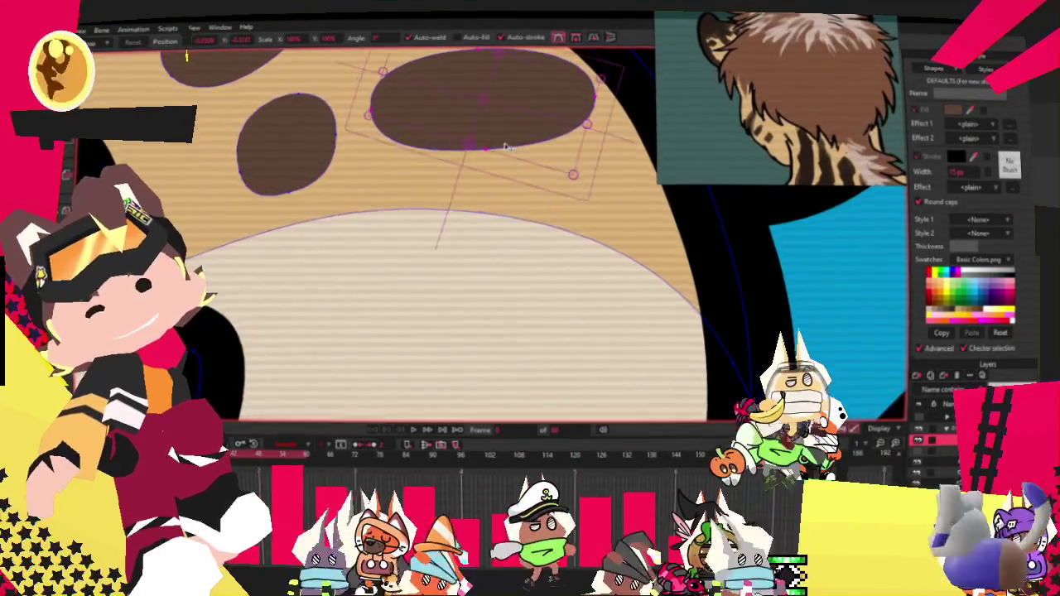
scroll(505, 148, down, 2)
scroll(503, 147, down, 2)
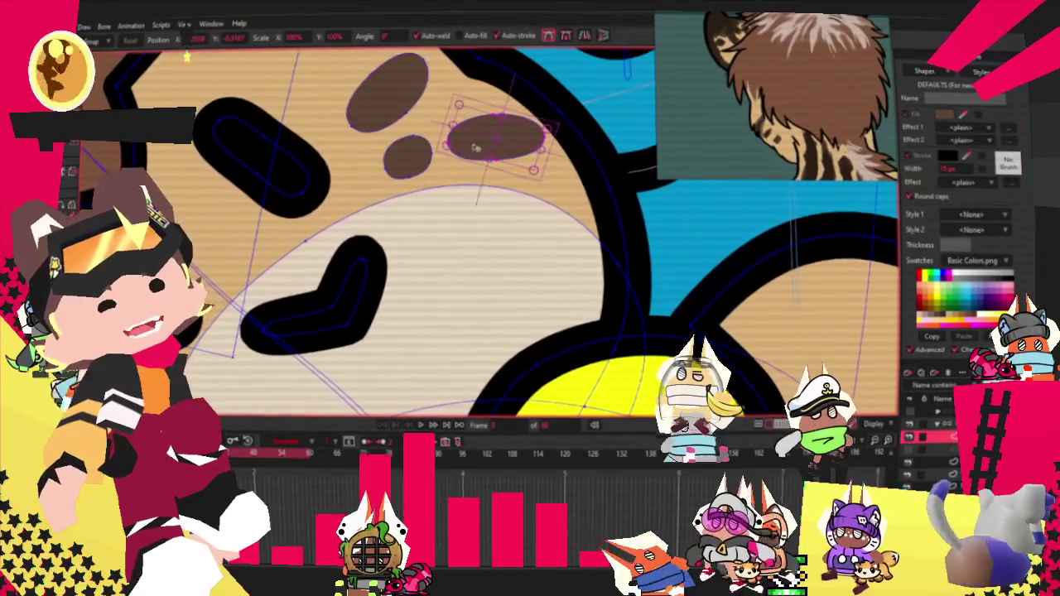
Rotate the oval spot beside the nose counter-clockwise and tilt the upper brown spot toward horizontal
drag(507, 144, 539, 127)
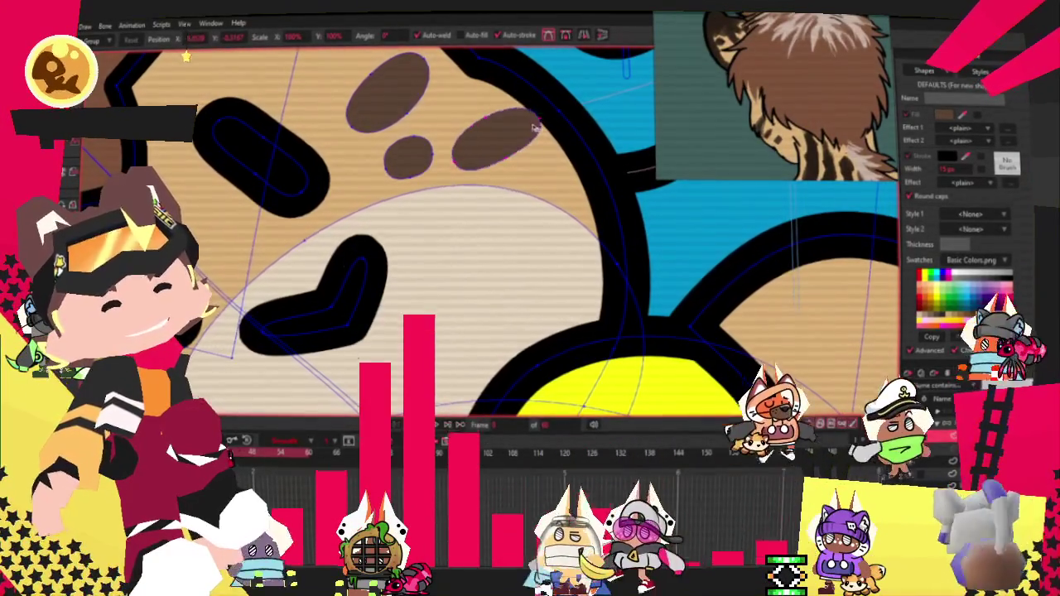
click(536, 117)
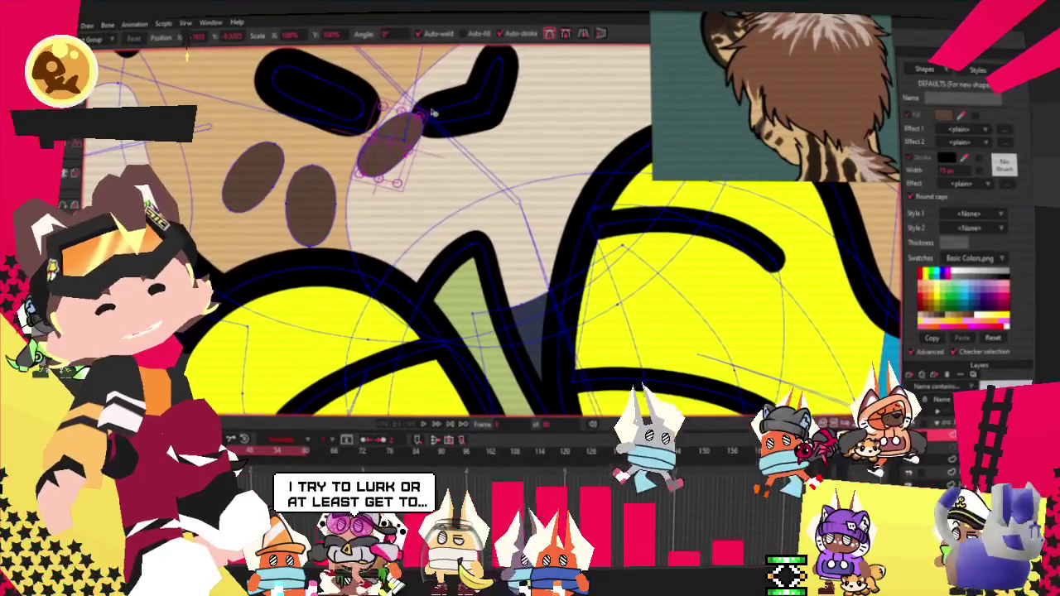
mouse_move(381, 153)
mouse_down()
mouse_move(290, 246)
mouse_move(319, 230)
mouse_up()
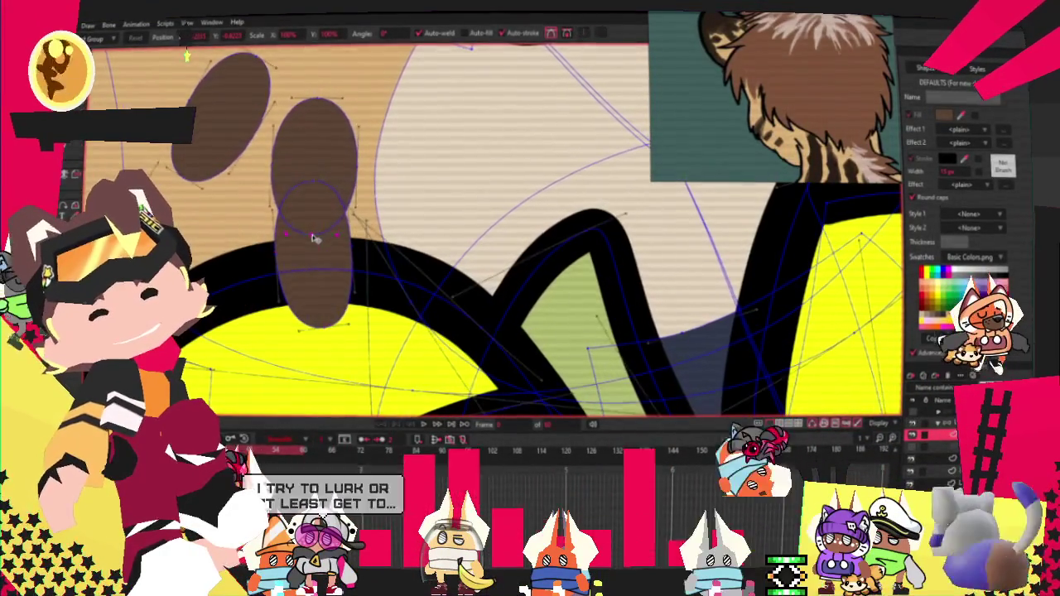
mouse_move(313, 238)
mouse_down()
mouse_move(274, 134)
mouse_move(329, 94)
mouse_up()
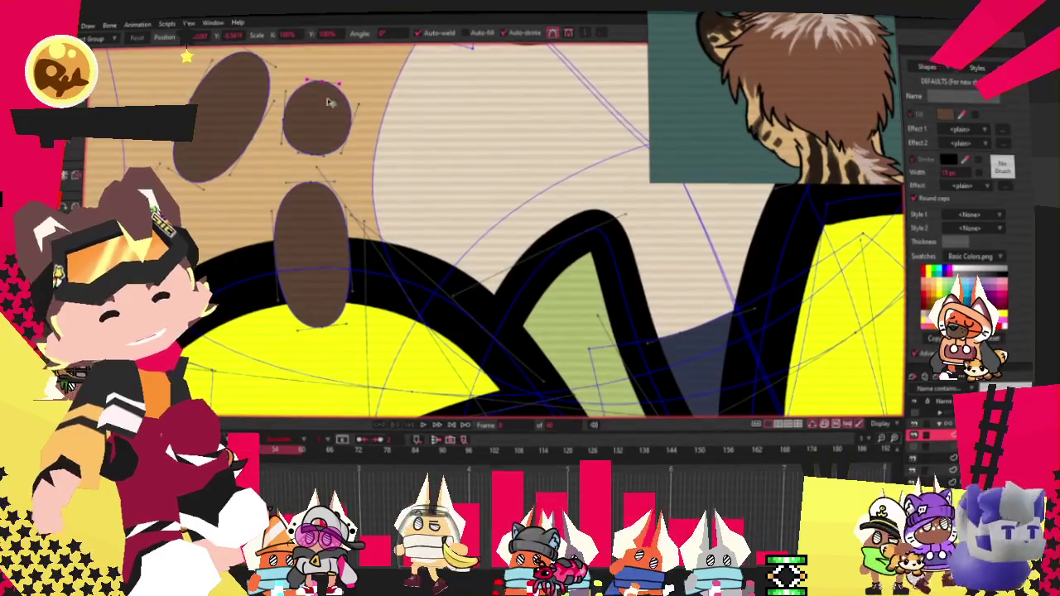
Stretch the small cheek spot taller and move the long lower spot upward
drag(308, 153, 312, 162)
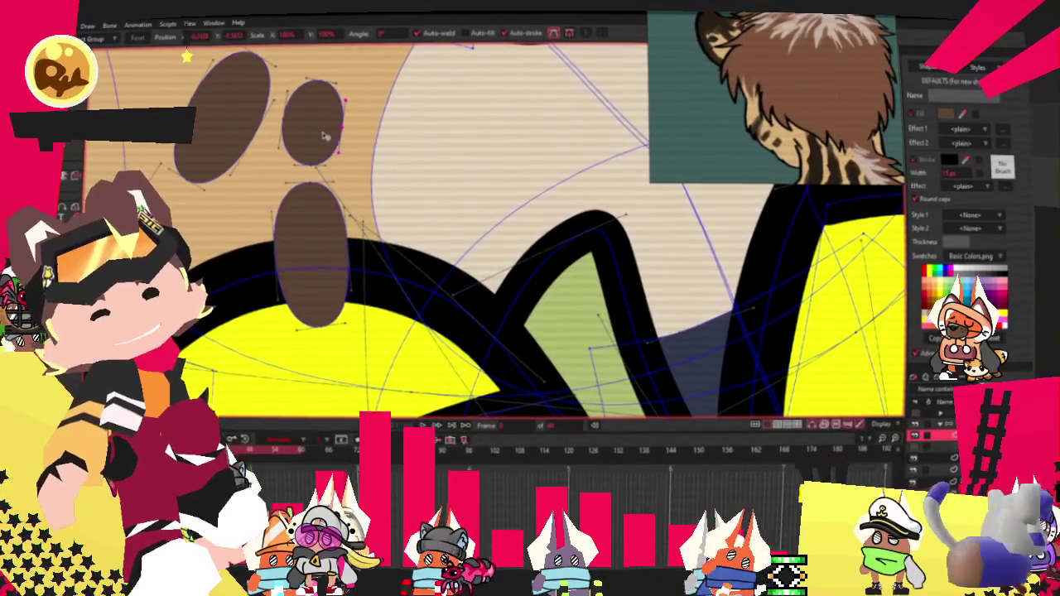
double_click(318, 133)
scroll(325, 120, up, 2)
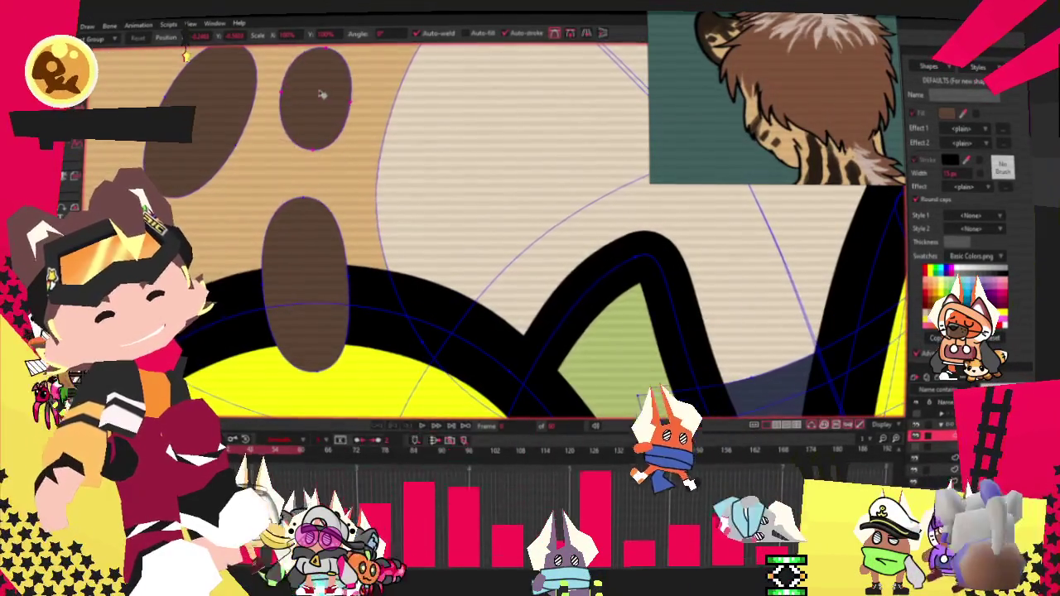
double_click(301, 236)
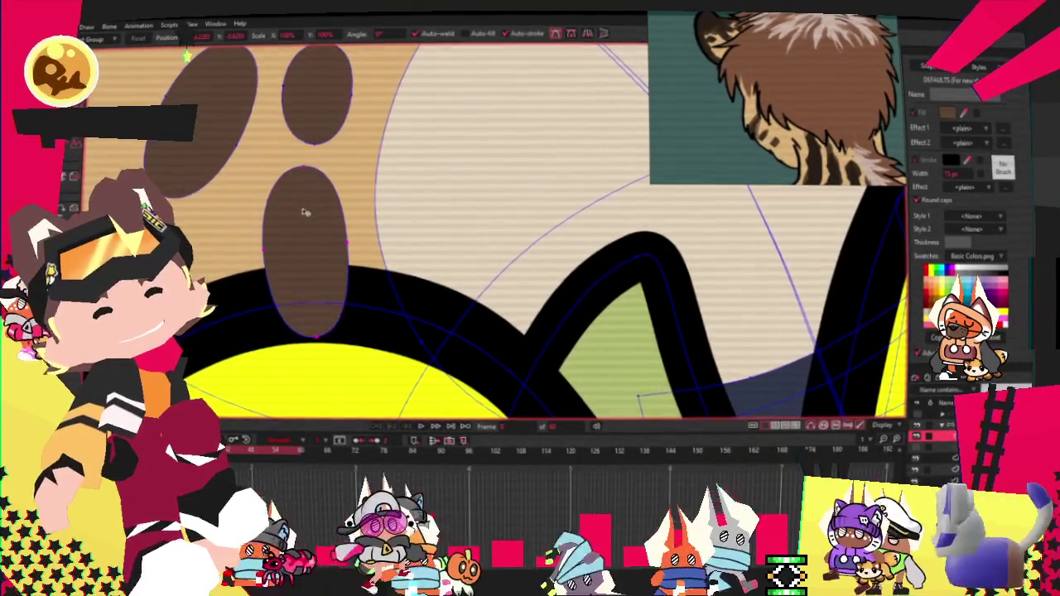
drag(301, 237, 302, 203)
Select and inspect the brown spots on the plush's muzzle one at a time
key(g)
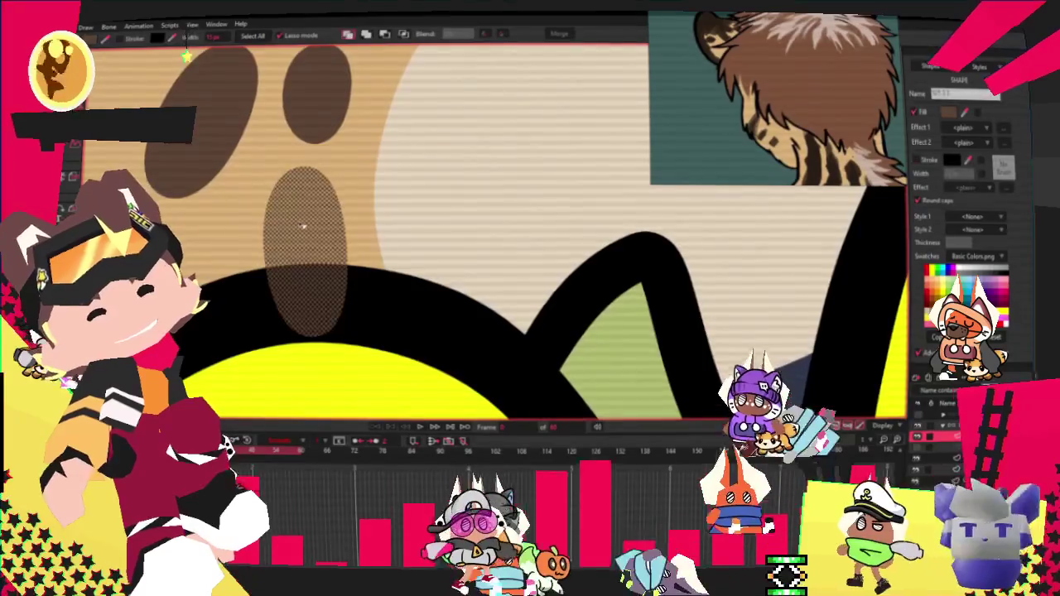
scroll(300, 228, down, 2)
scroll(300, 229, down, 2)
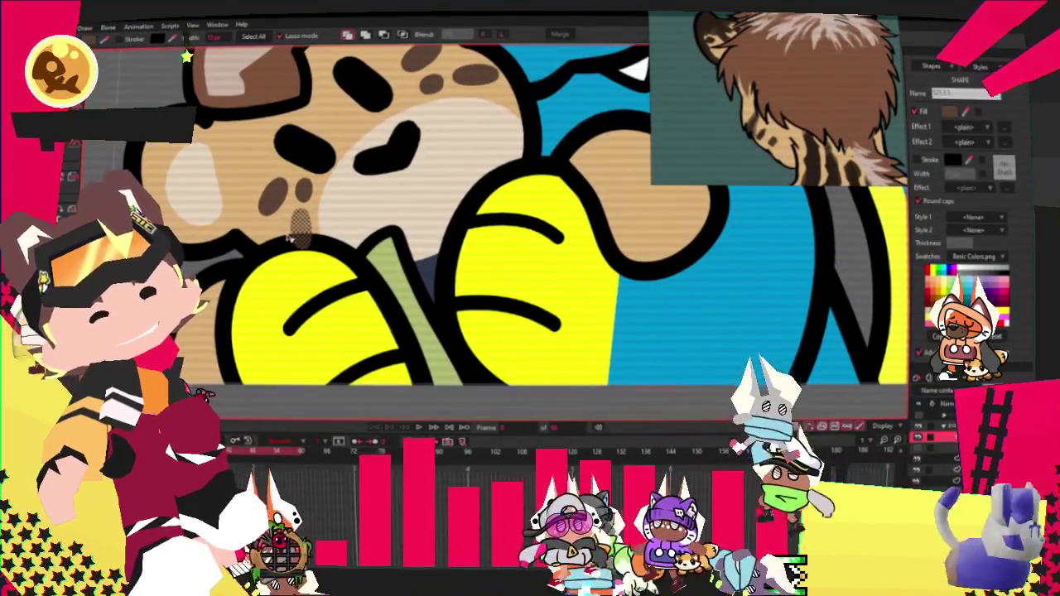
scroll(299, 228, down, 3)
scroll(351, 185, up, 4)
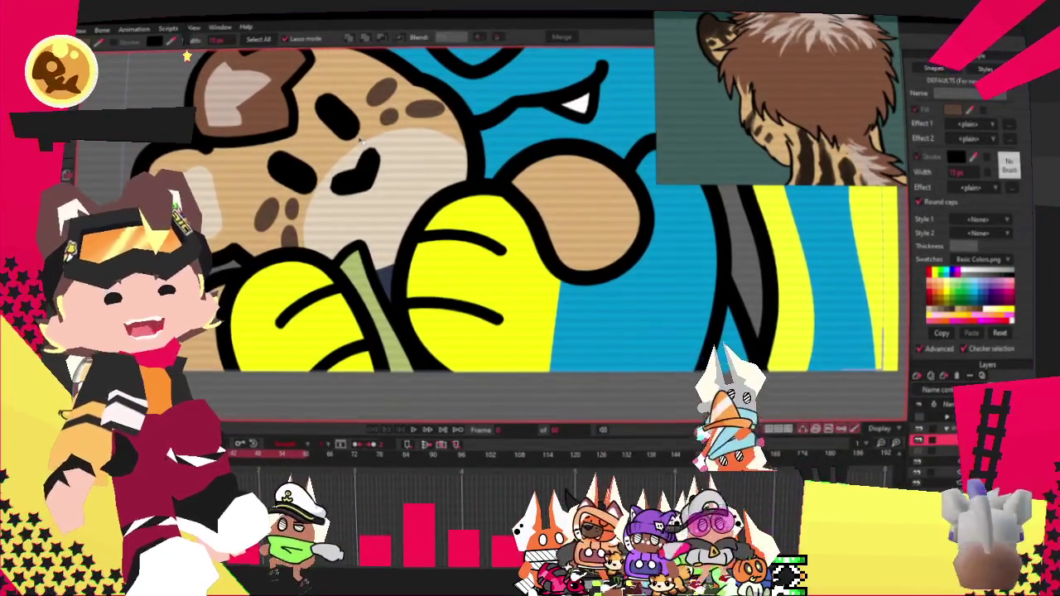
scroll(488, 207, up, 2)
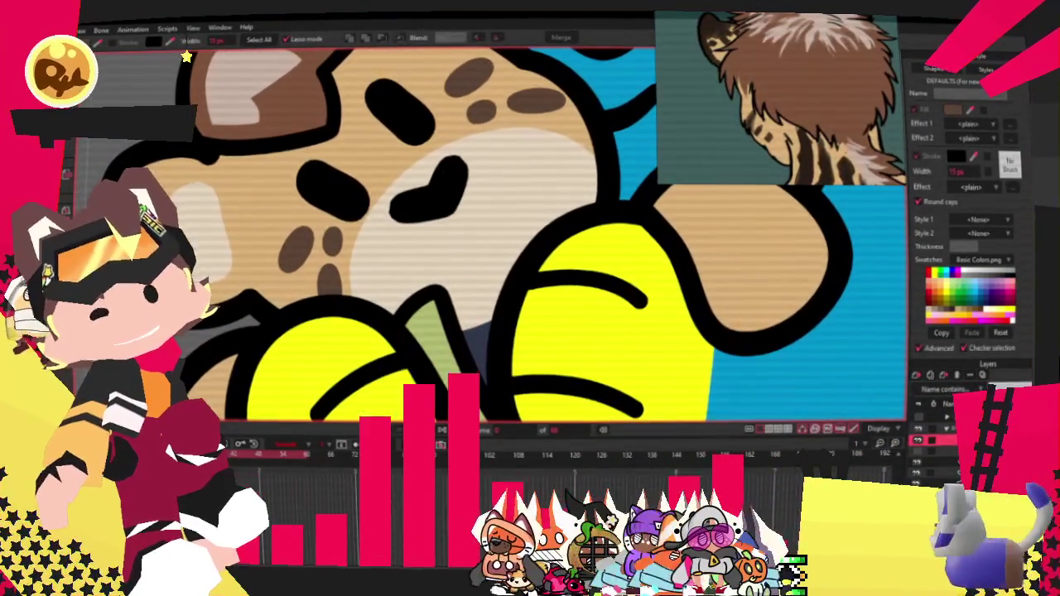
scroll(347, 216, up, 2)
double_click(350, 218)
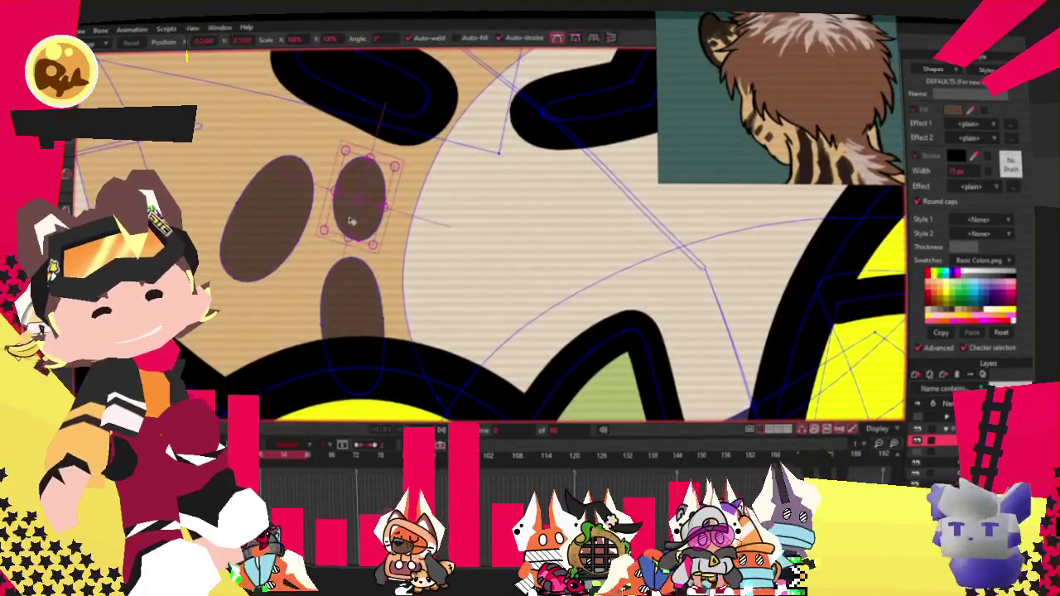
key(t)
click(313, 184)
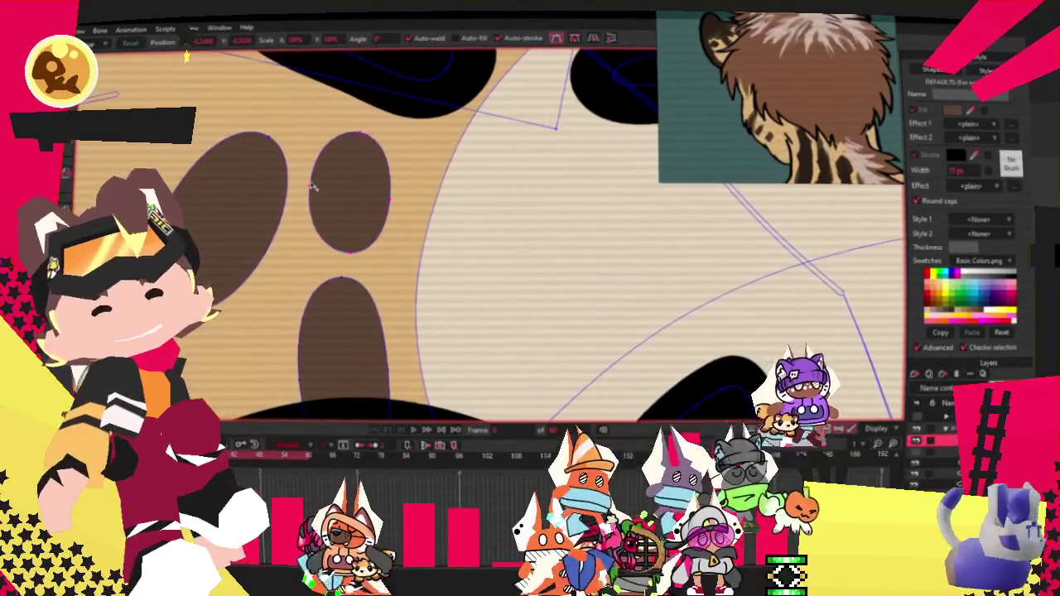
double_click(313, 184)
click(385, 242)
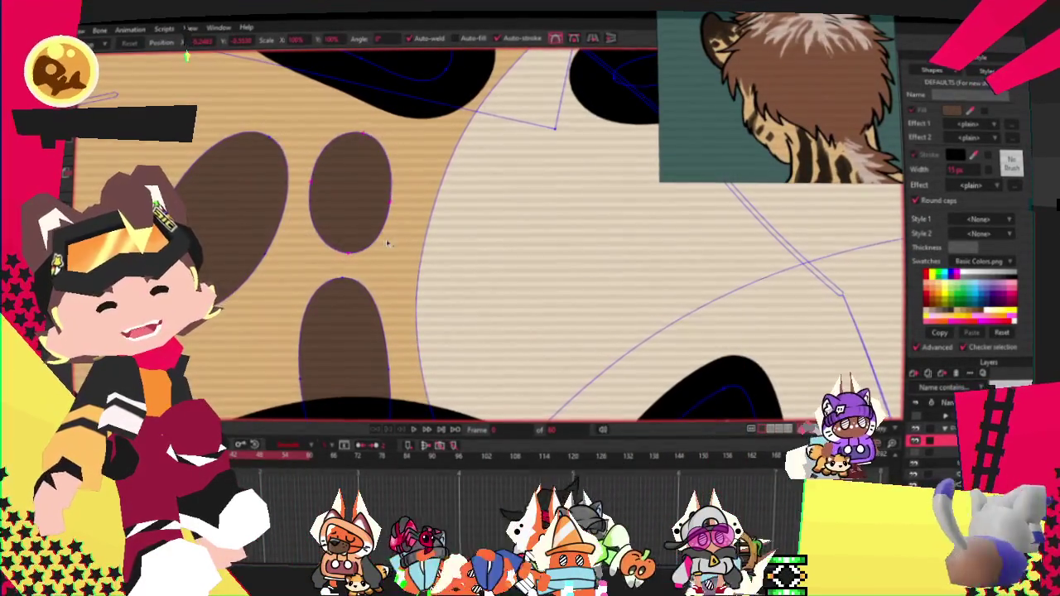
Nudge the small brown spot slightly upward and select all its points
scroll(385, 243, down, 3)
scroll(490, 106, up, 3)
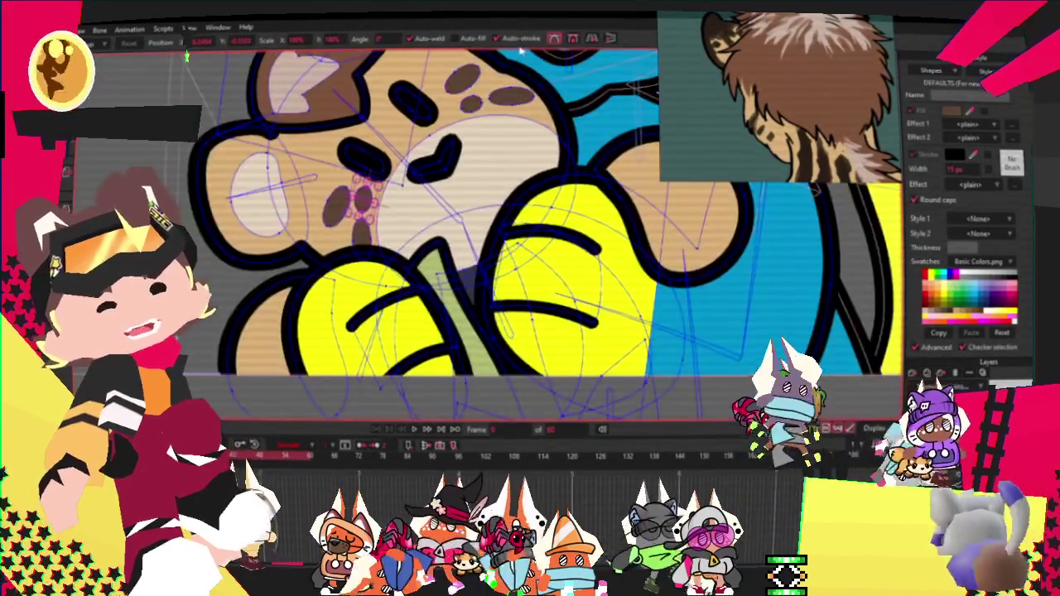
scroll(490, 105, up, 3)
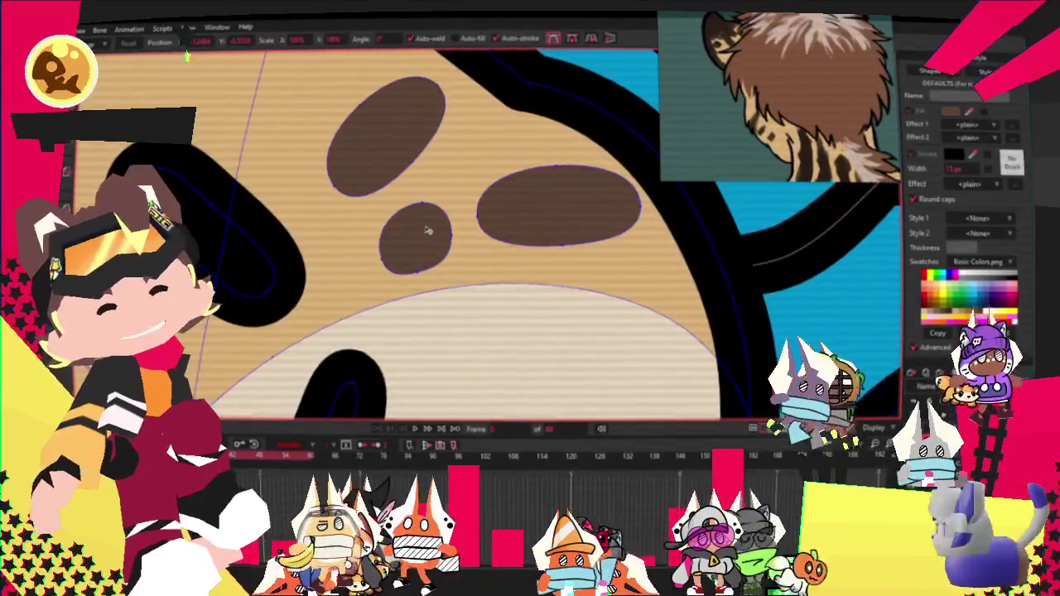
click(424, 225)
click(430, 207)
drag(436, 201, 436, 192)
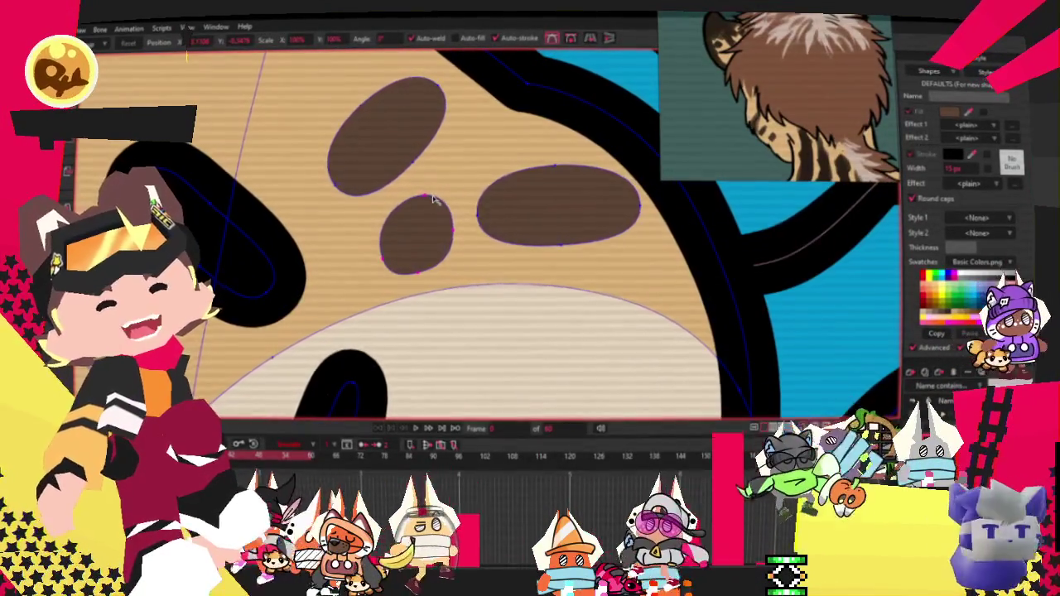
double_click(431, 199)
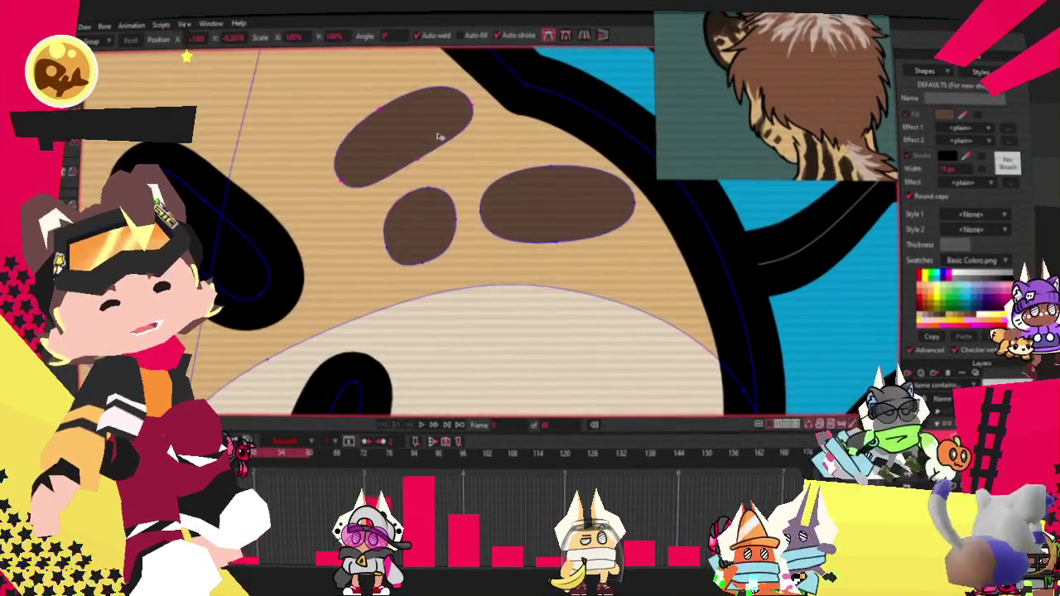
Select the left brown spot on the plush's face and zoom around it
scroll(464, 232, down, 3)
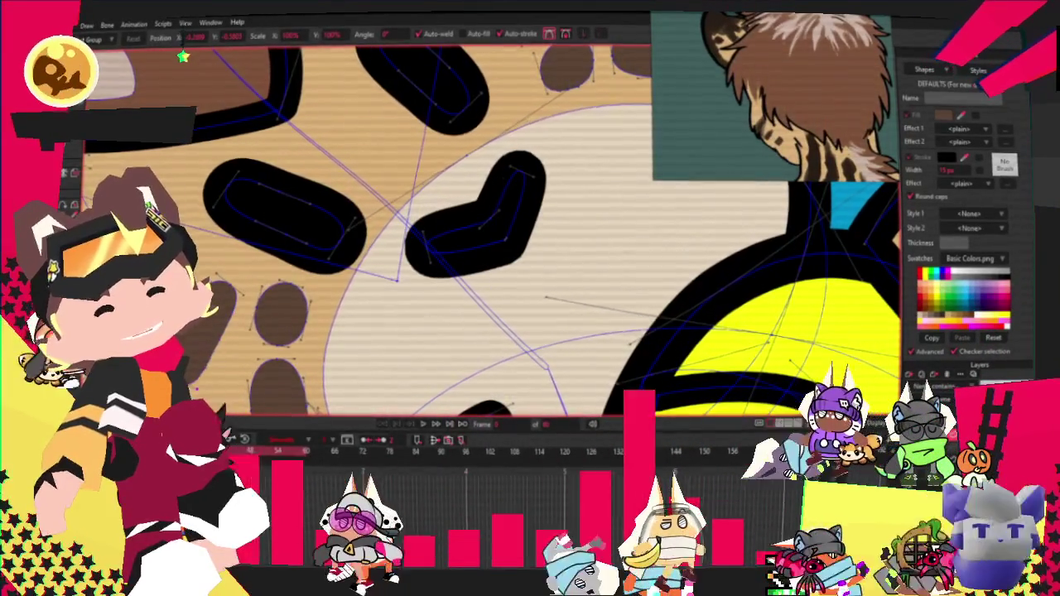
click(208, 338)
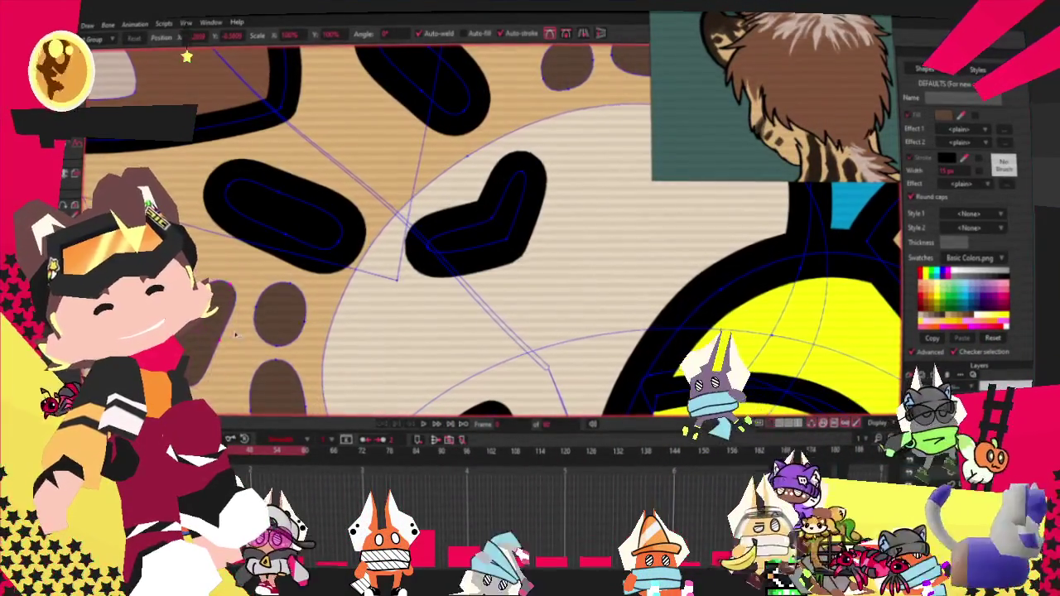
scroll(208, 338, up, 2)
scroll(242, 325, up, 2)
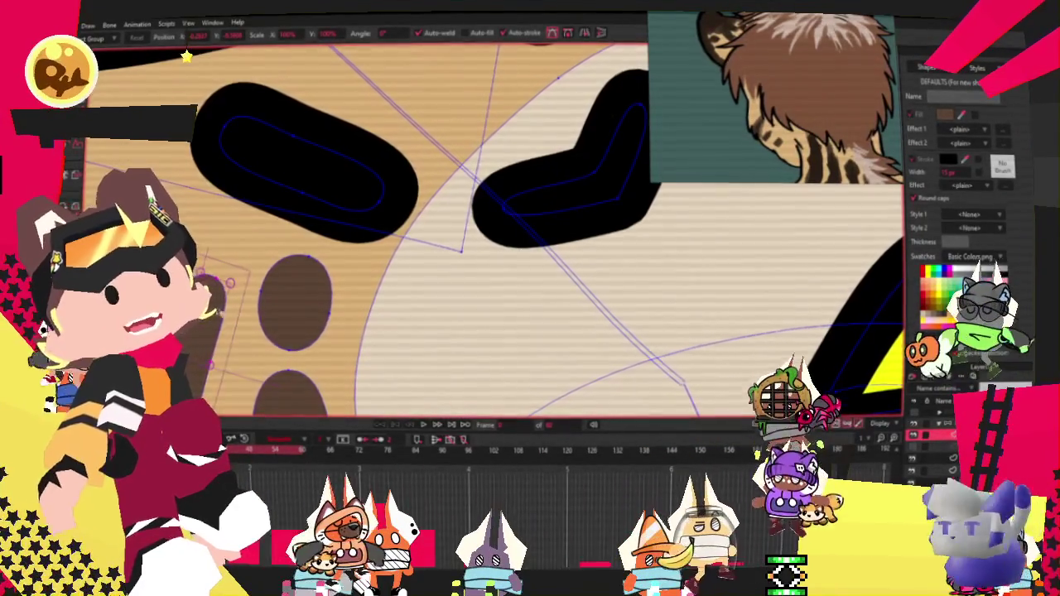
scroll(280, 242, down, 2)
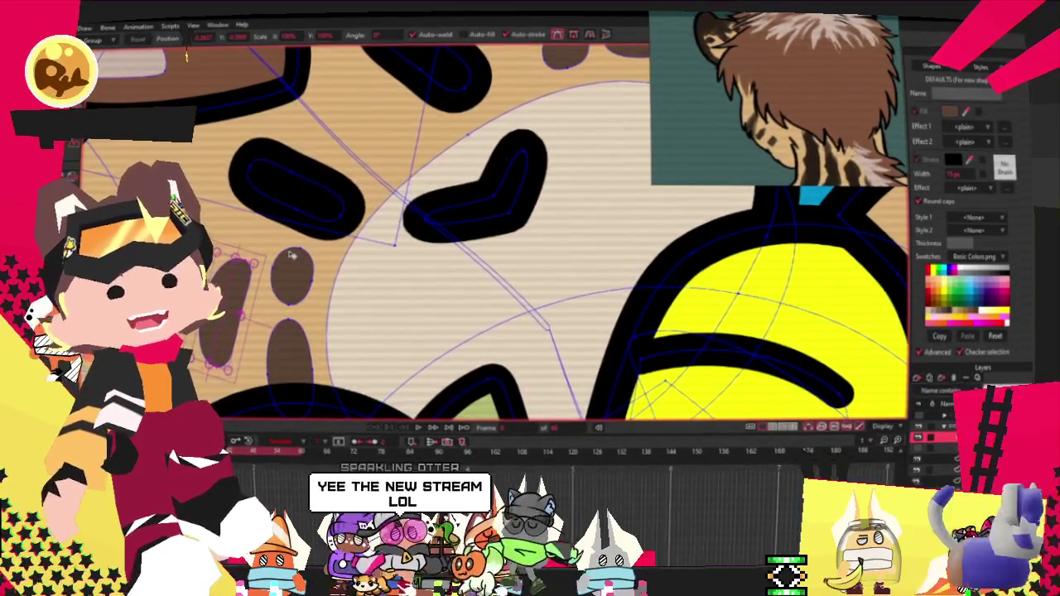
scroll(292, 253, down, 3)
scroll(292, 253, down, 2)
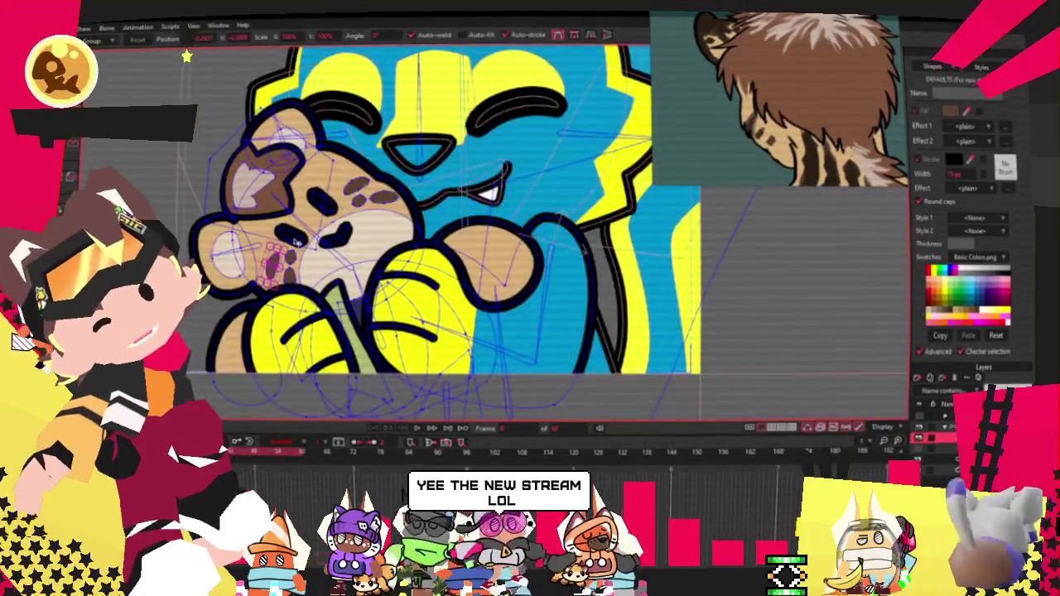
Bind the selected face-spot points to the bone with Bind Points, then return to point editing
scroll(282, 224, up, 3)
scroll(270, 193, up, 2)
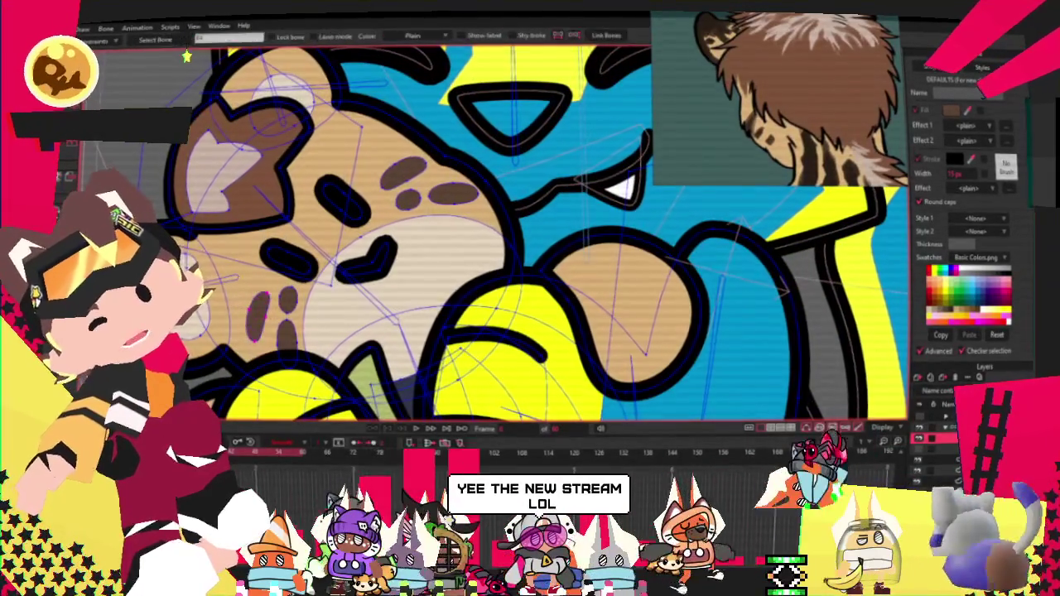
scroll(319, 194, down, 3)
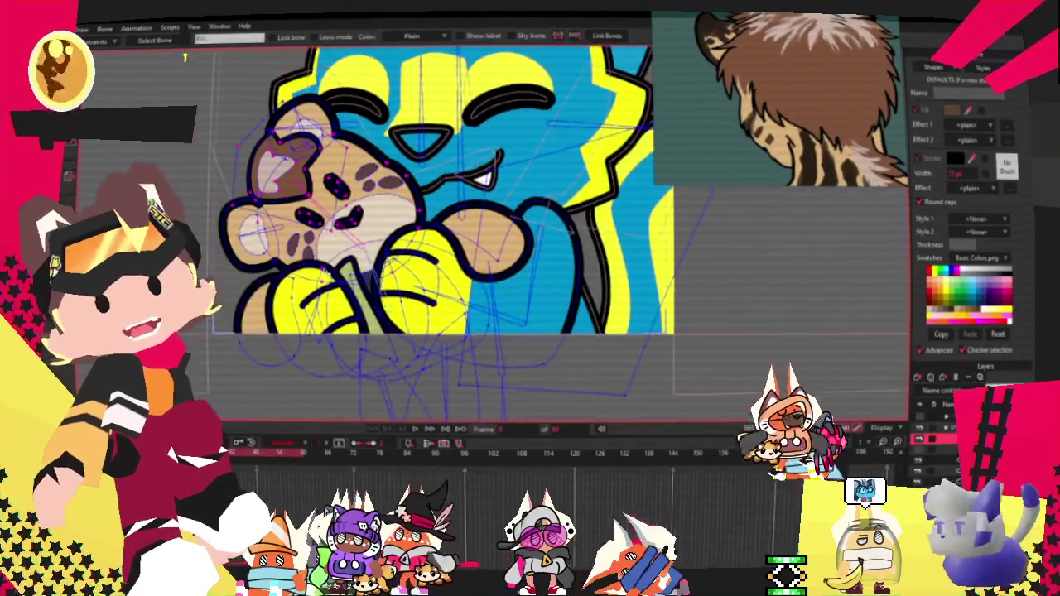
scroll(319, 194, up, 3)
scroll(319, 194, up, 2)
key(g)
scroll(300, 231, up, 1)
scroll(300, 231, up, 1)
scroll(252, 171, down, 2)
scroll(315, 124, up, 1)
scroll(356, 98, up, 1)
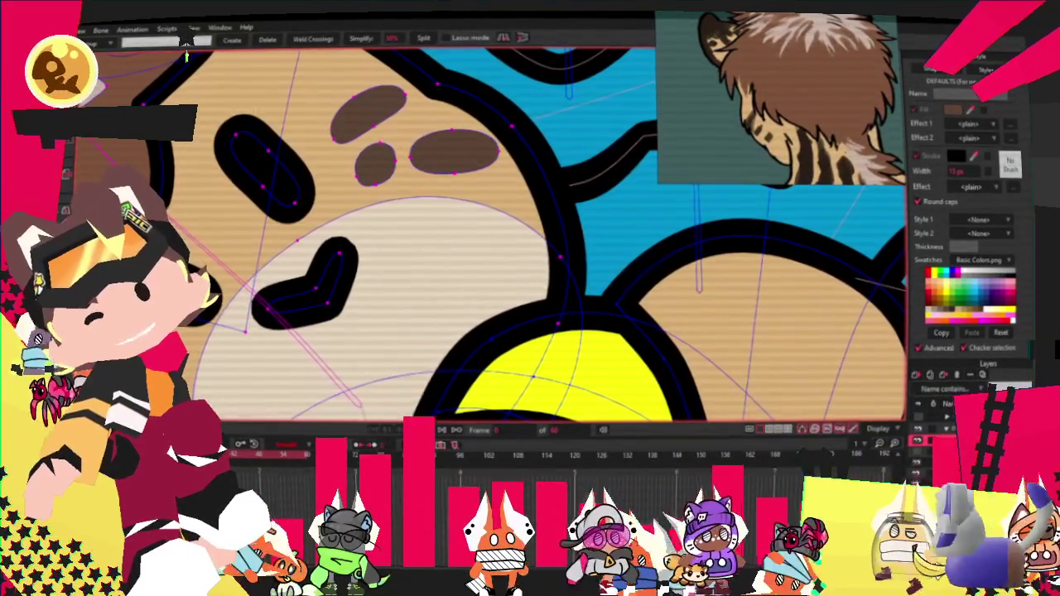
key(i)
click(228, 43)
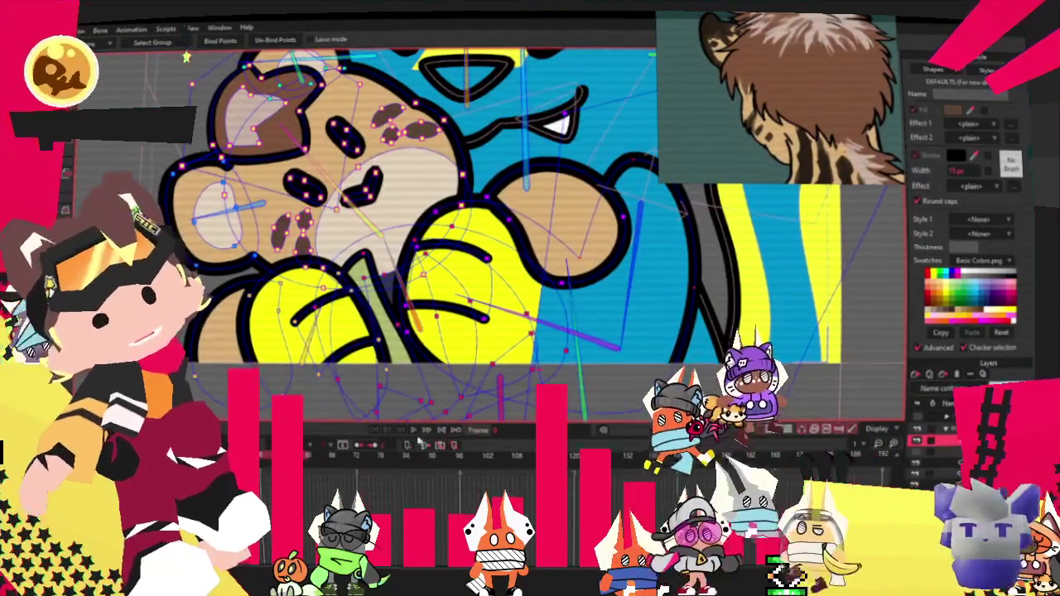
key(g)
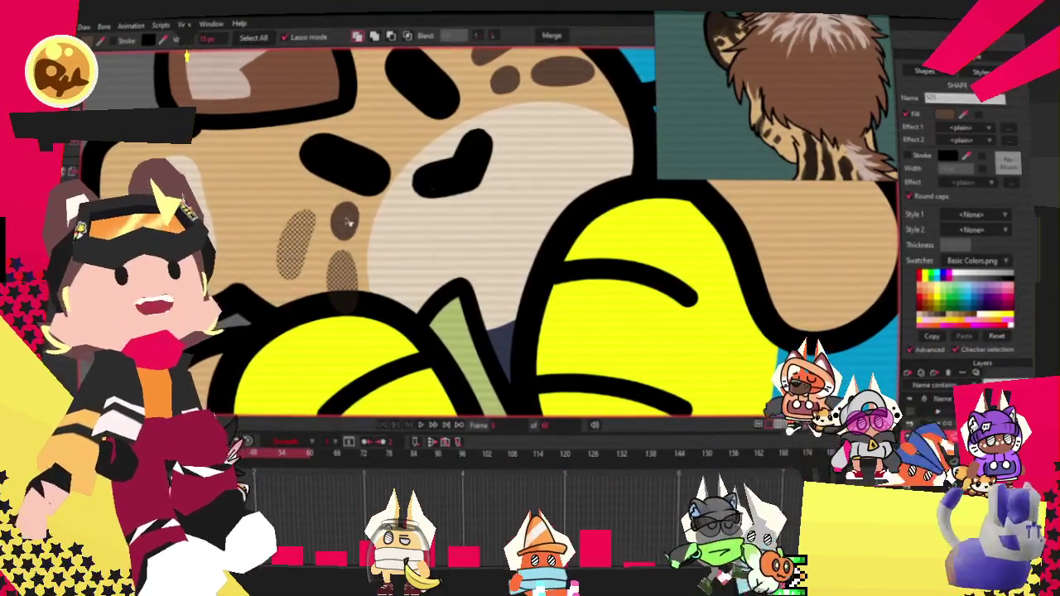
Zoom in and out around the plush cheetah's forehead and head spots to inspect them
scroll(348, 224, down, 3)
scroll(406, 205, up, 2)
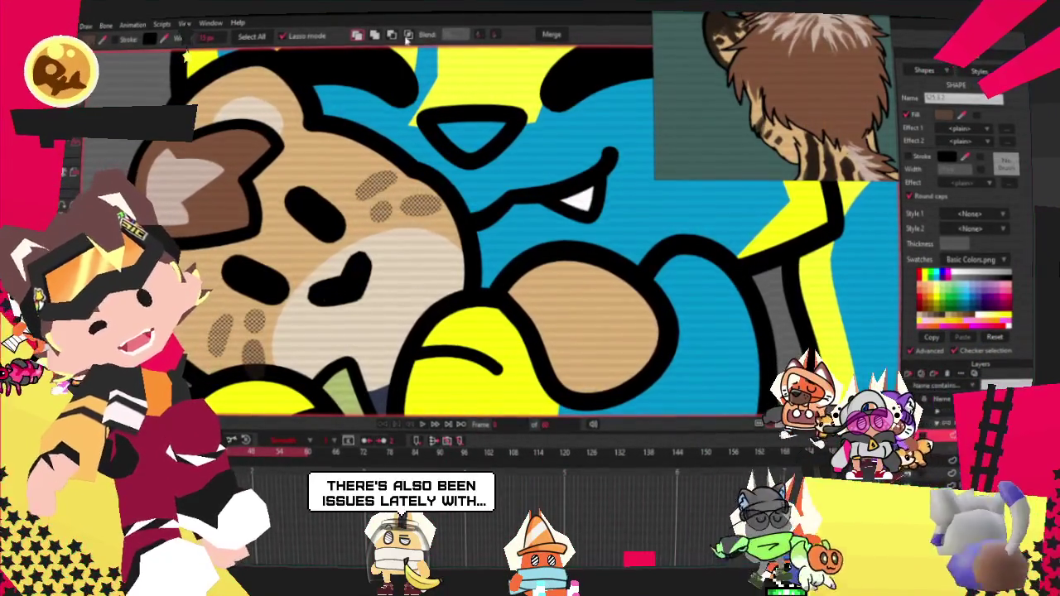
scroll(398, 64, down, 3)
scroll(373, 124, up, 3)
scroll(364, 158, up, 2)
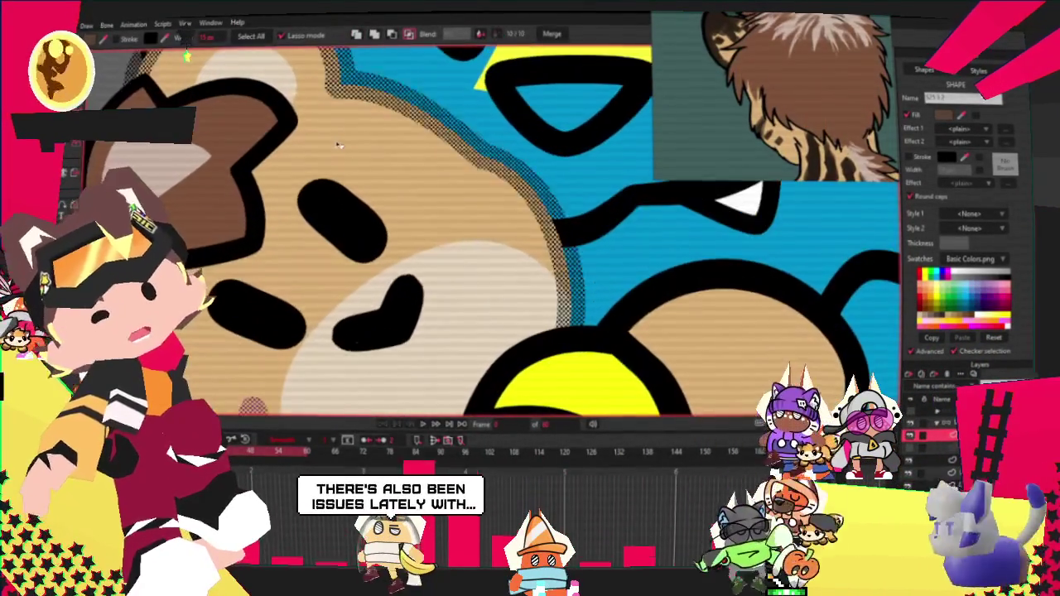
scroll(360, 167, down, 2)
scroll(362, 172, up, 2)
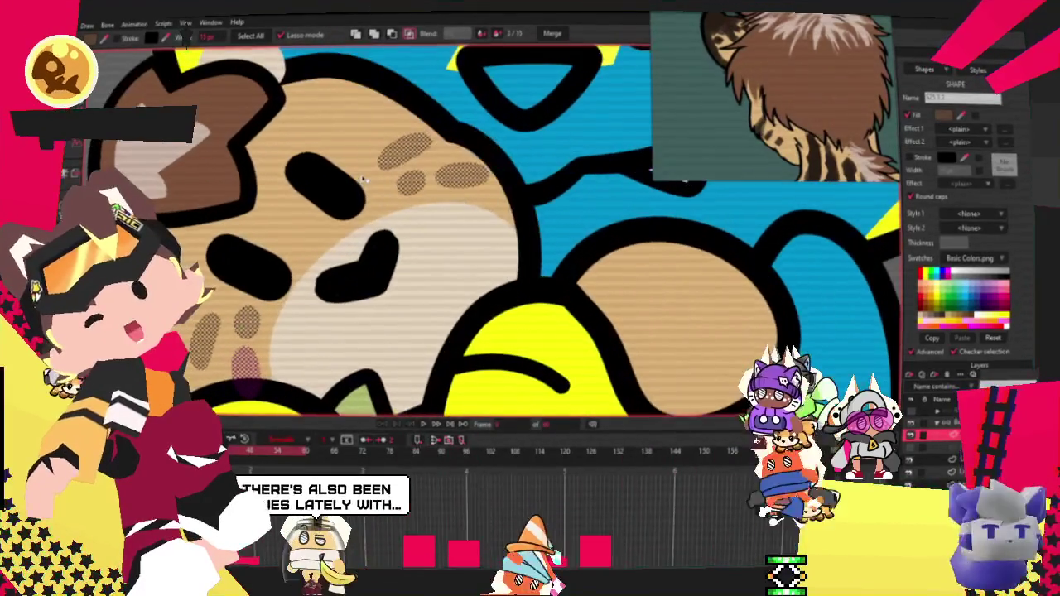
scroll(362, 178, down, 3)
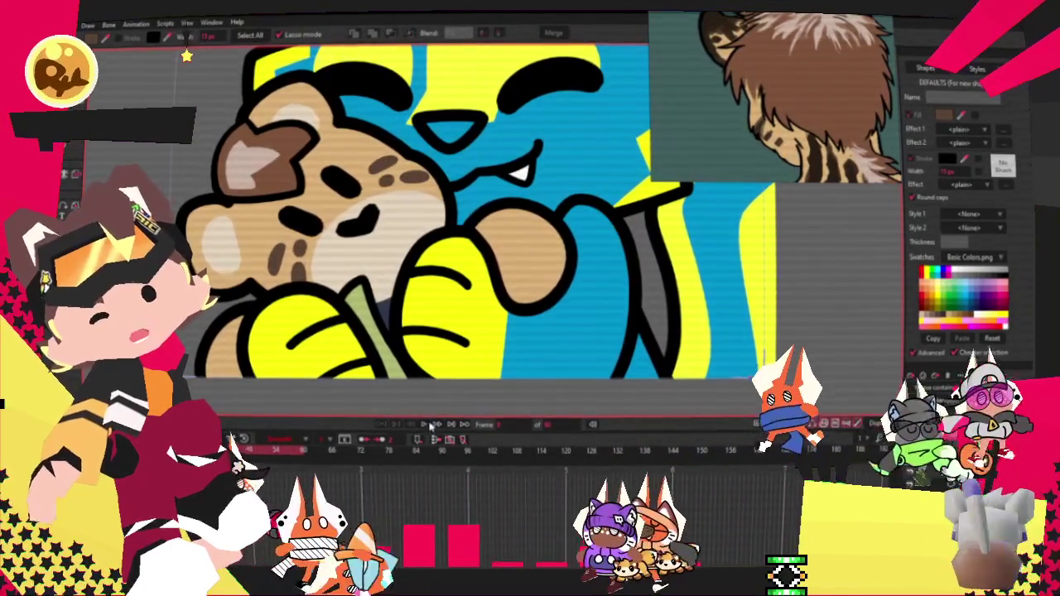
scroll(434, 398, up, 2)
scroll(435, 398, down, 3)
scroll(433, 382, up, 2)
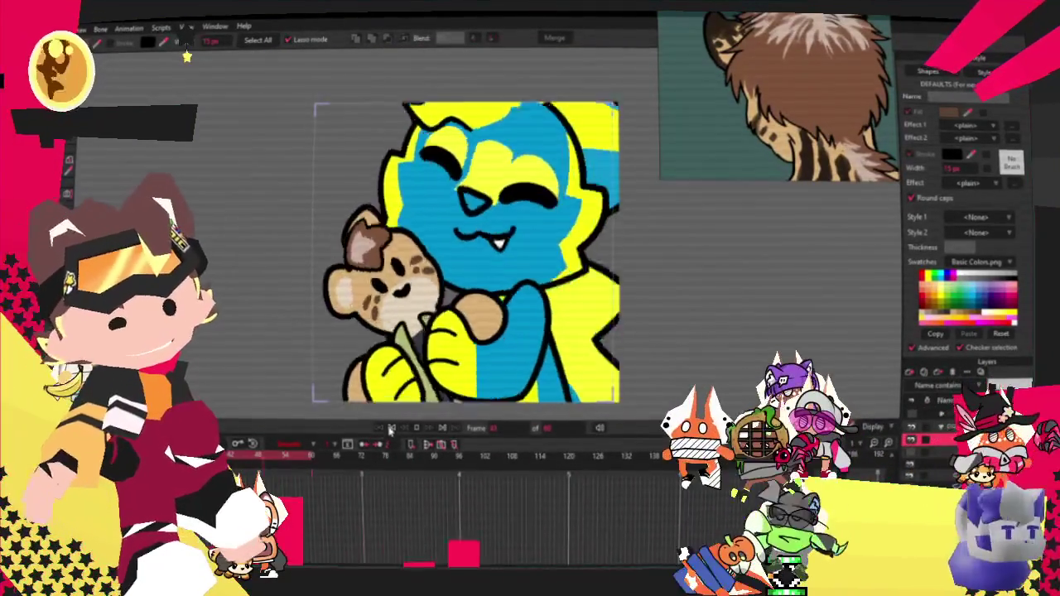
Stop playback and select the left brown cheek spot on the plush
key(t)
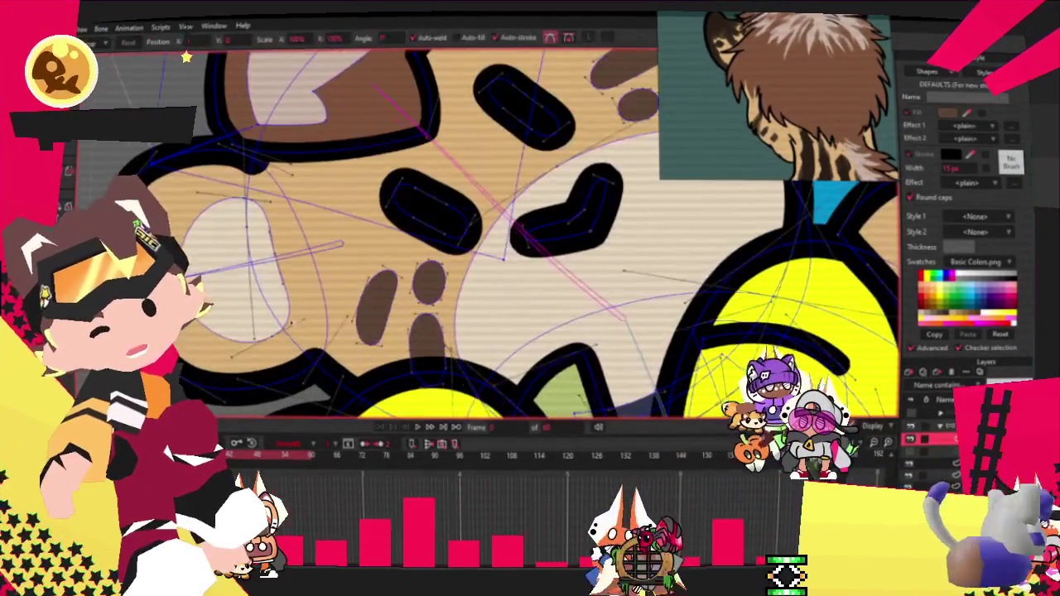
click(424, 332)
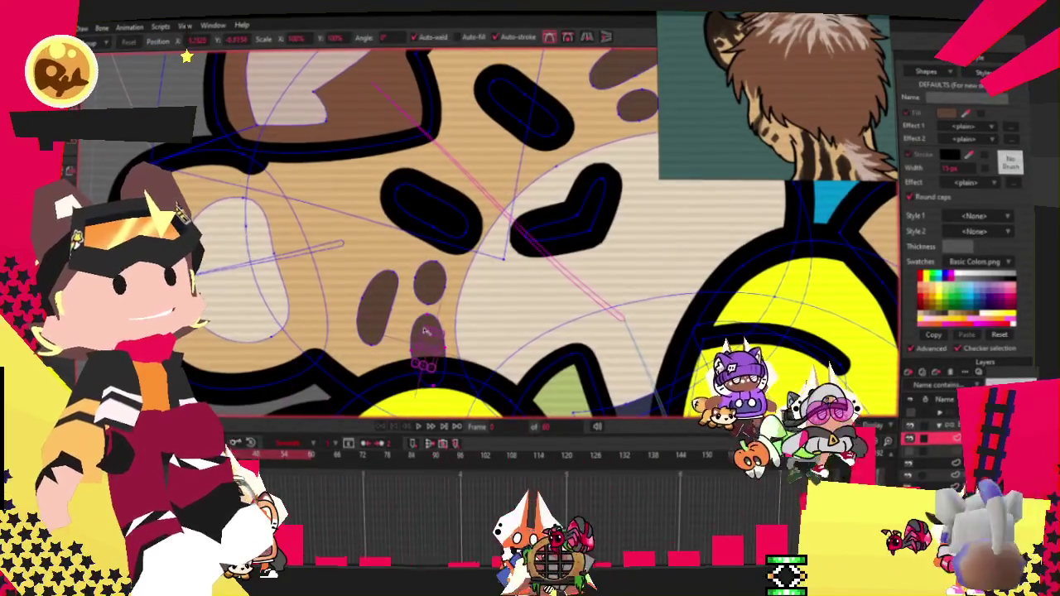
click(427, 289)
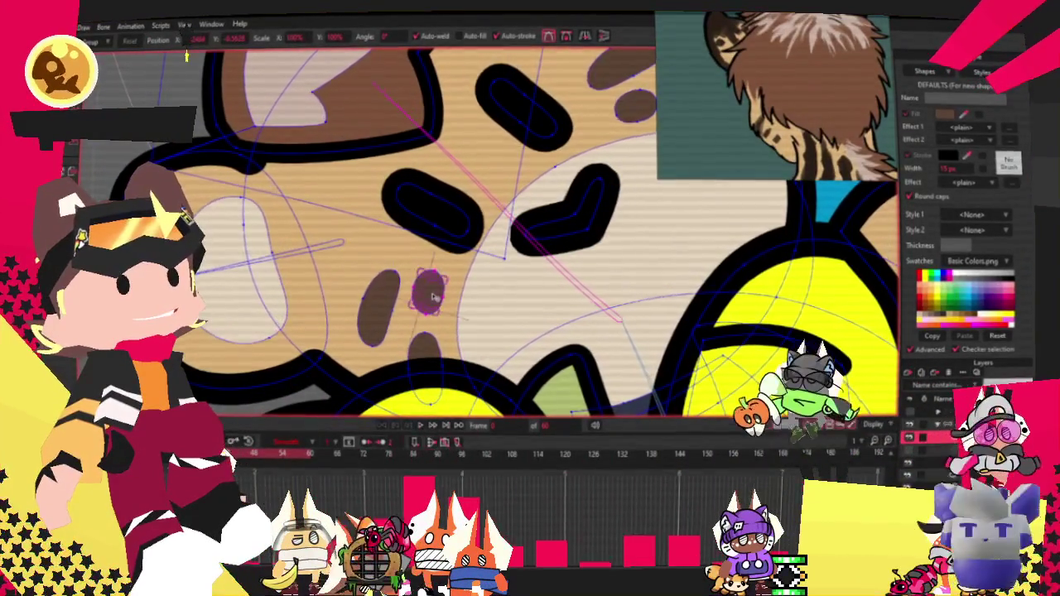
scroll(371, 309, up, 2)
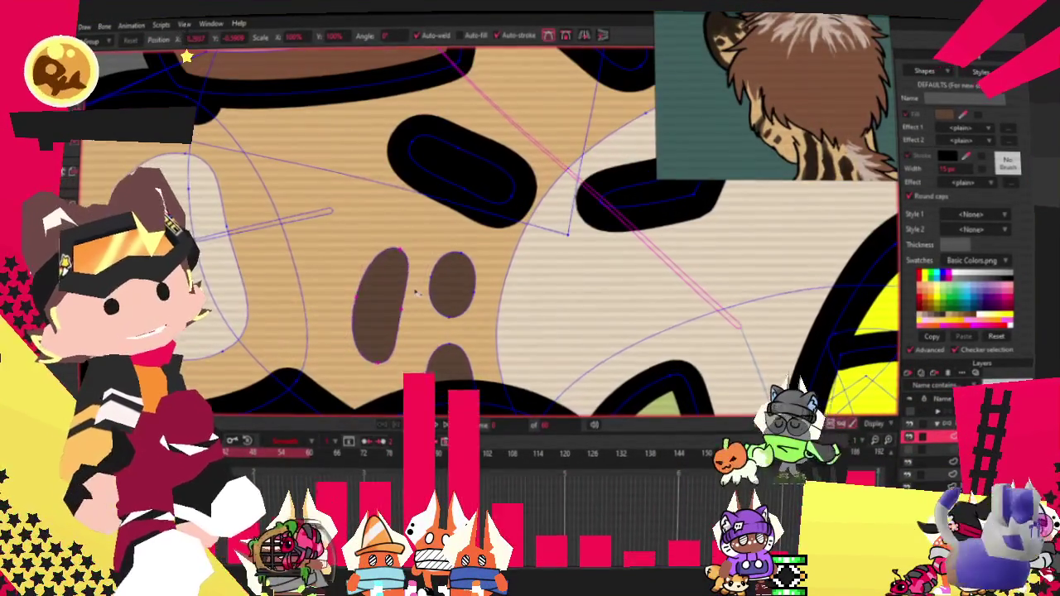
click(385, 308)
scroll(386, 303, down, 3)
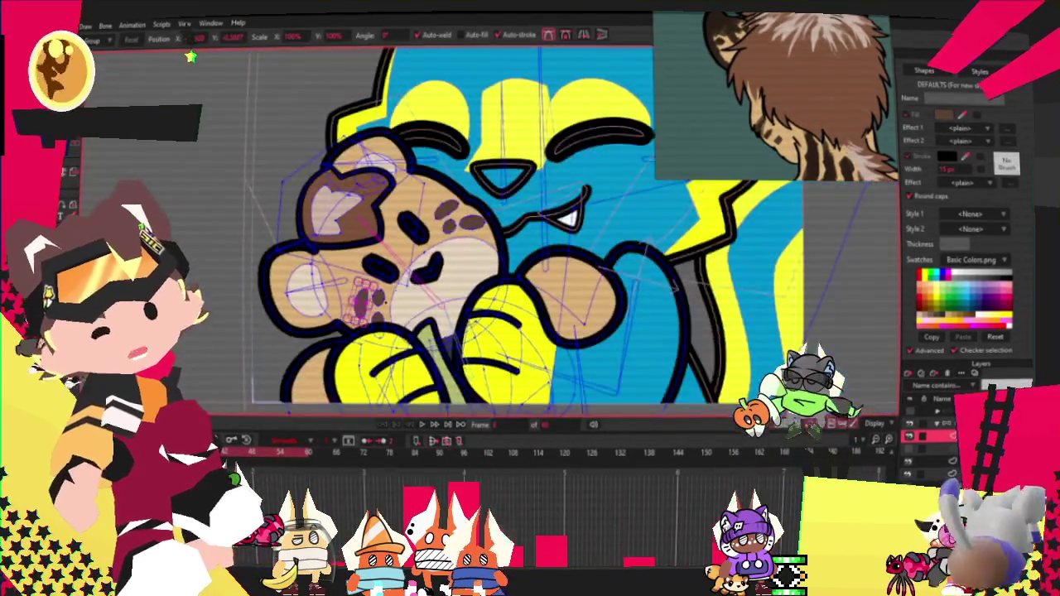
scroll(385, 304, down, 1)
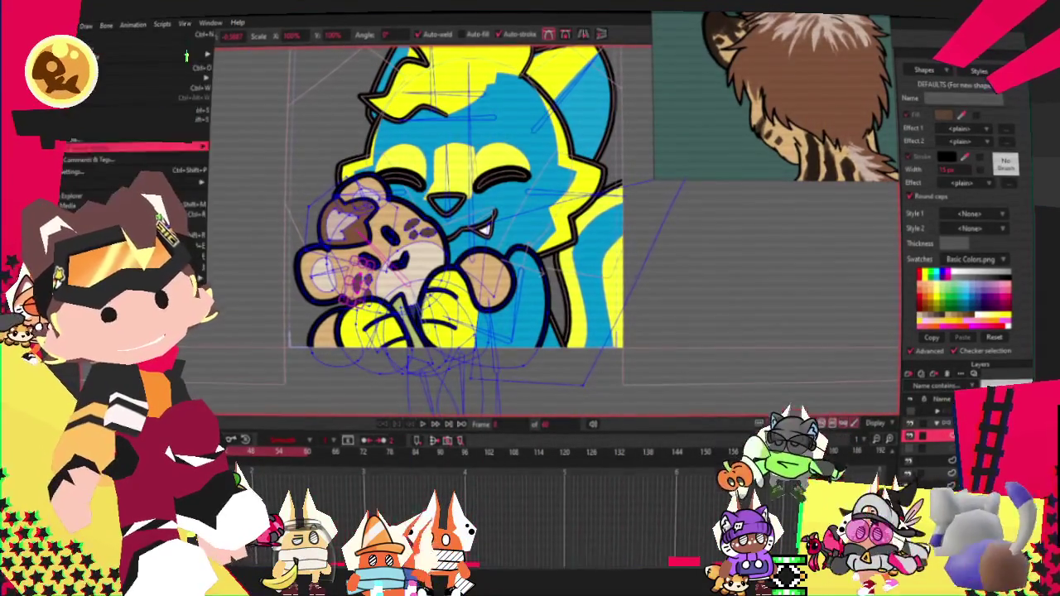
Render a preview of the current frame with Ctrl+R, then close it
key(ctrl+r)
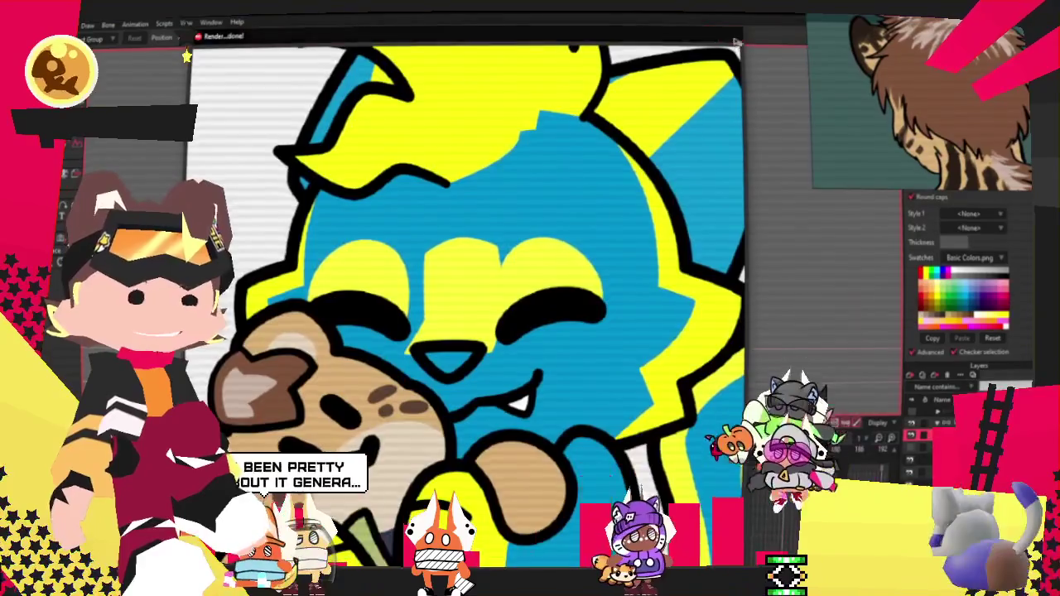
click(787, 25)
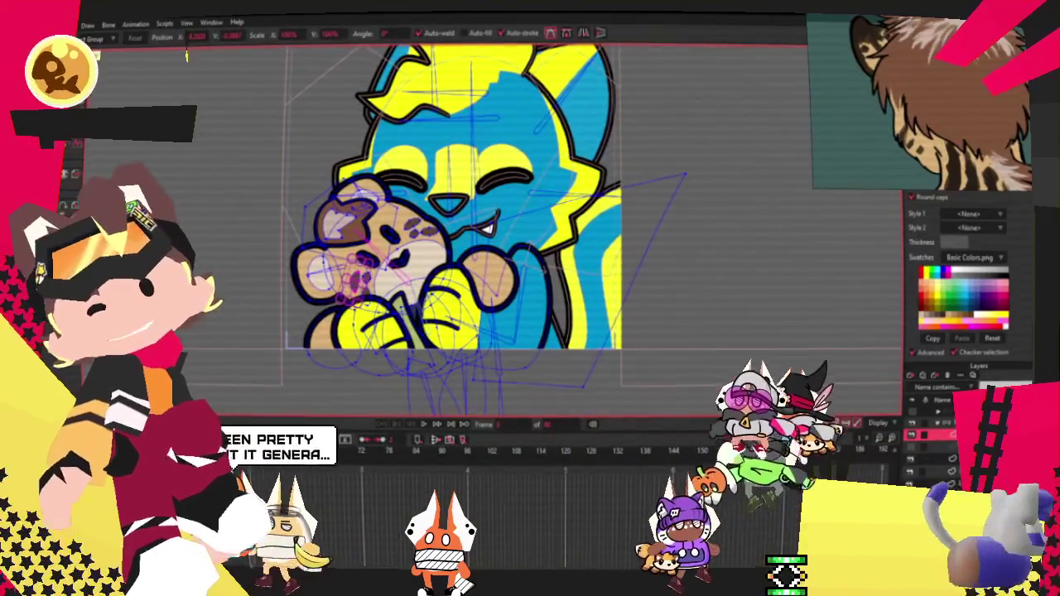
click(68, 24)
key(Escape)
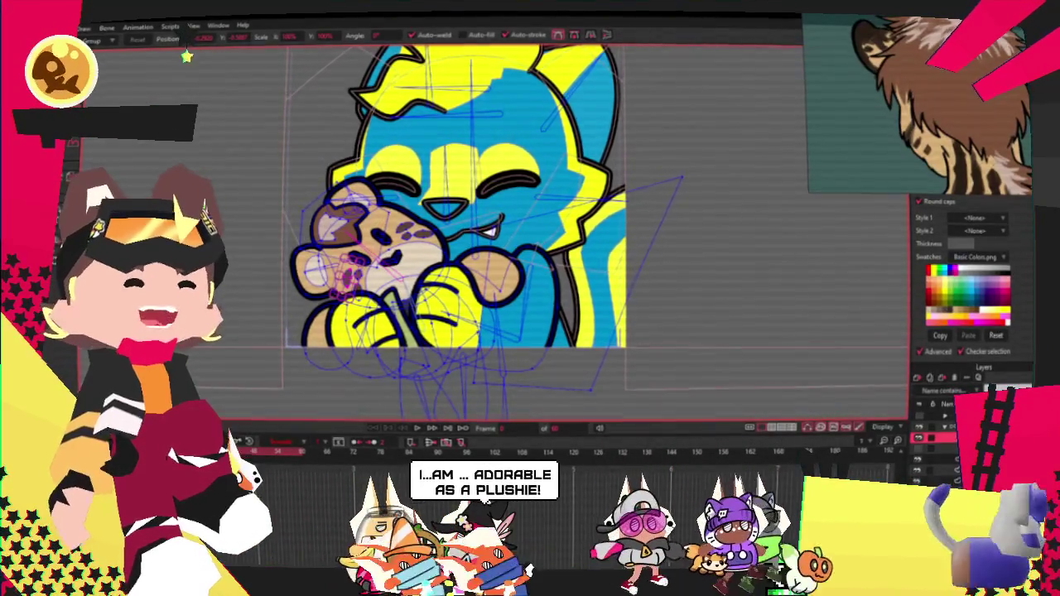
Move the cheetah reference picture further left and switch to the Bone tool
drag(913, 74, 810, 101)
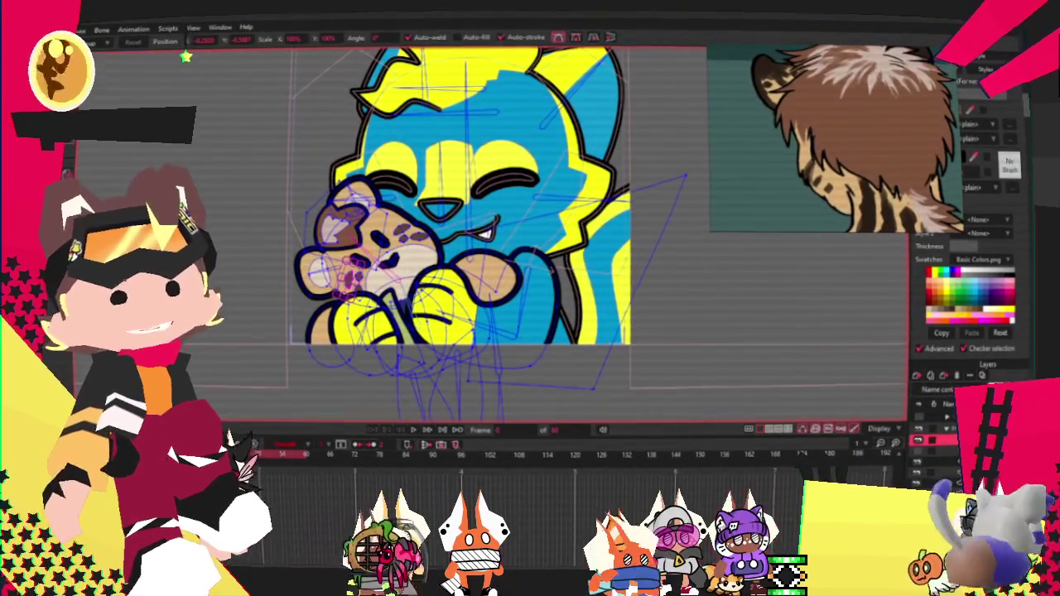
scroll(464, 232, down, 3)
scroll(463, 232, up, 4)
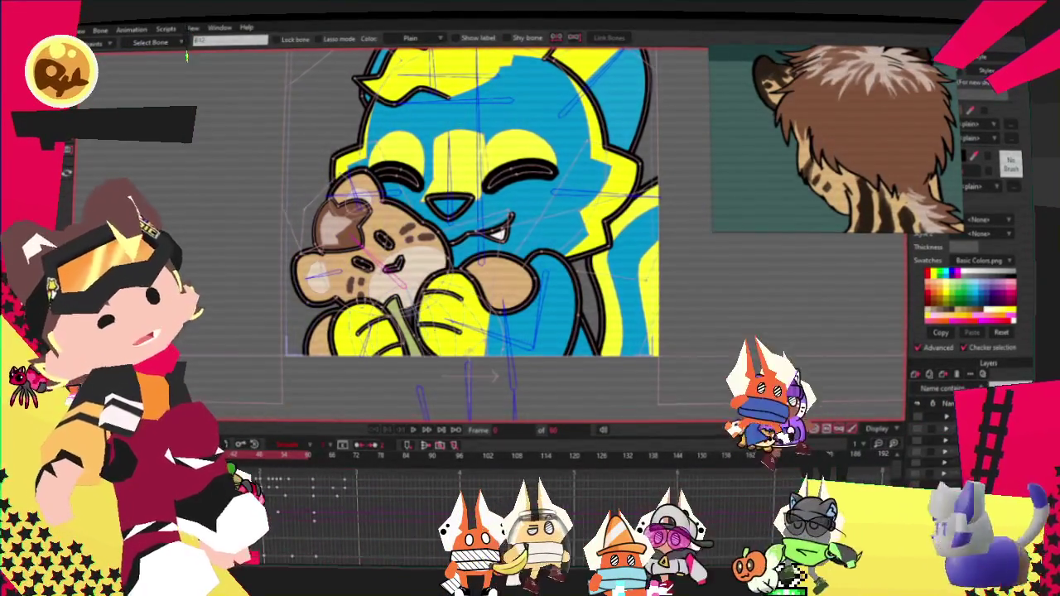
click(938, 423)
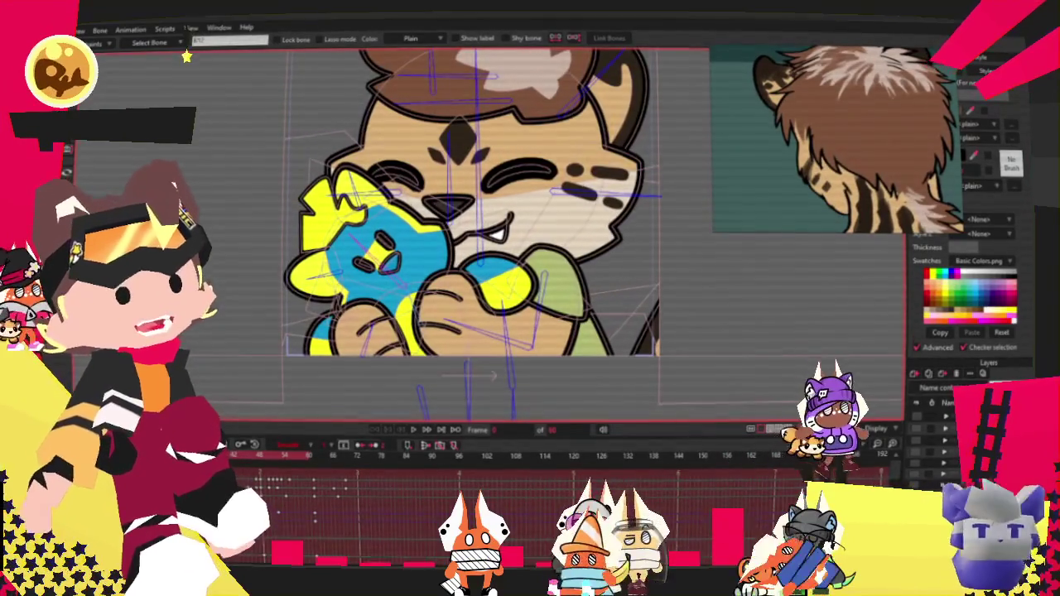
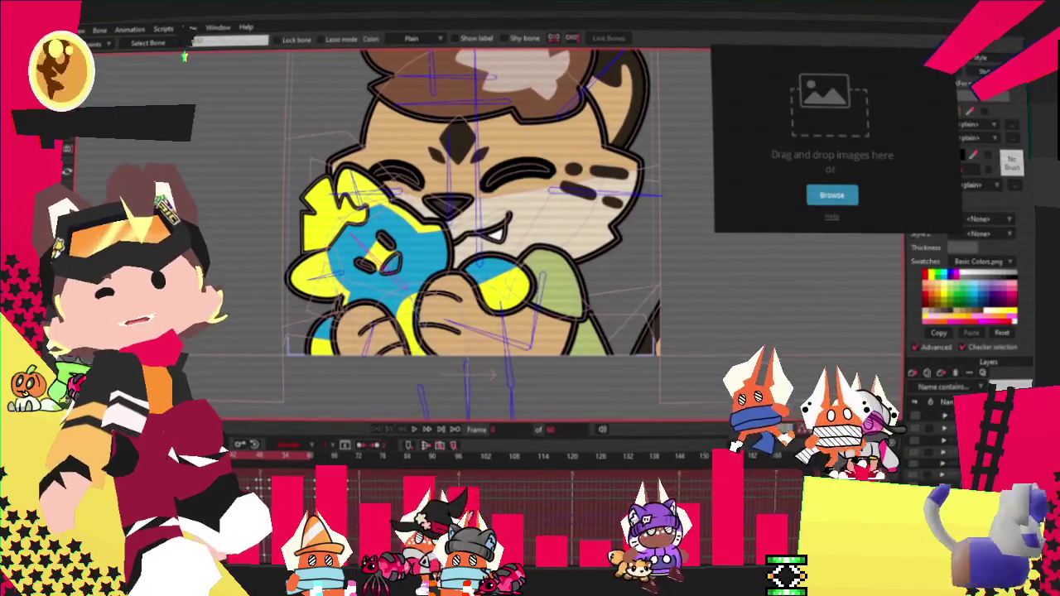
Open the File menu and close it again without choosing a command
key(alt+f)
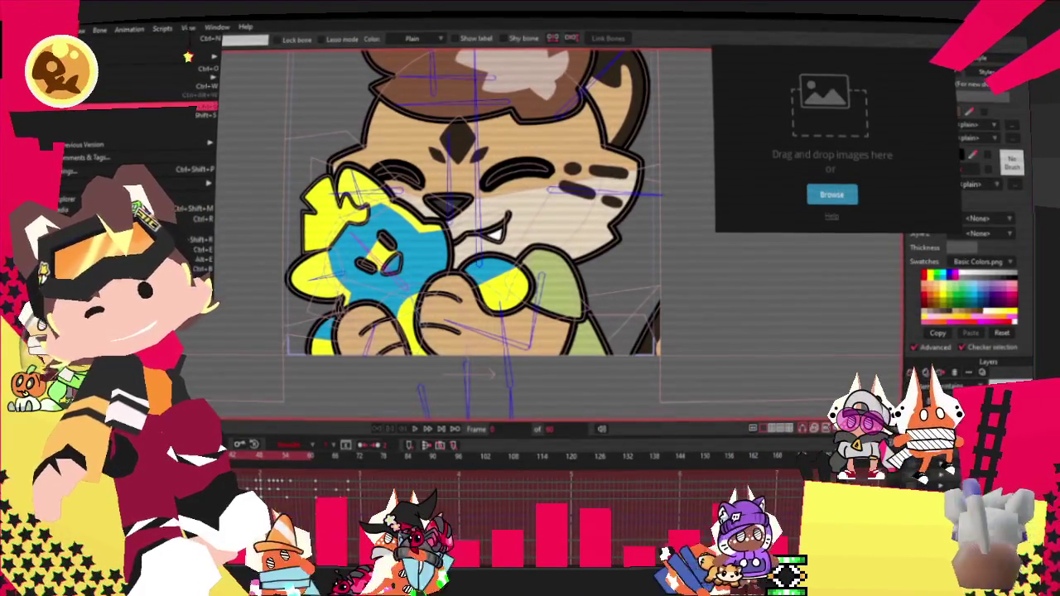
key(Escape)
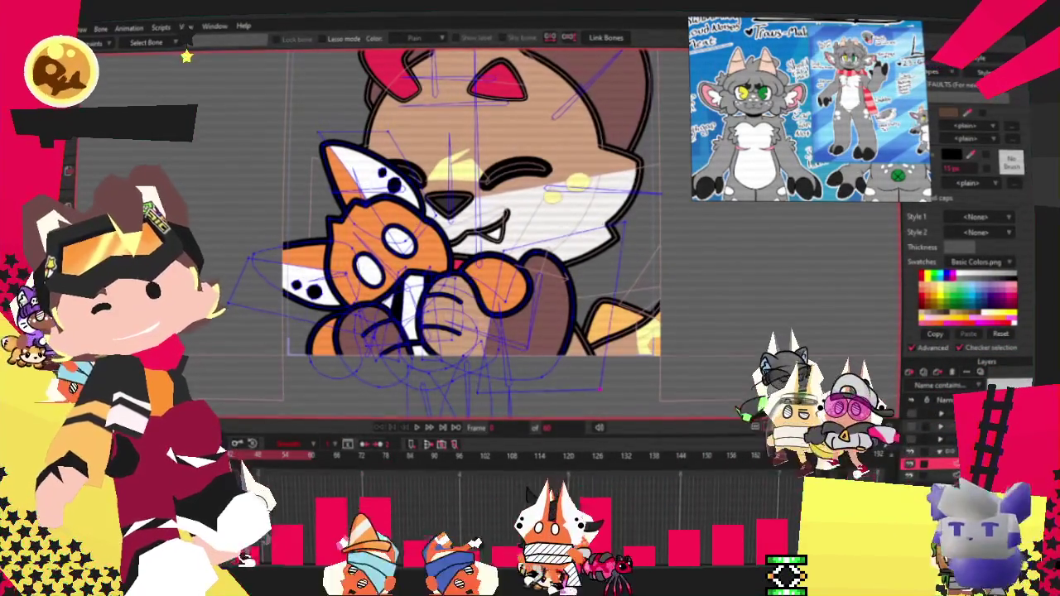
Fill the brown shape behind the paws with grey using the Paint Bucket, then zoom out
key(g)
scroll(683, 262, up, 2)
scroll(684, 262, up, 3)
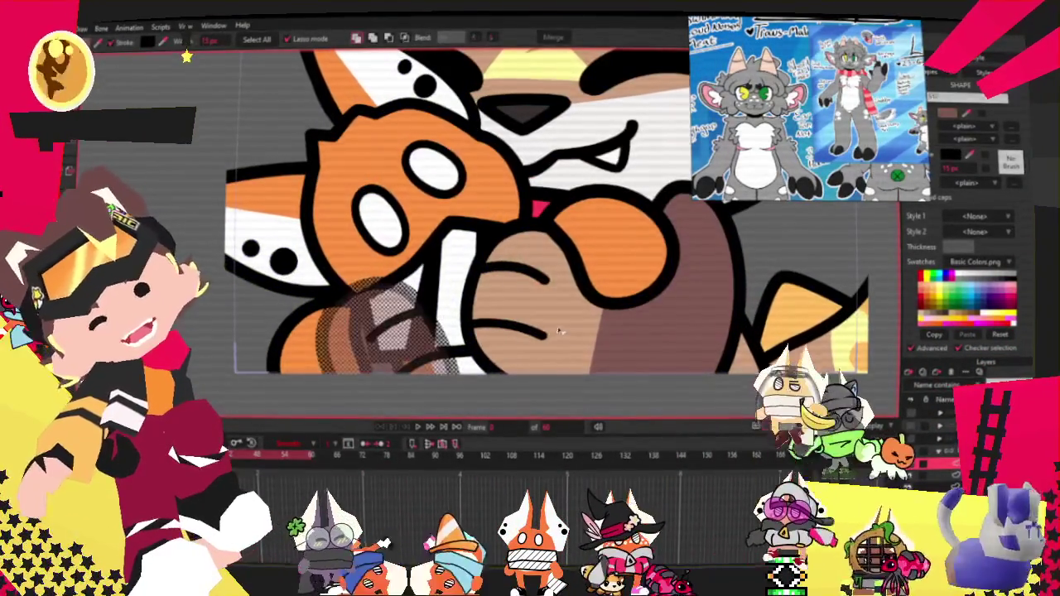
scroll(884, 64, up, 2)
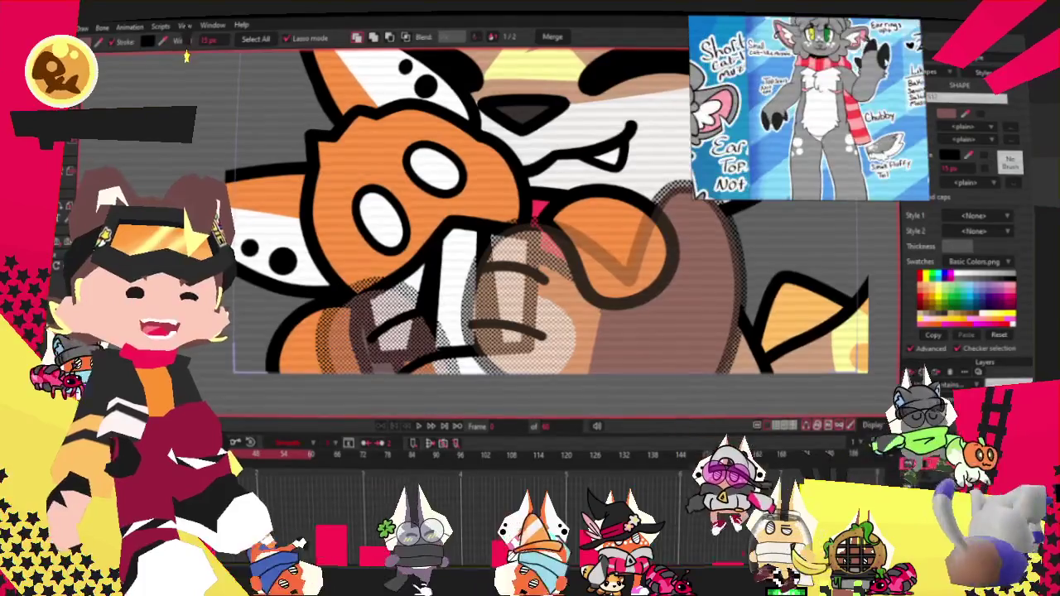
scroll(885, 64, up, 3)
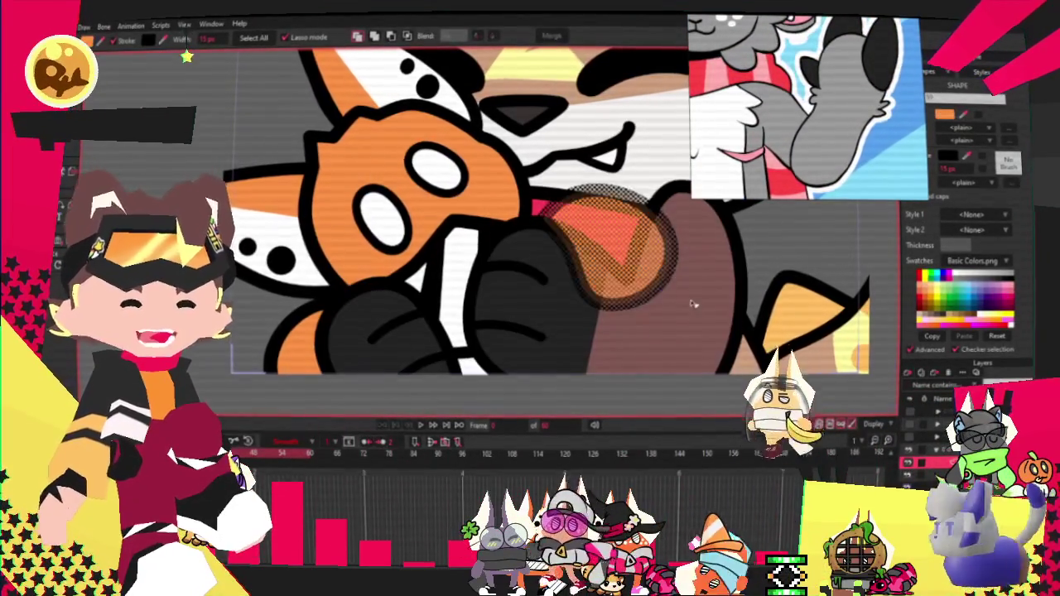
click(691, 303)
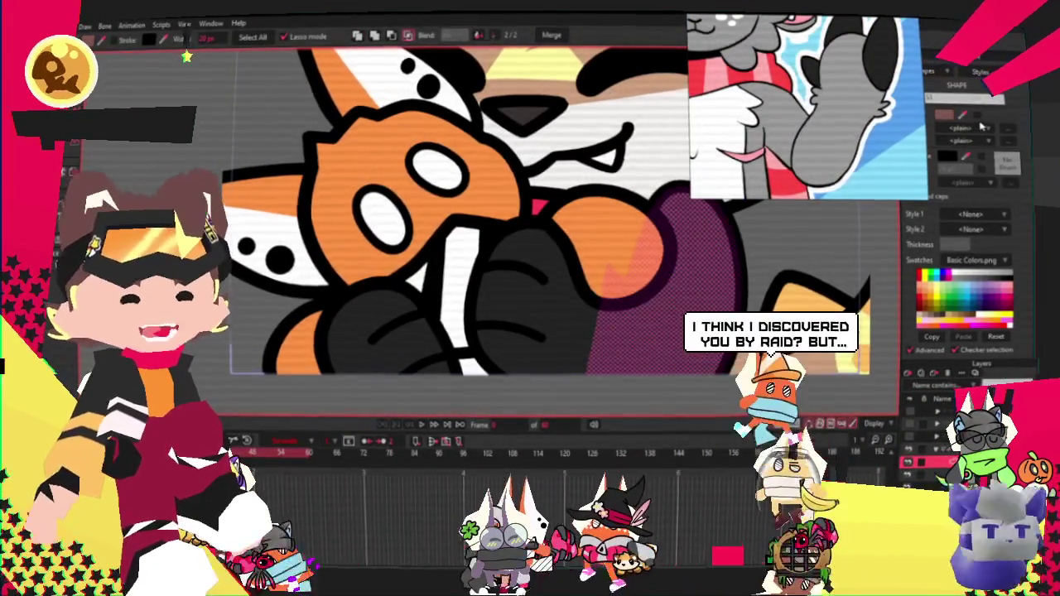
key(minus)
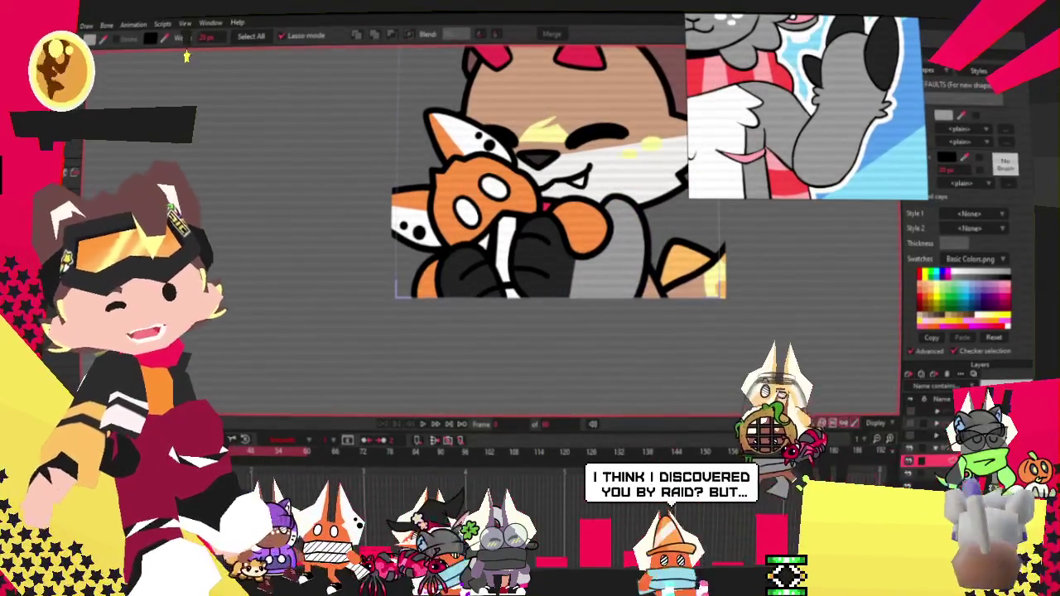
key(t)
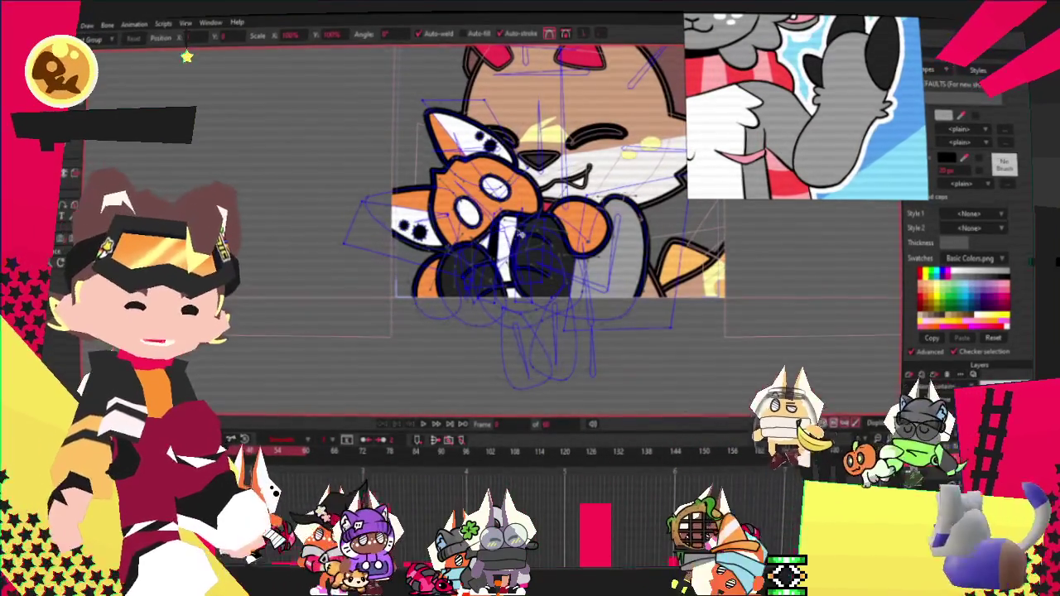
key(equal)
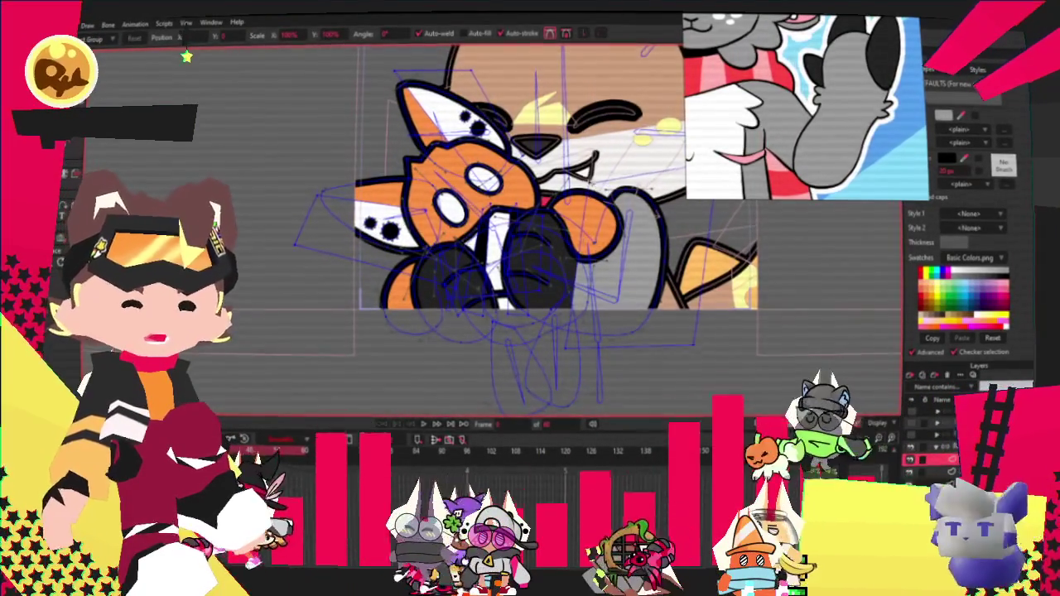
scroll(580, 364, up, 3)
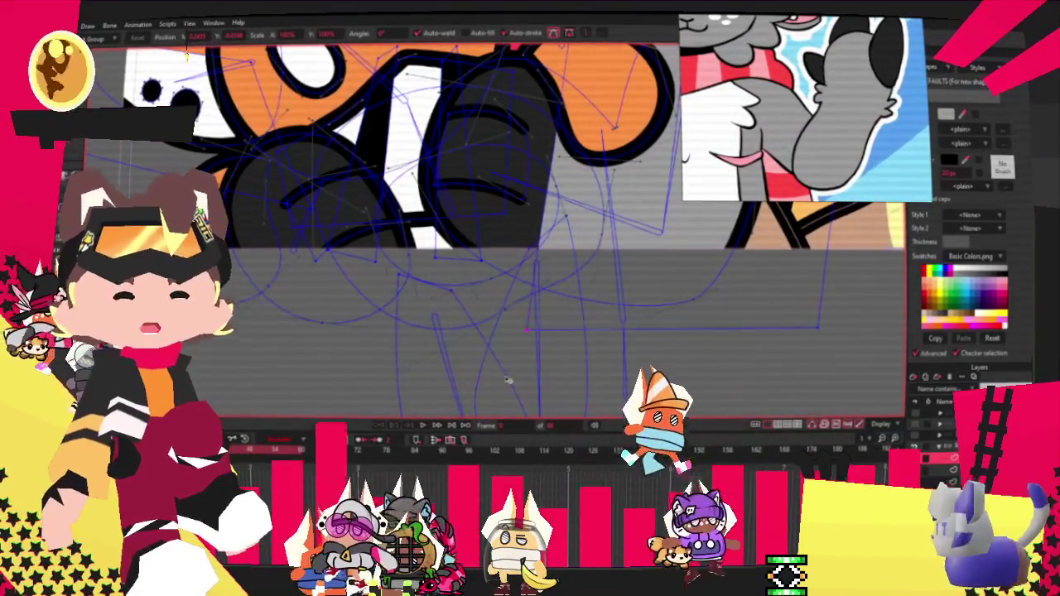
scroll(457, 350, down, 2)
scroll(456, 350, down, 2)
scroll(456, 350, down, 1)
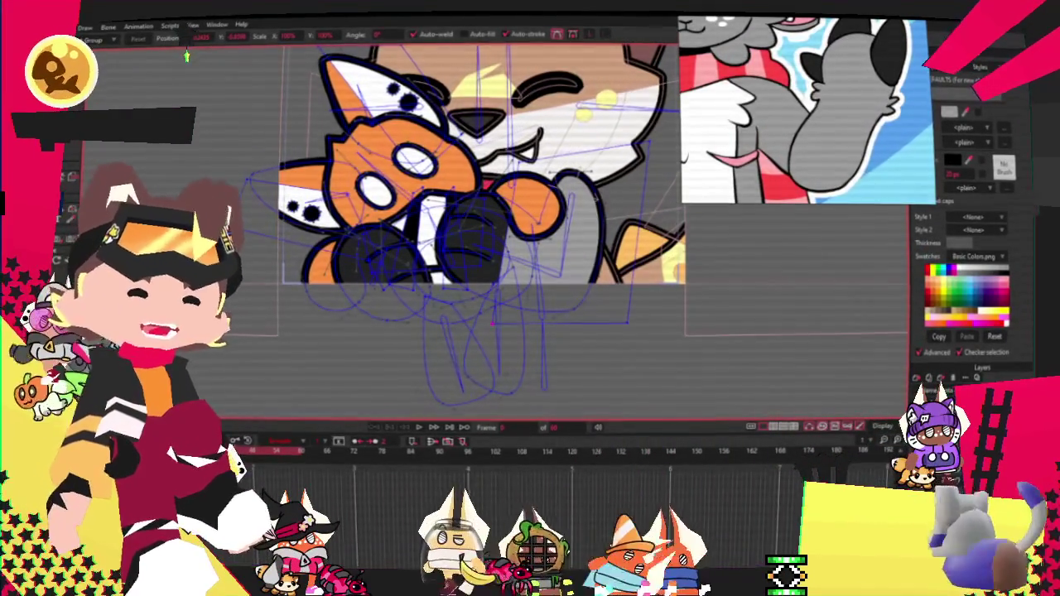
scroll(652, 186, down, 1)
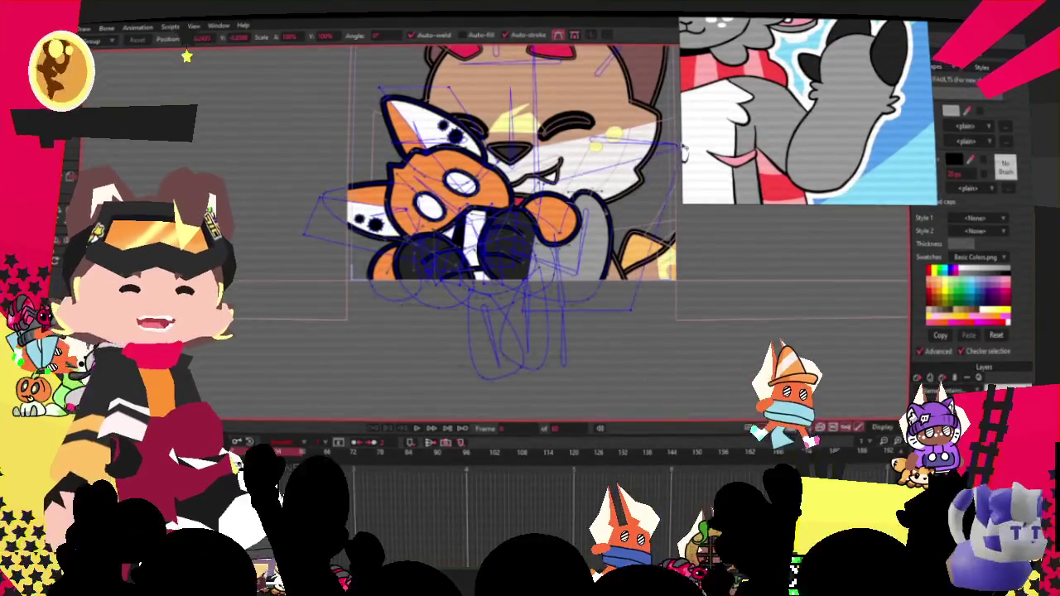
scroll(658, 238, up, 1)
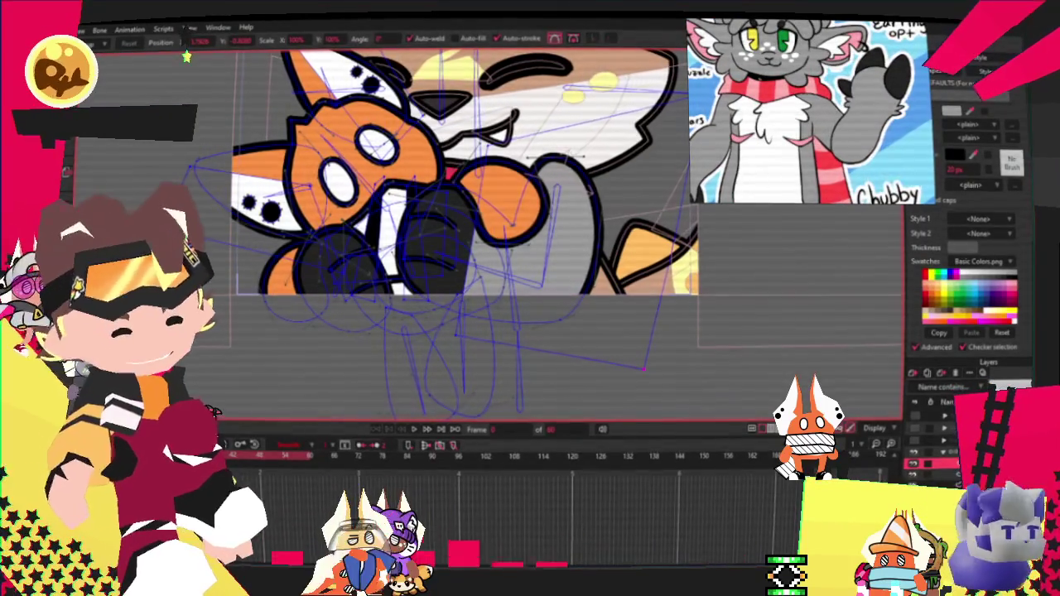
Select the scarf layer and make red the fill colour for new shapes
click(522, 193)
key(e)
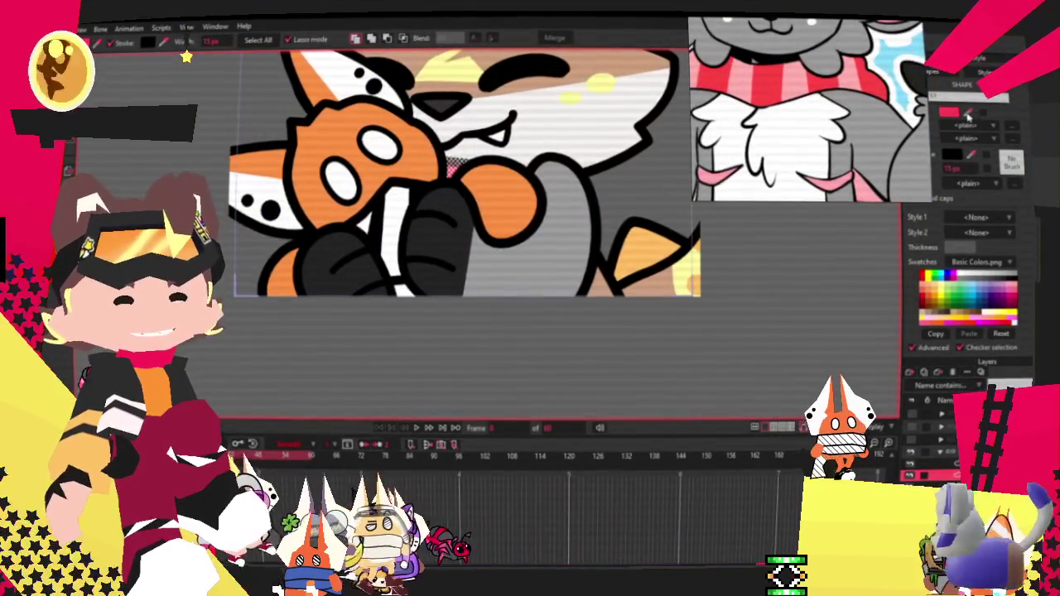
click(186, 56)
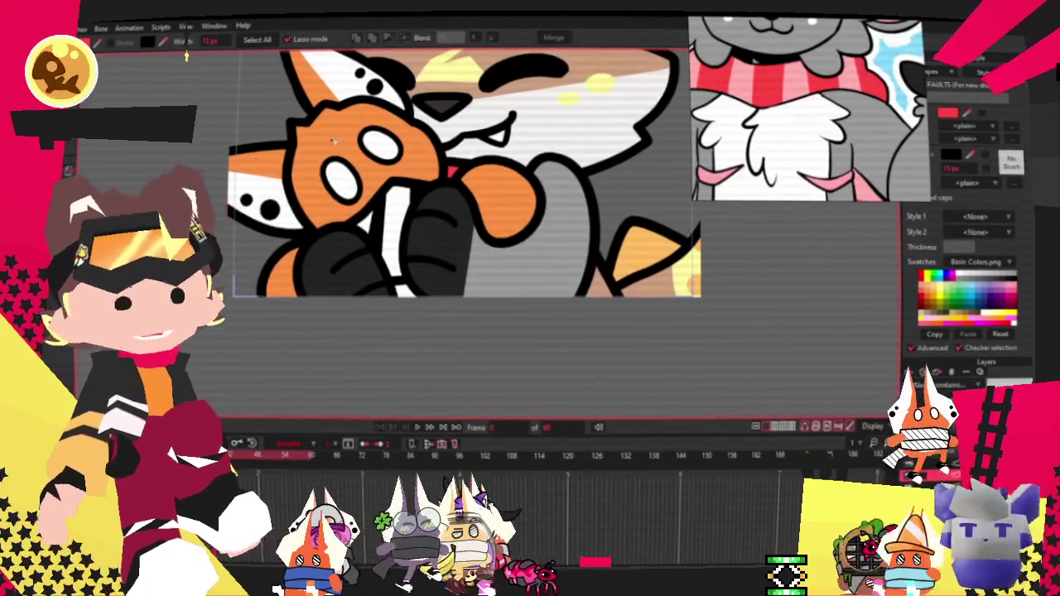
key(d)
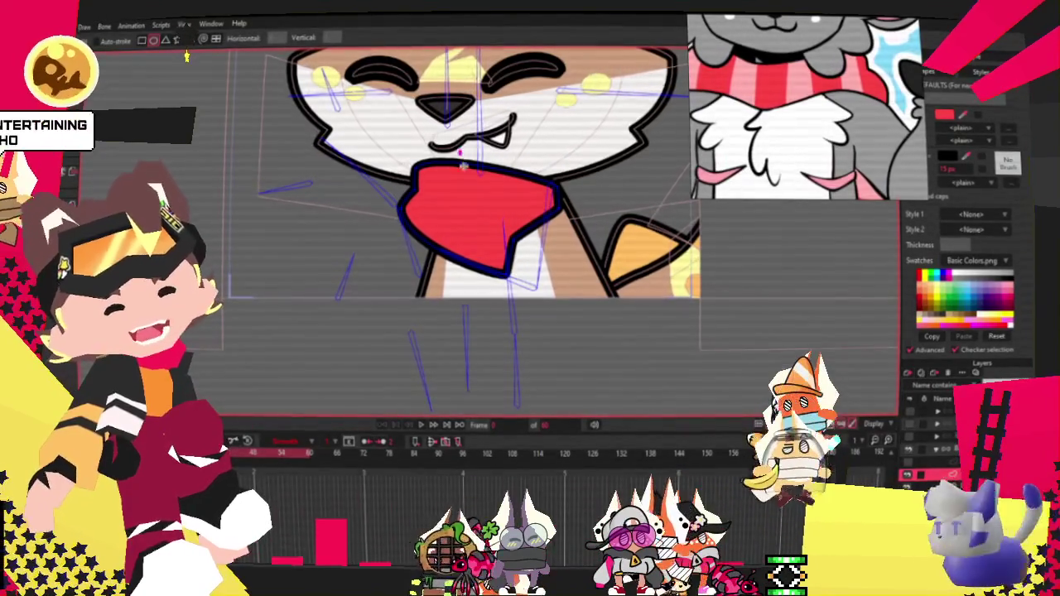
drag(462, 150, 491, 294)
click(477, 274)
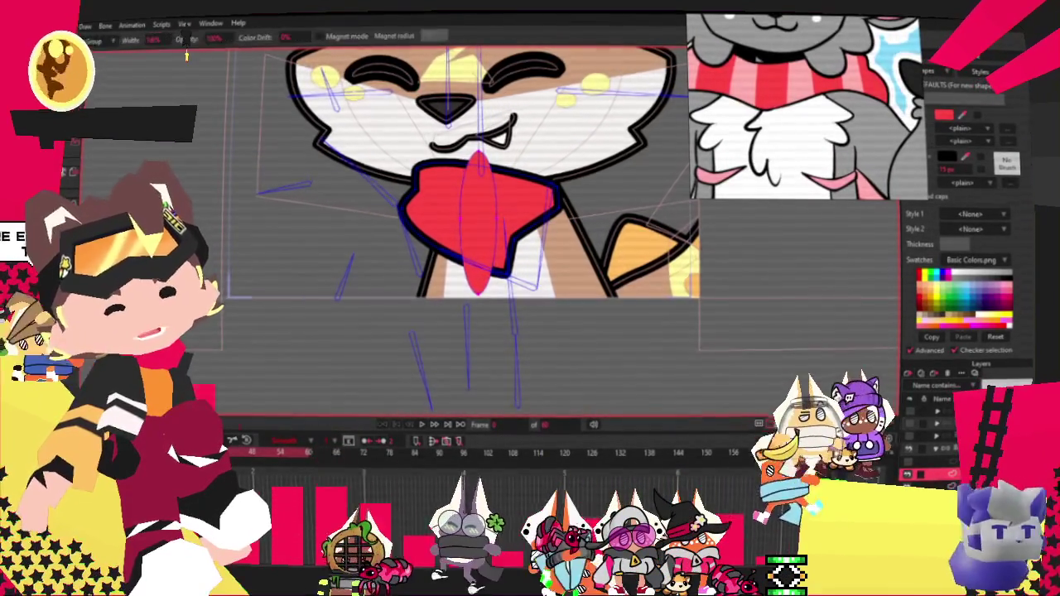
scroll(496, 182, up, 3)
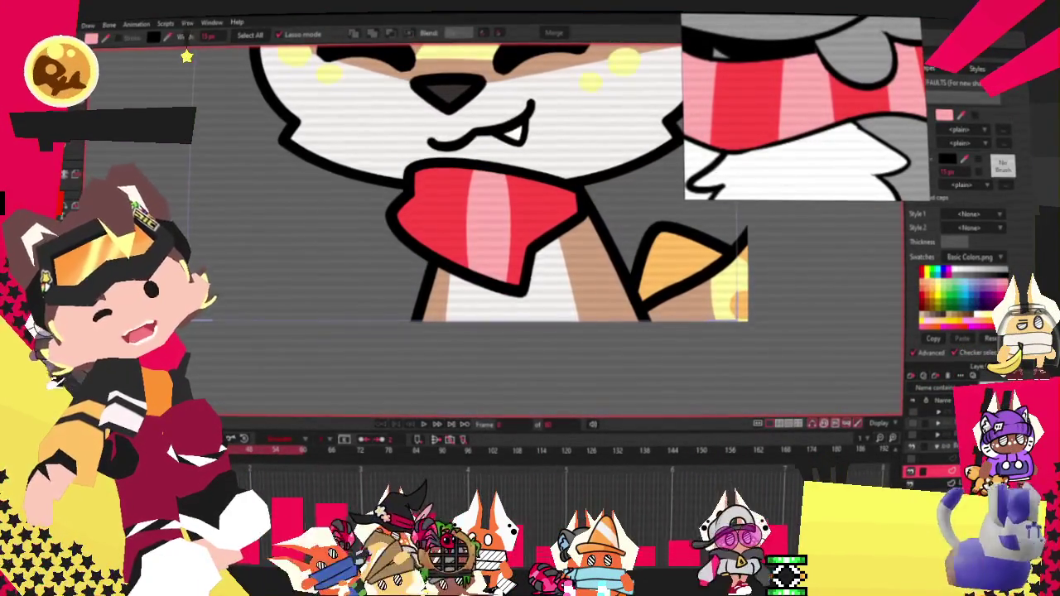
scroll(540, 296, up, 2)
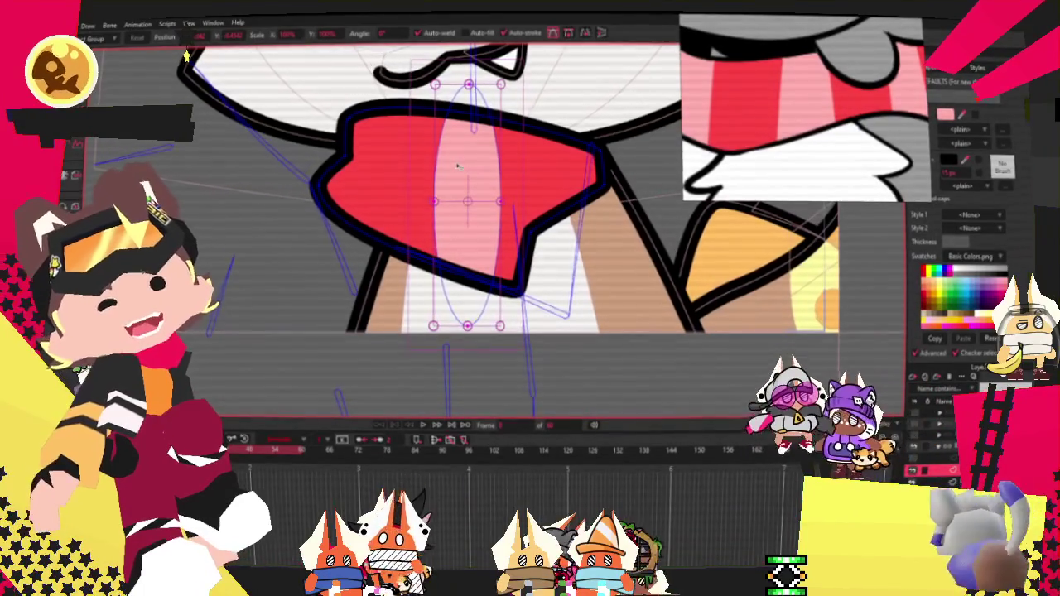
scroll(362, 160, up, 1)
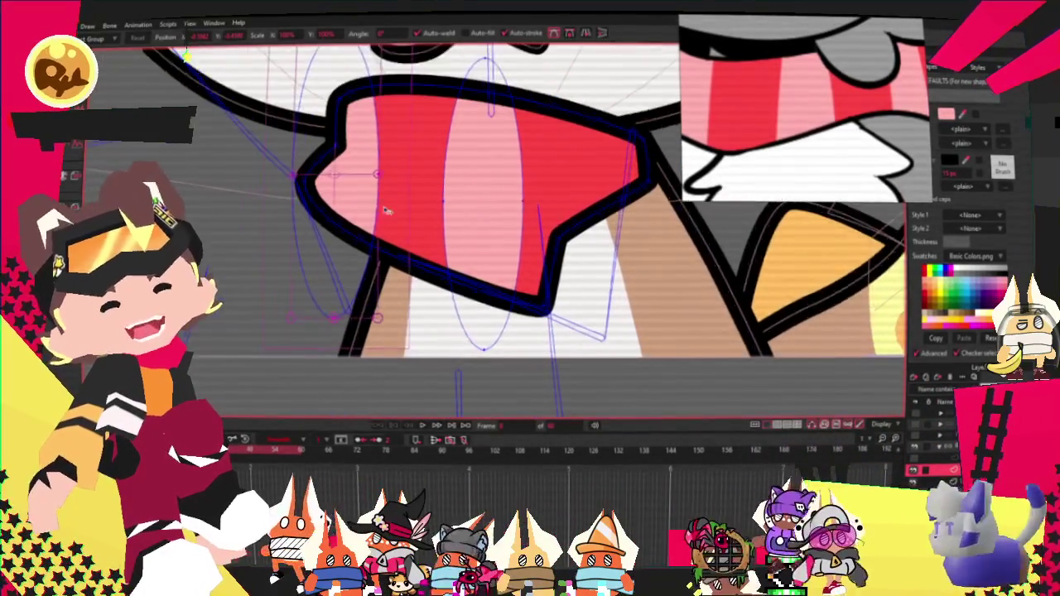
scroll(361, 160, up, 1)
key(a)
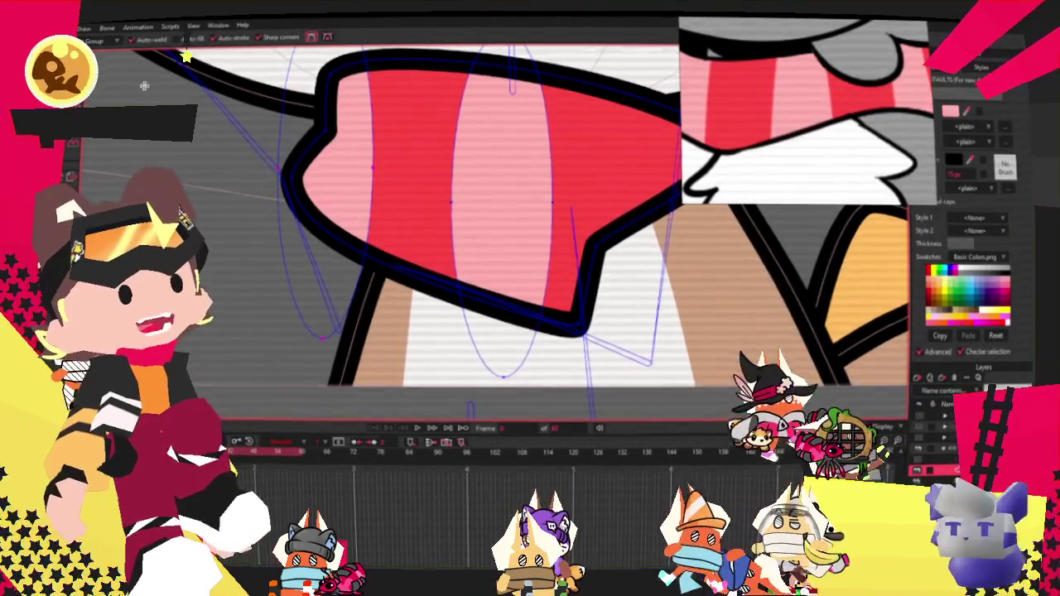
click(361, 167)
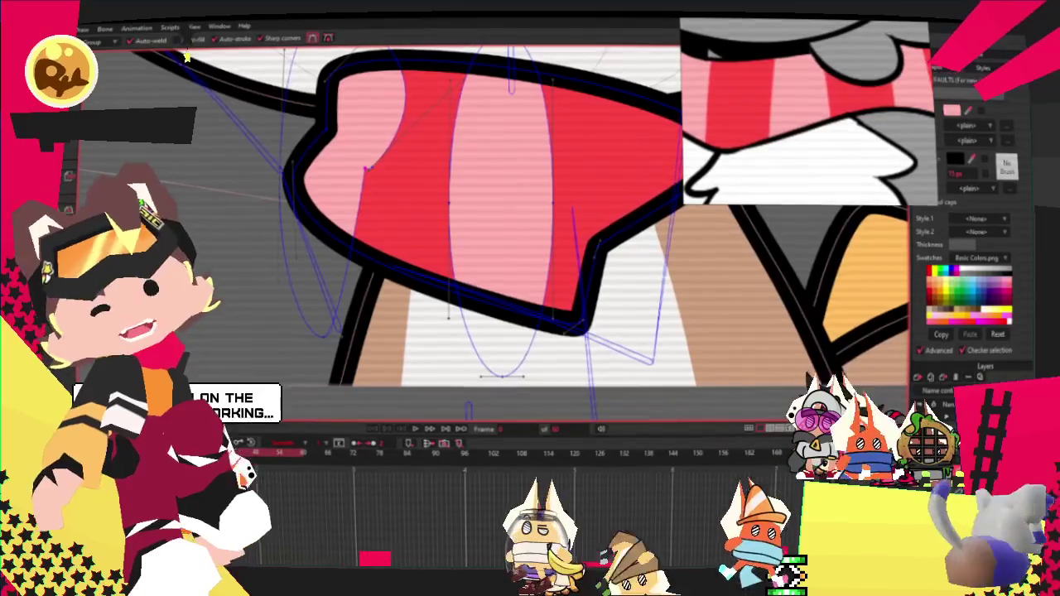
scroll(364, 168, up, 2)
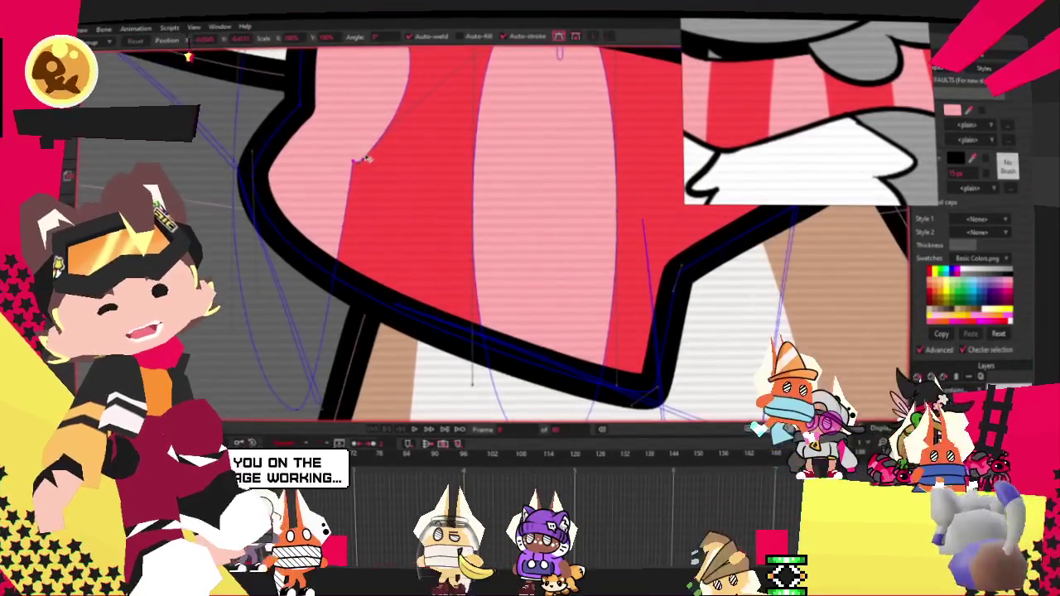
scroll(420, 106, down, 2)
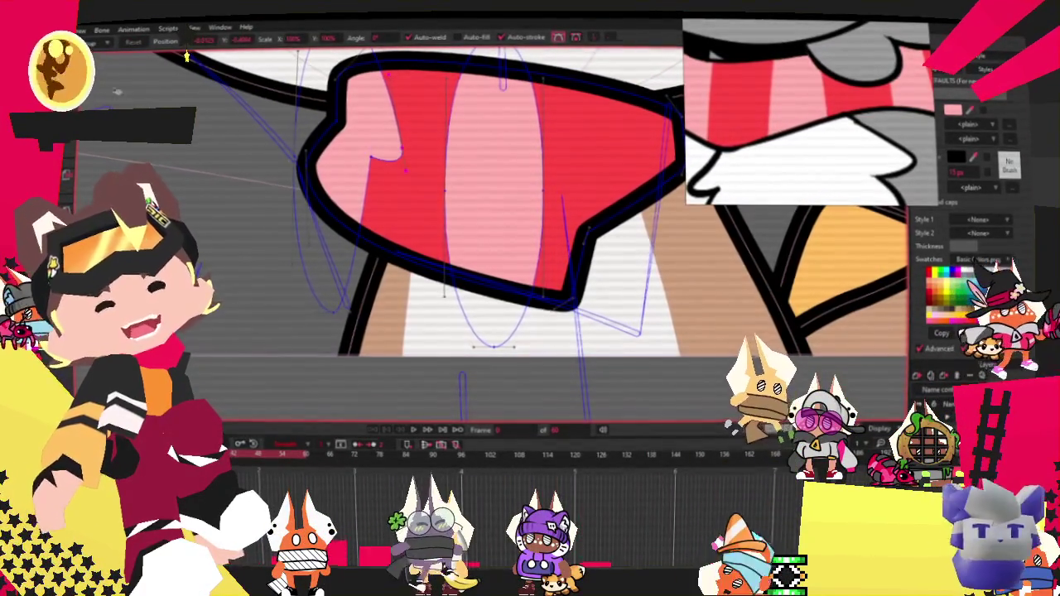
key(g)
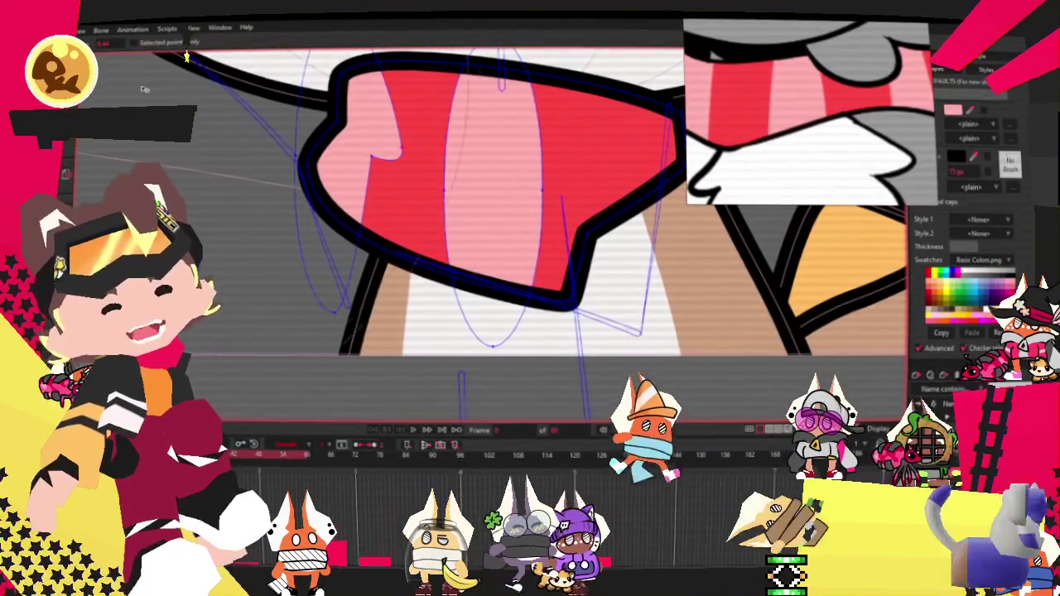
scroll(331, 178, up, 1)
scroll(331, 178, up, 1)
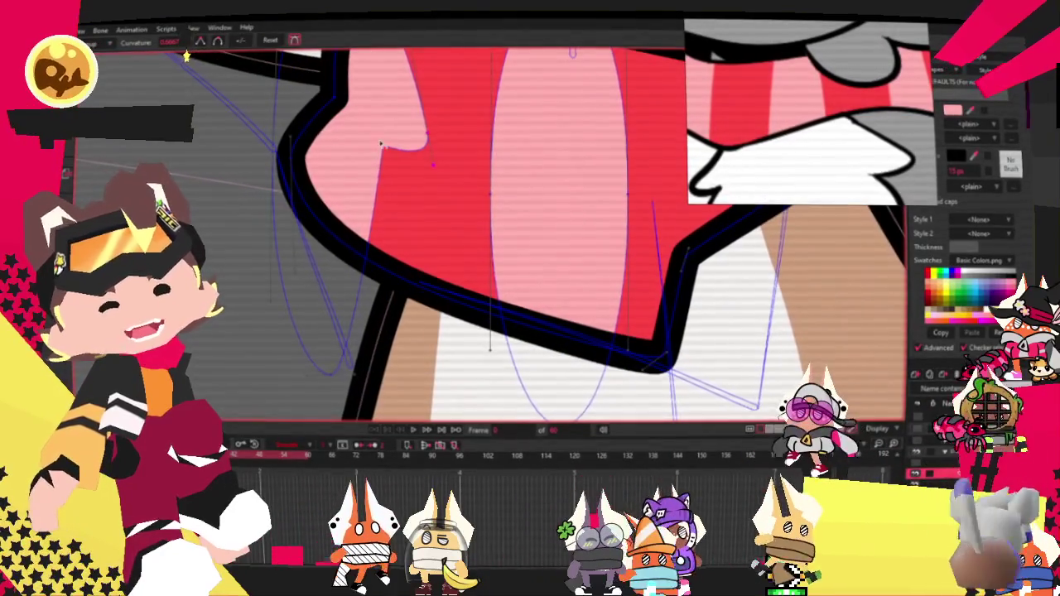
scroll(203, 132, down, 1)
key(a)
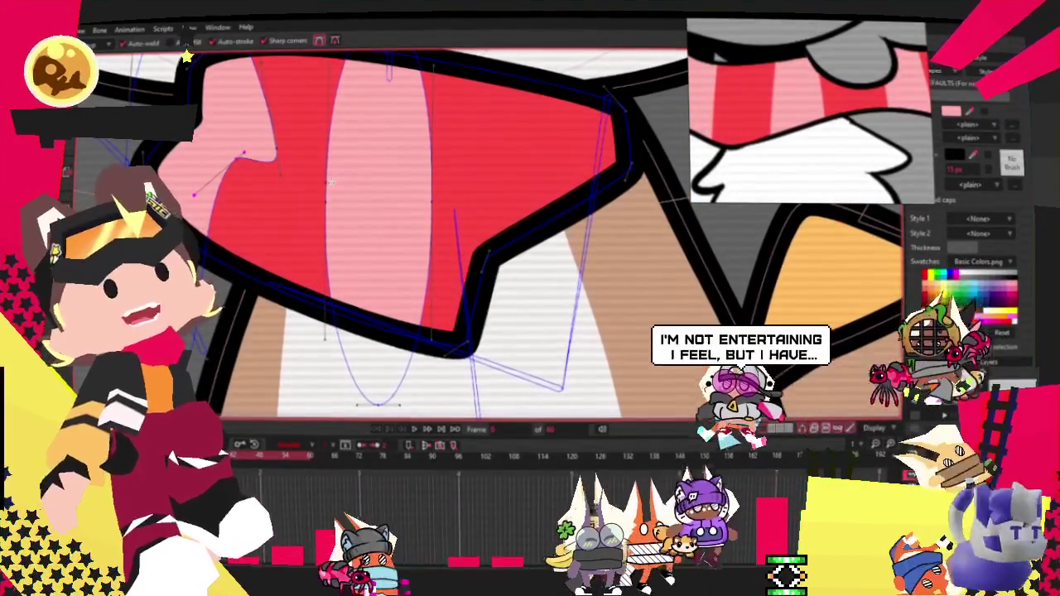
drag(211, 177, 192, 193)
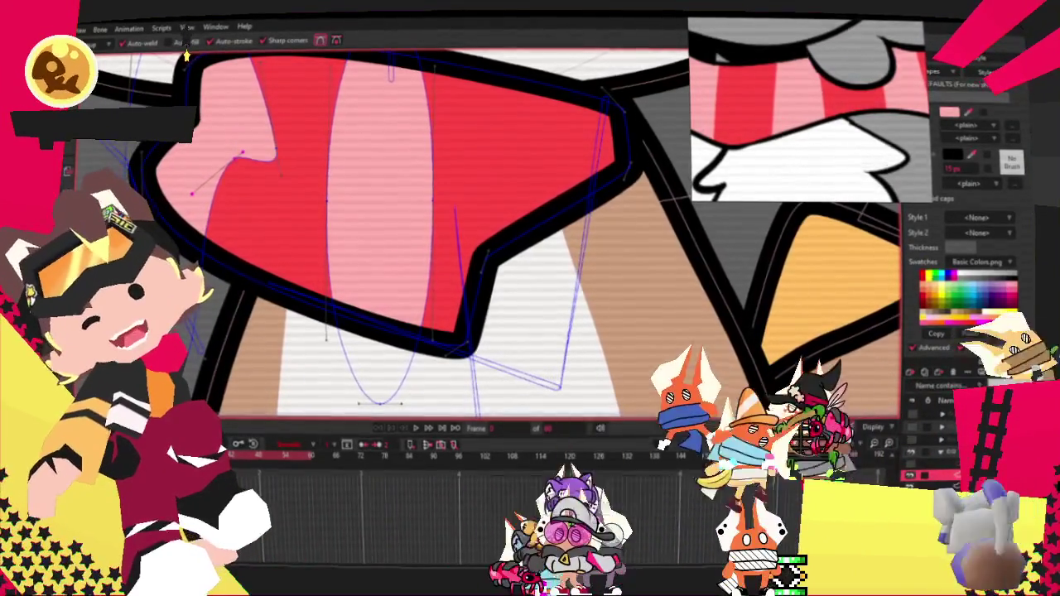
key(t)
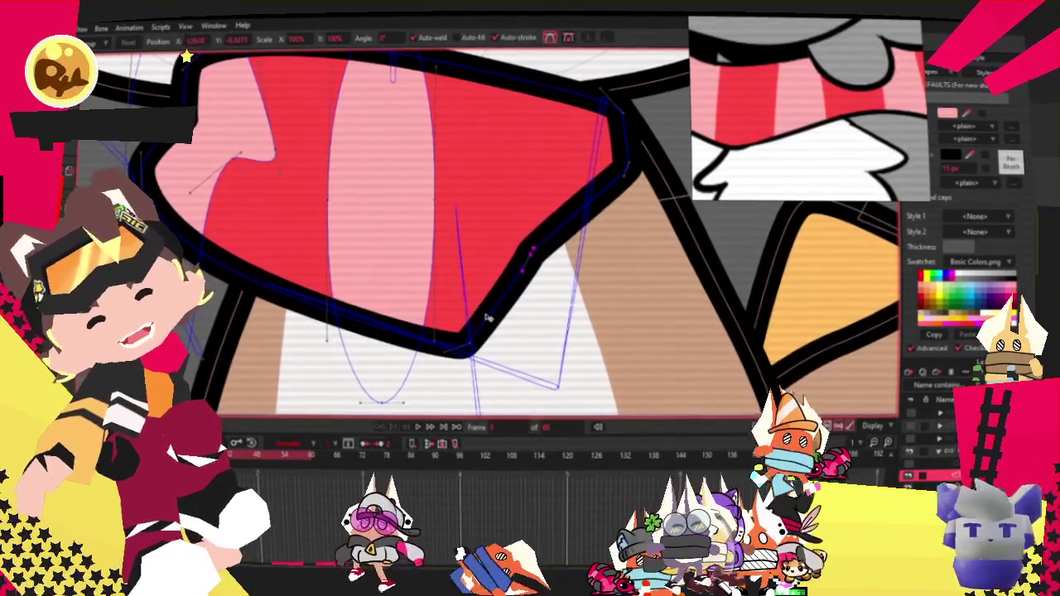
drag(466, 351, 487, 273)
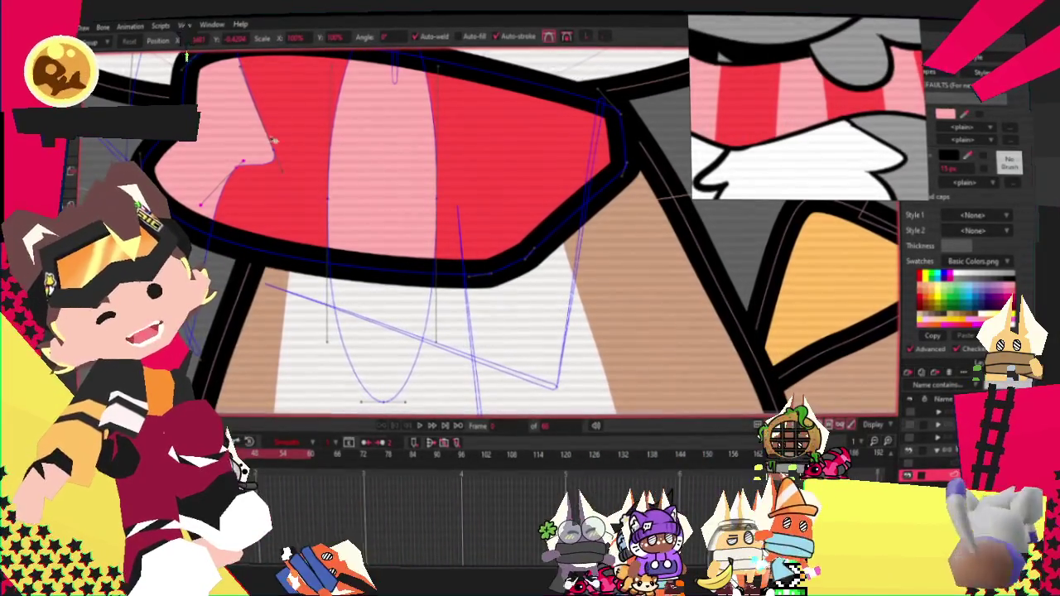
scroll(270, 75, down, 2)
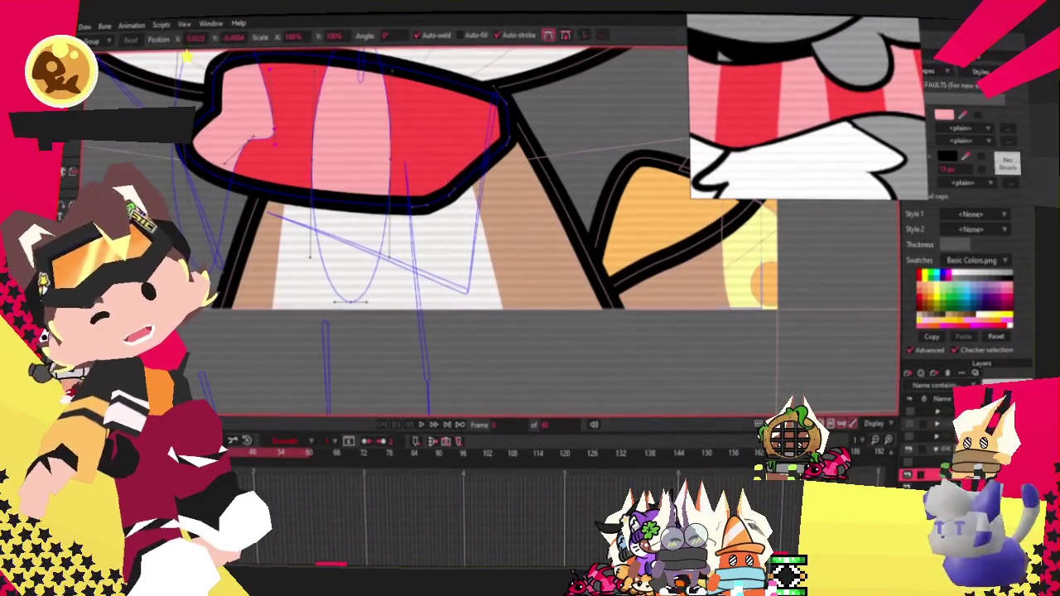
scroll(457, 156, up, 2)
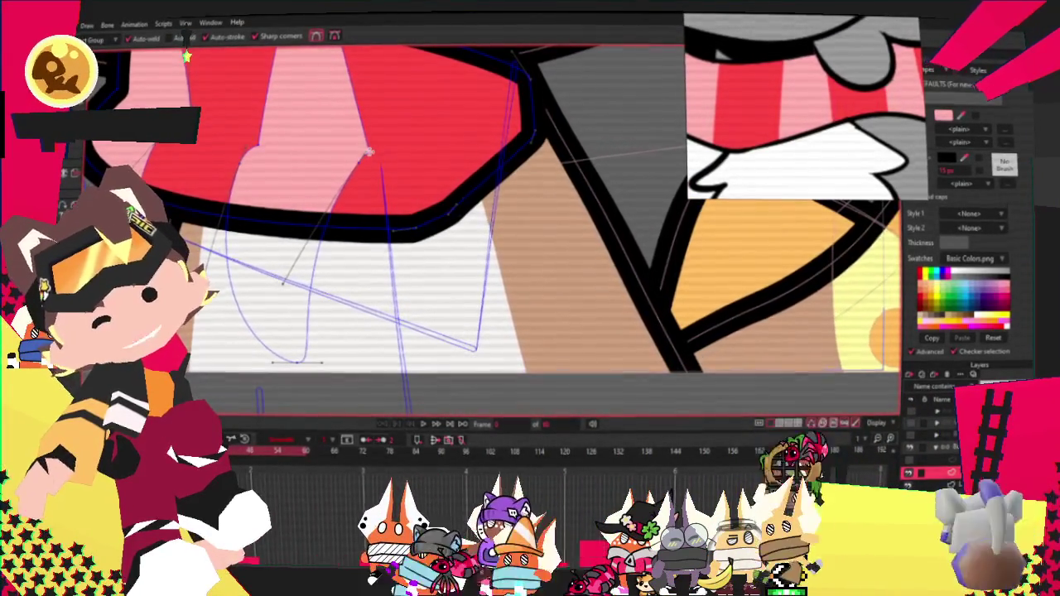
Switch from the Curvature tool to Transform Points and zoom out to frame the face
key(c)
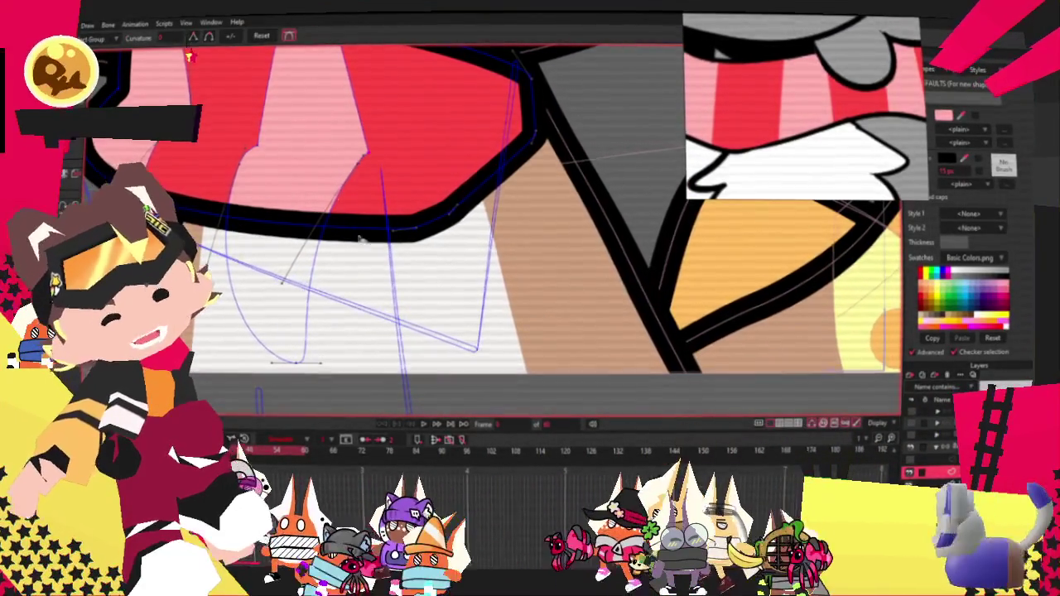
scroll(360, 154, up, 2)
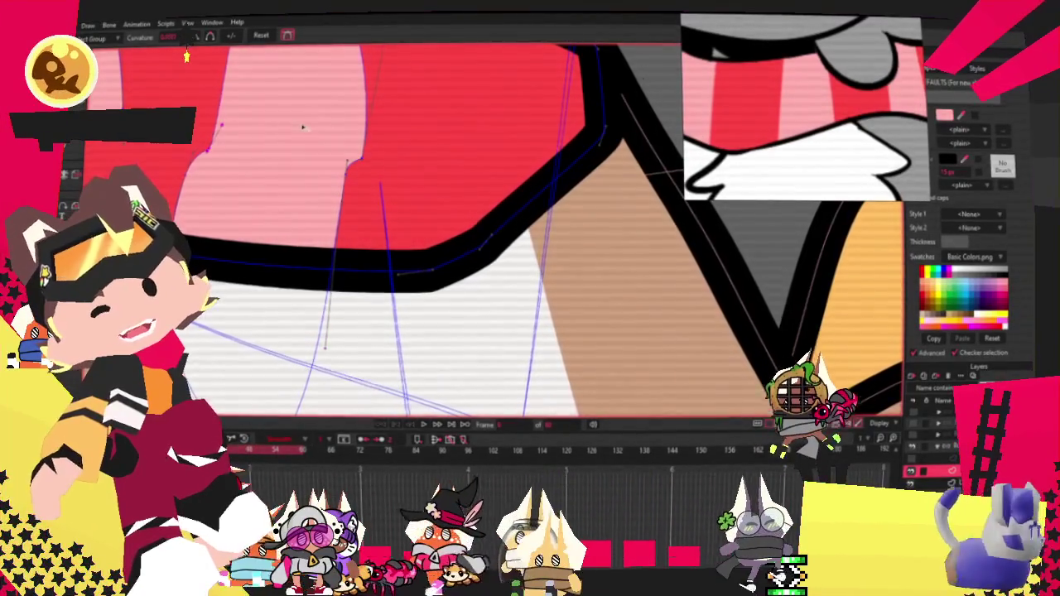
scroll(252, 64, down, 3)
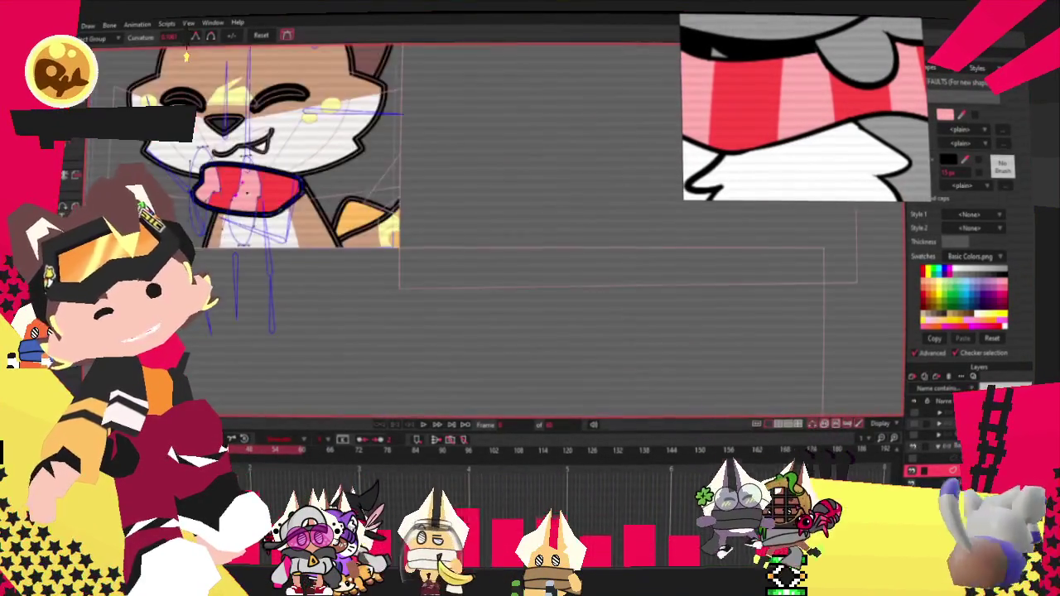
scroll(188, 56, up, 2)
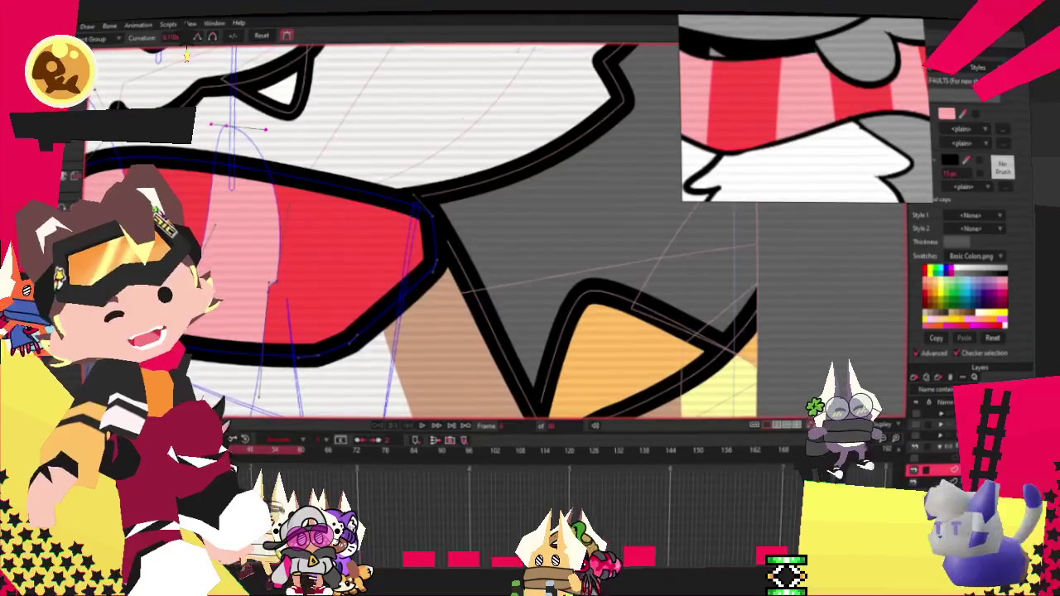
key(t)
scroll(199, 147, up, 2)
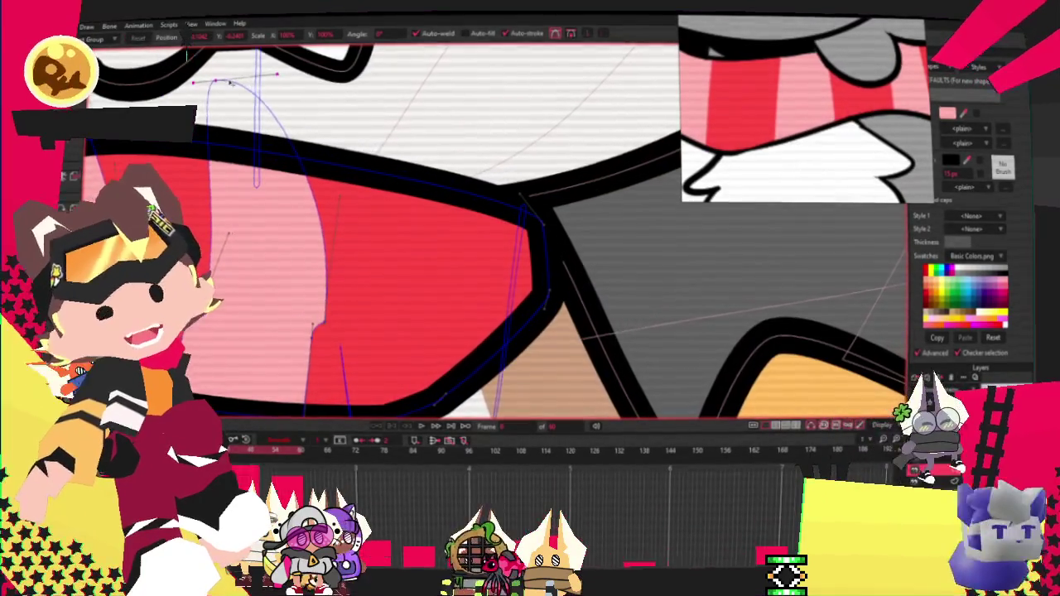
scroll(198, 146, down, 2)
scroll(187, 56, down, 2)
scroll(187, 56, down, 1)
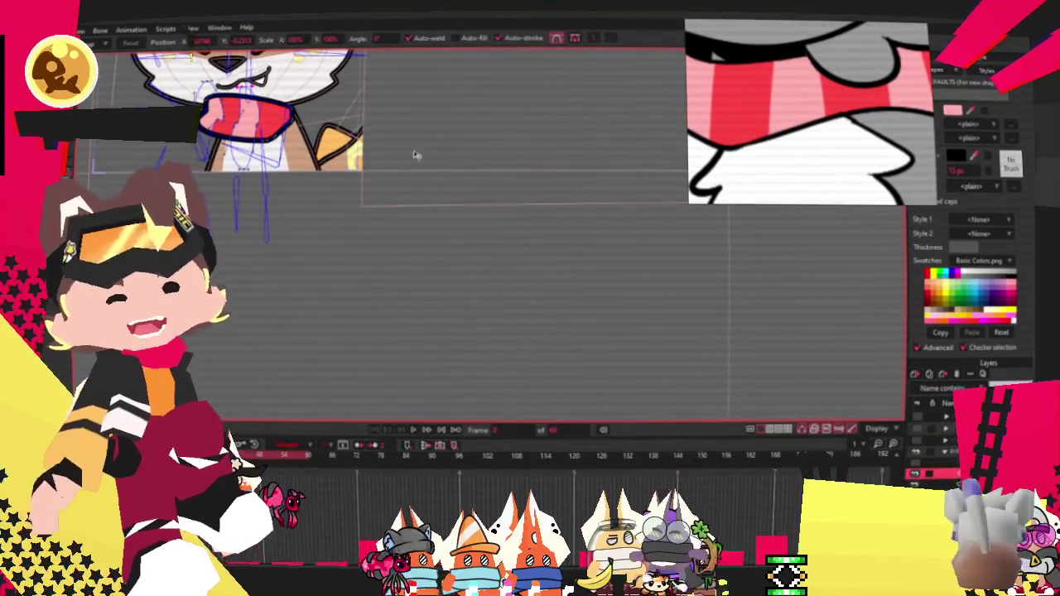
Select all points of the mouth shape and shift them up and to the right
scroll(187, 57, up, 3)
scroll(187, 57, up, 3)
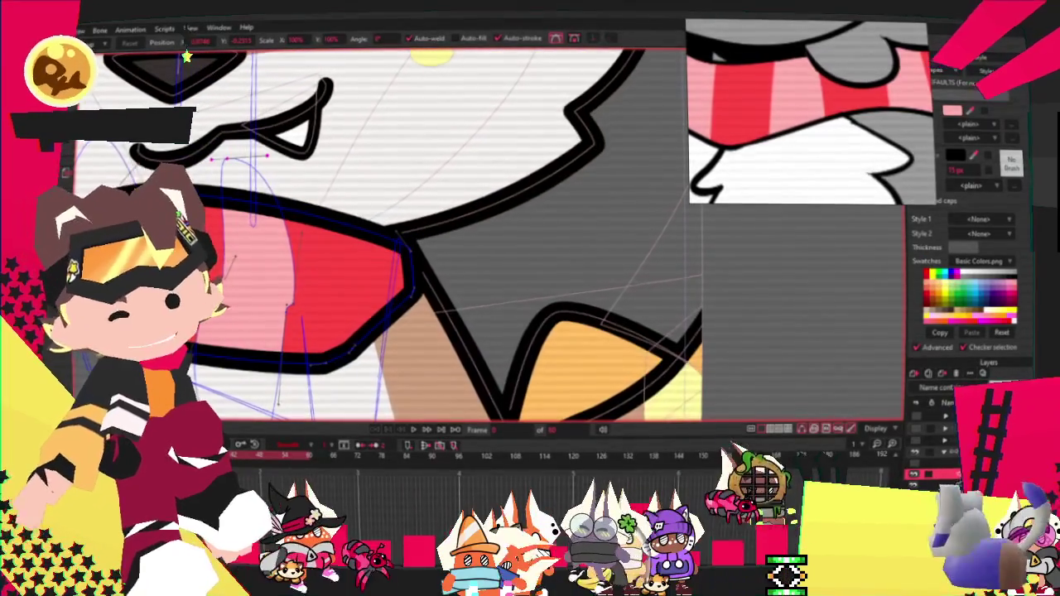
click(509, 95)
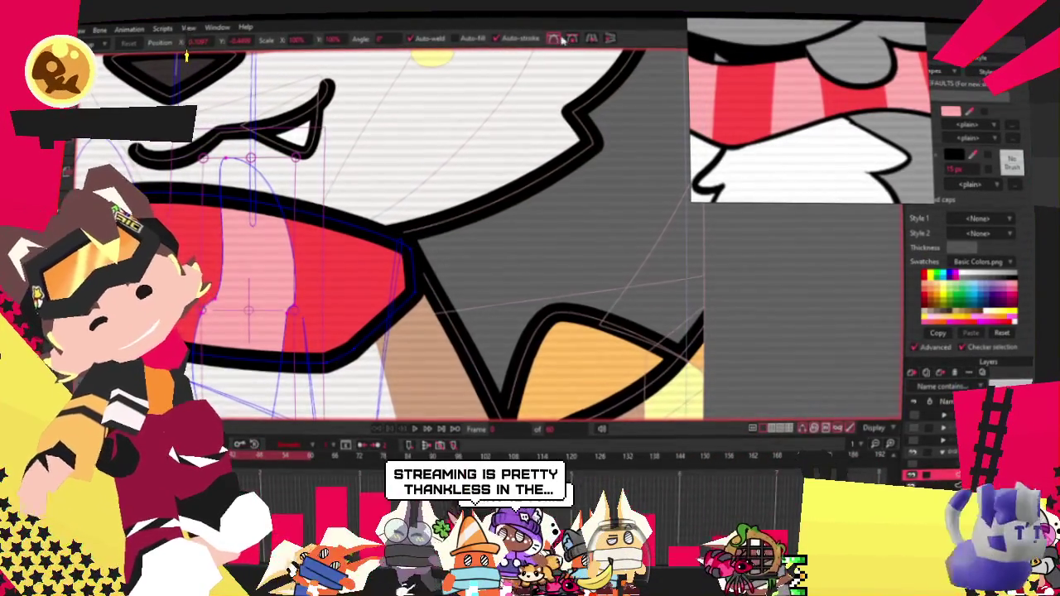
key(ctrl+a)
drag(234, 240, 384, 189)
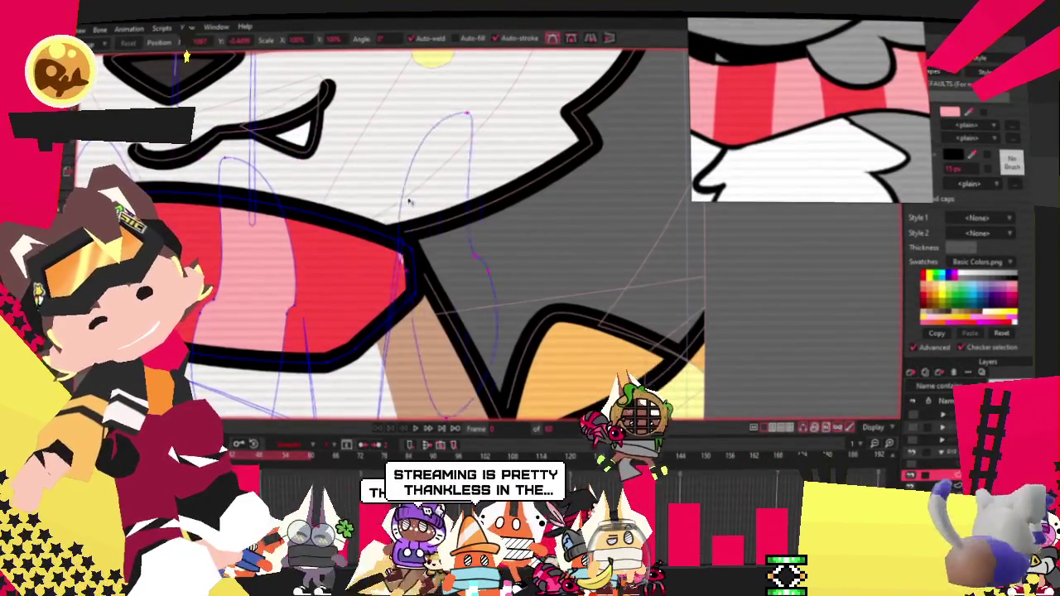
Reshape the lower mouth outline and pink inner edge, smoothing away the sharp pink tip
click(441, 271)
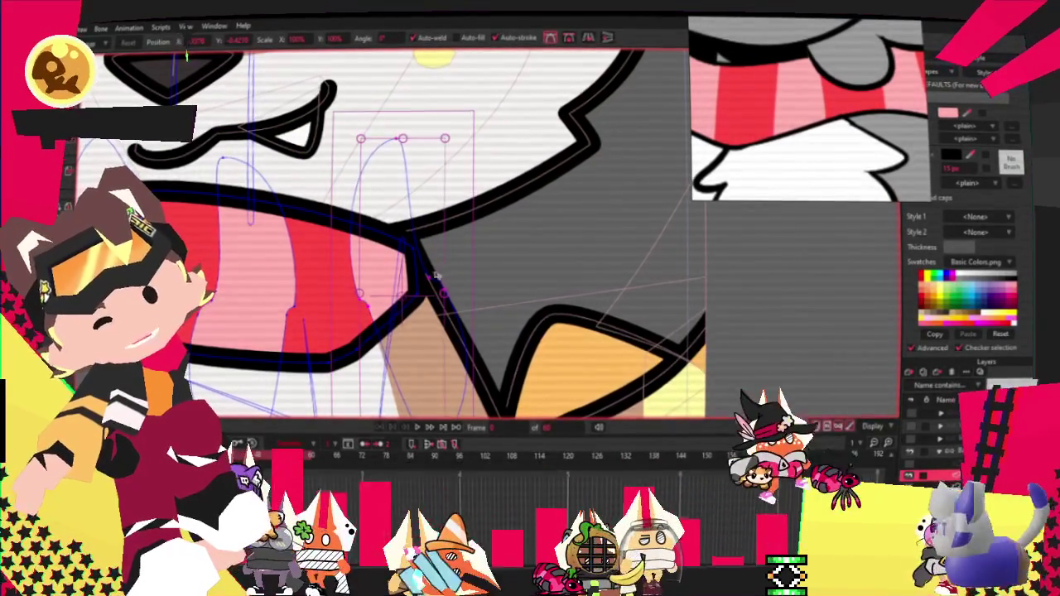
scroll(440, 273, up, 2)
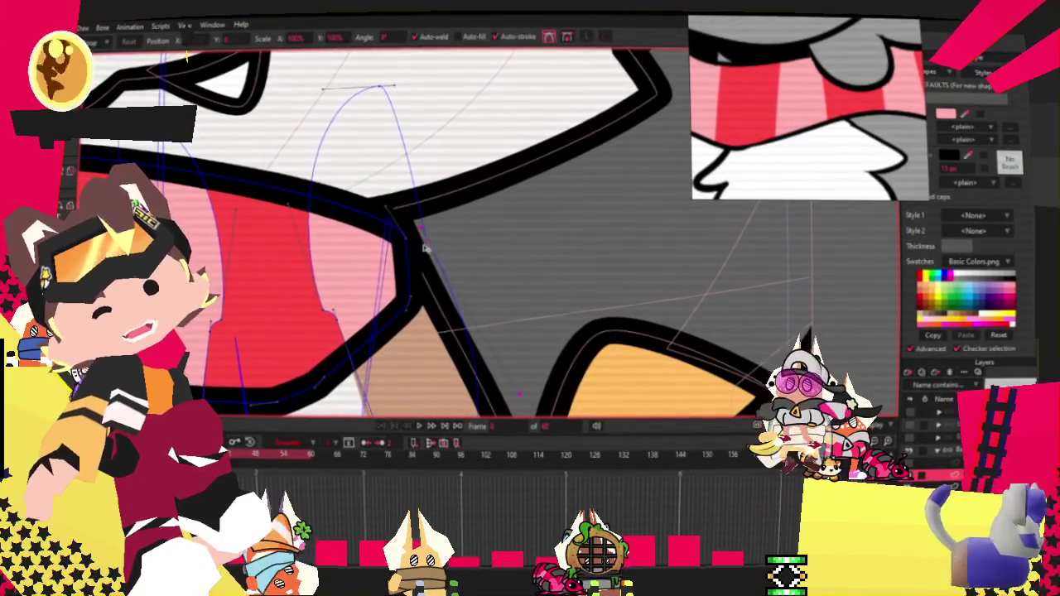
scroll(373, 255, up, 2)
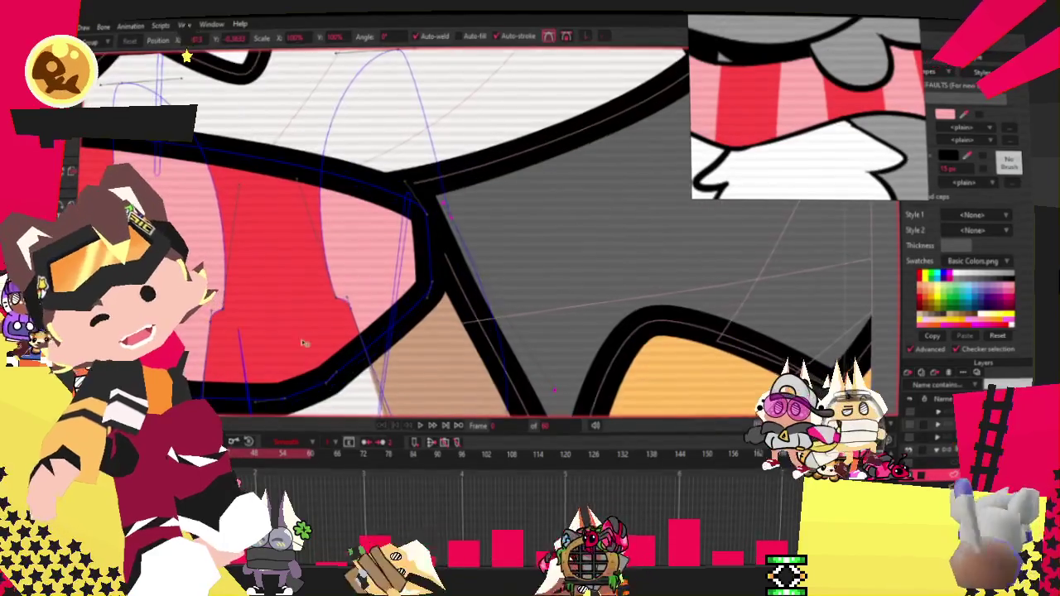
drag(356, 263, 362, 288)
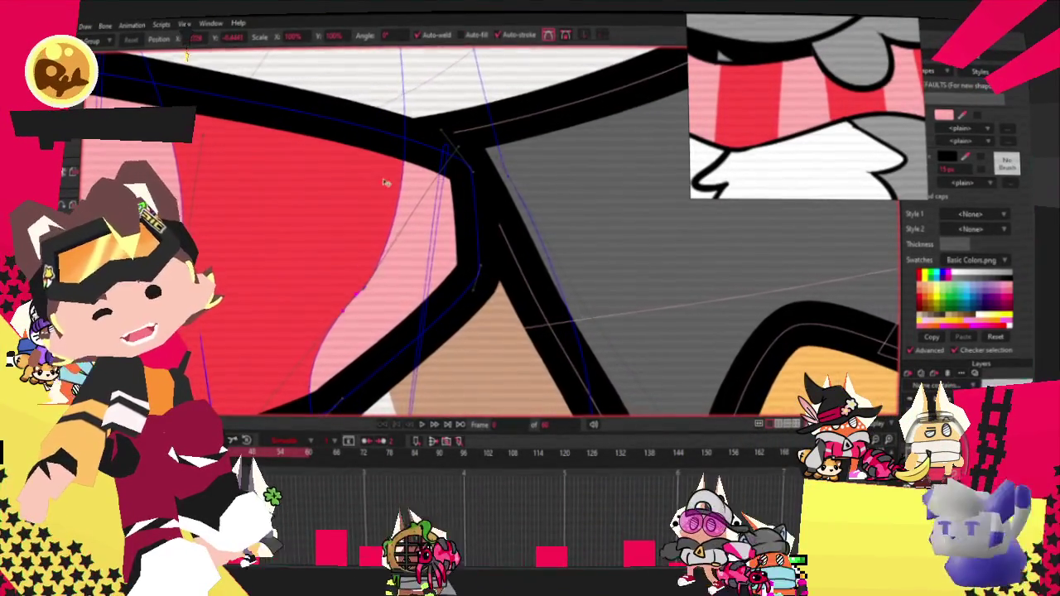
scroll(385, 182, down, 2)
drag(266, 364, 418, 362)
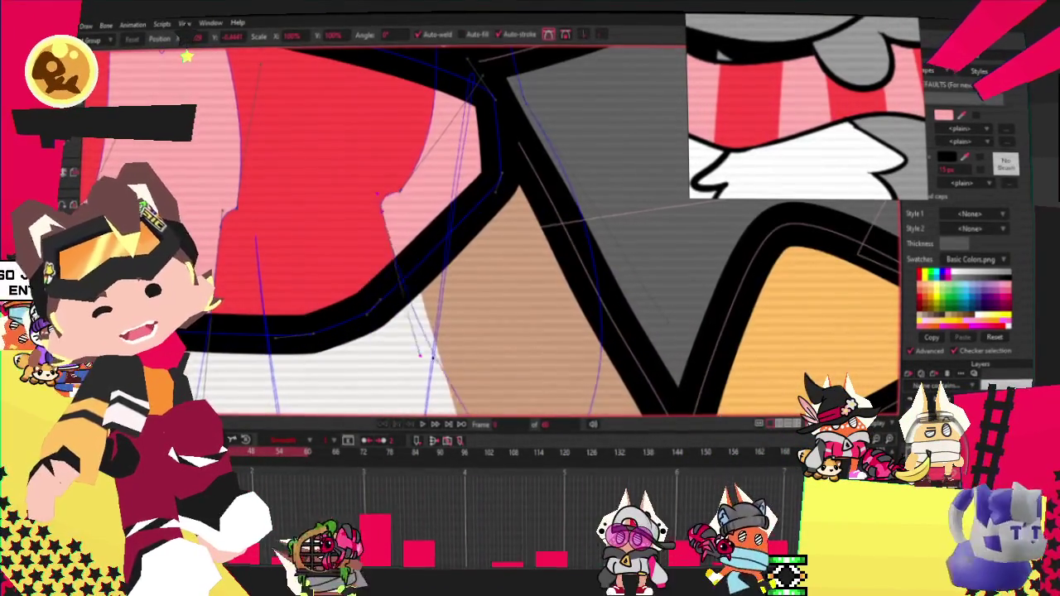
scroll(408, 319, up, 2)
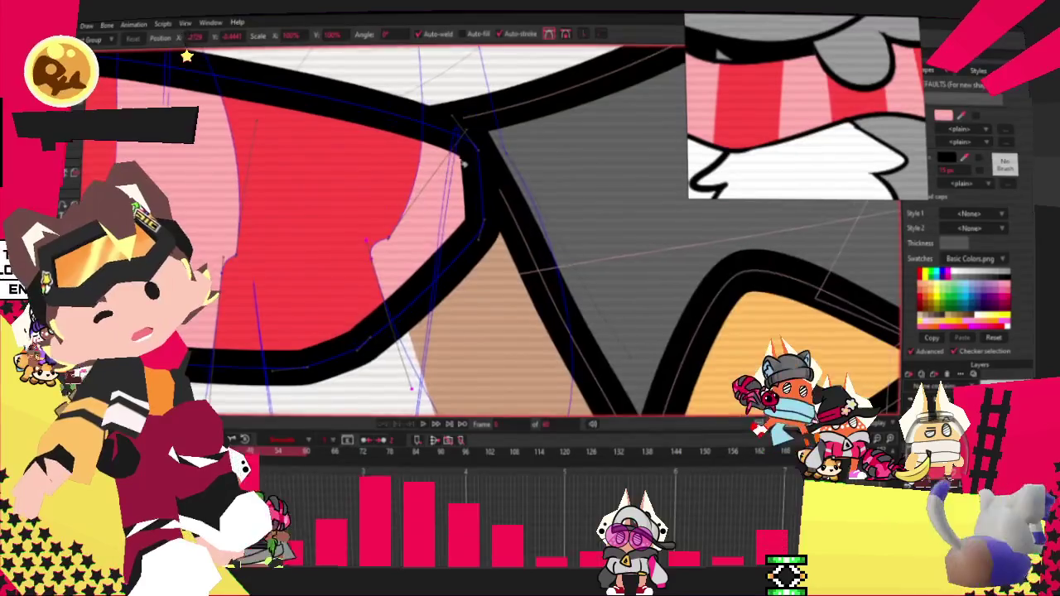
drag(404, 170, 367, 169)
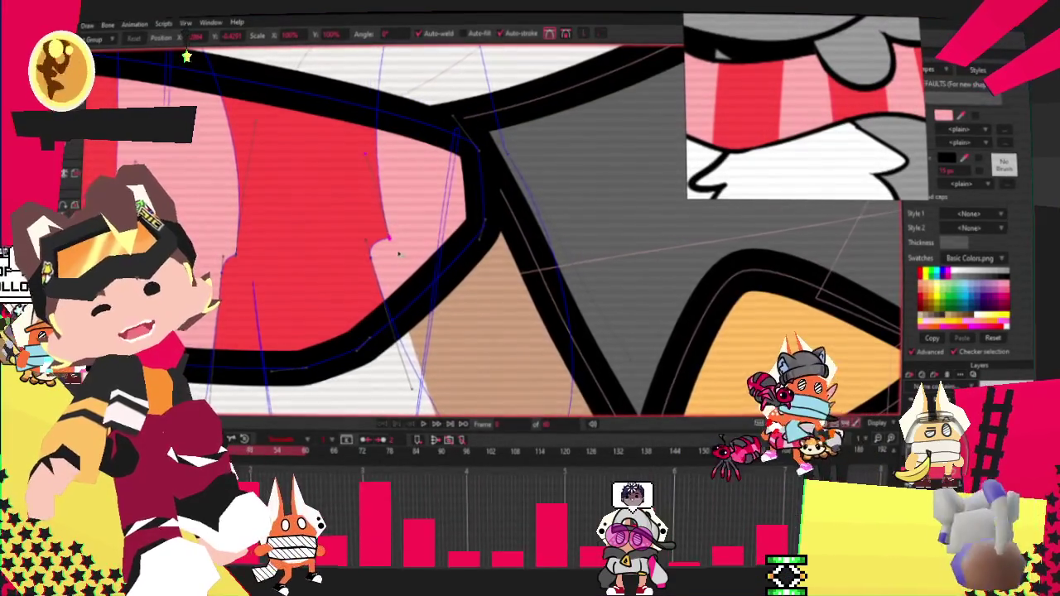
scroll(398, 253, down, 2)
drag(376, 224, 352, 234)
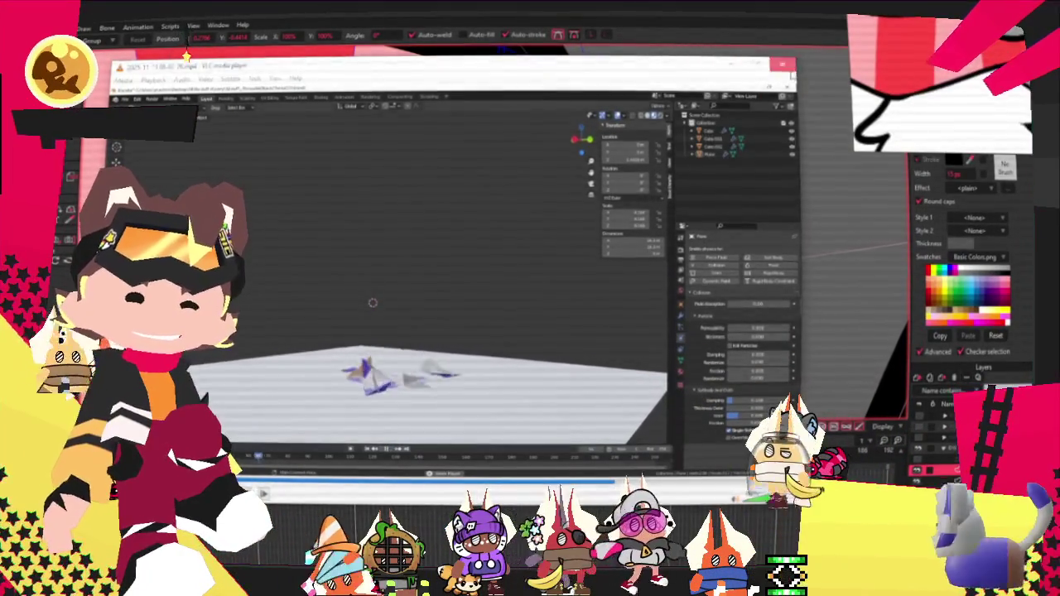
Quit VLC with Ctrl+Q to return to the Moho drawing
key(ctrl+q)
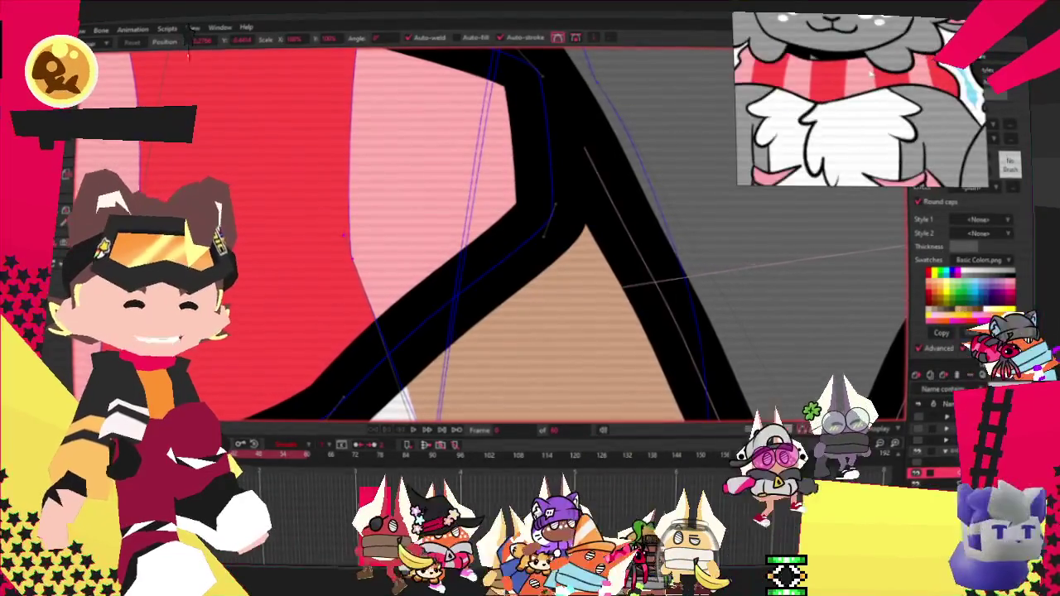
scroll(643, 142, down, 1)
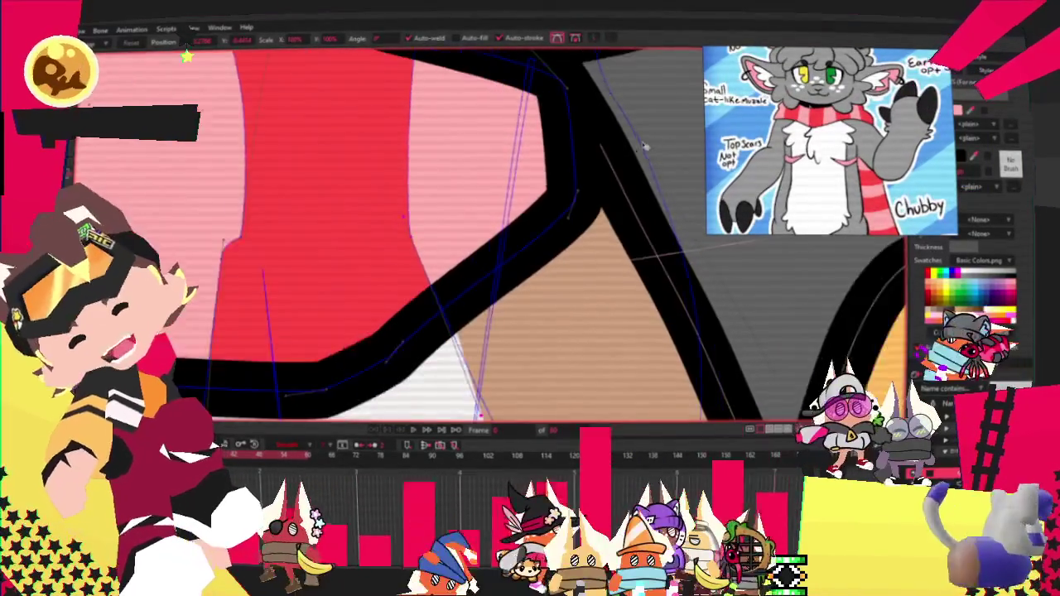
Zoom out on the Moho canvas
scroll(621, 141, down, 2)
scroll(625, 145, down, 1)
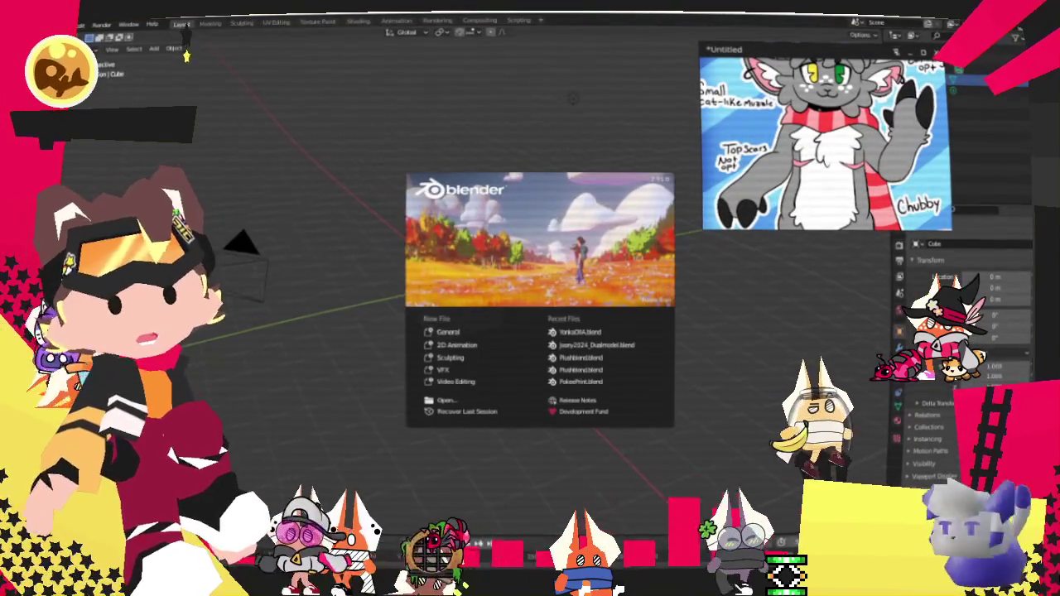
Dismiss the start screen and load the recent cat model file
click(186, 56)
click(82, 24)
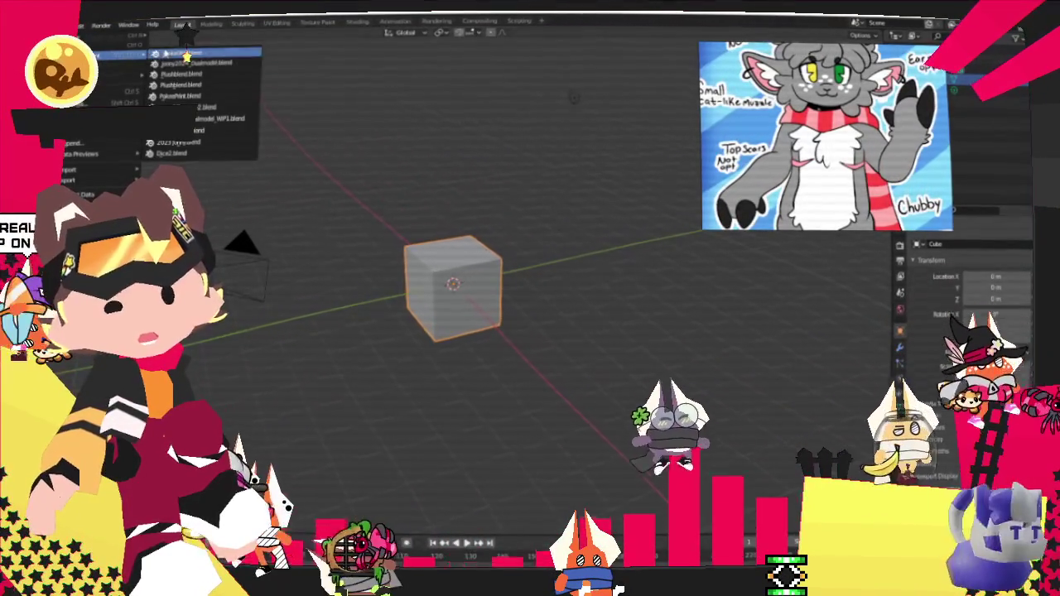
click(168, 55)
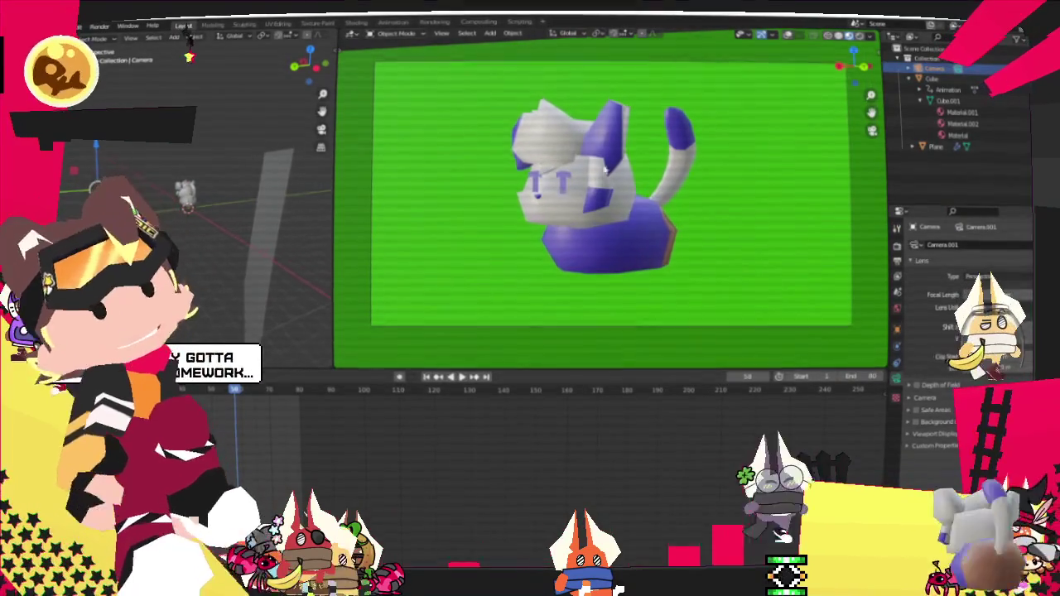
Select the Cube object, widen the left 3D view and return to frame 1
click(948, 99)
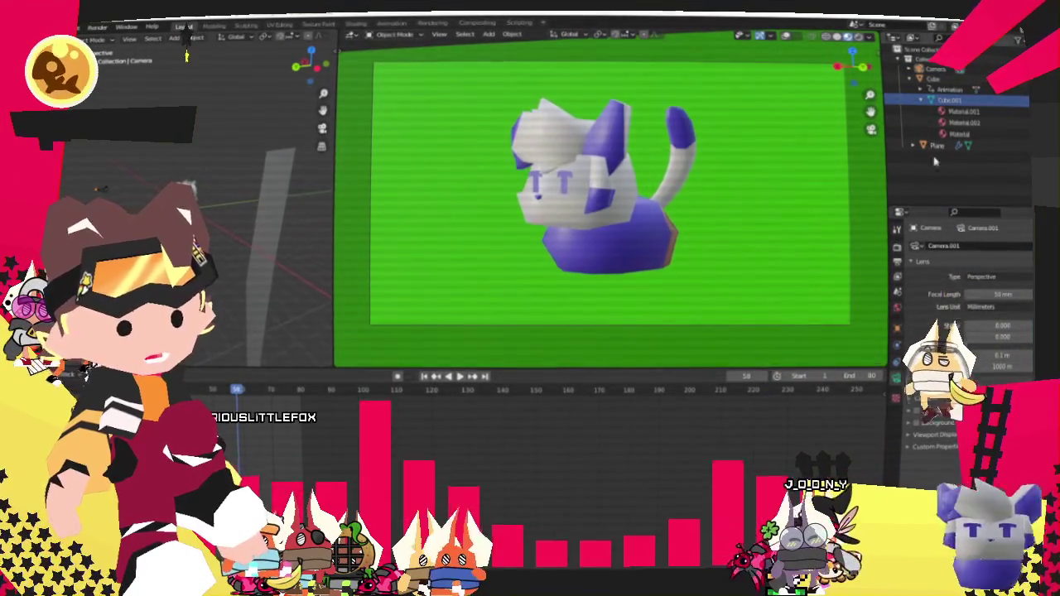
click(934, 78)
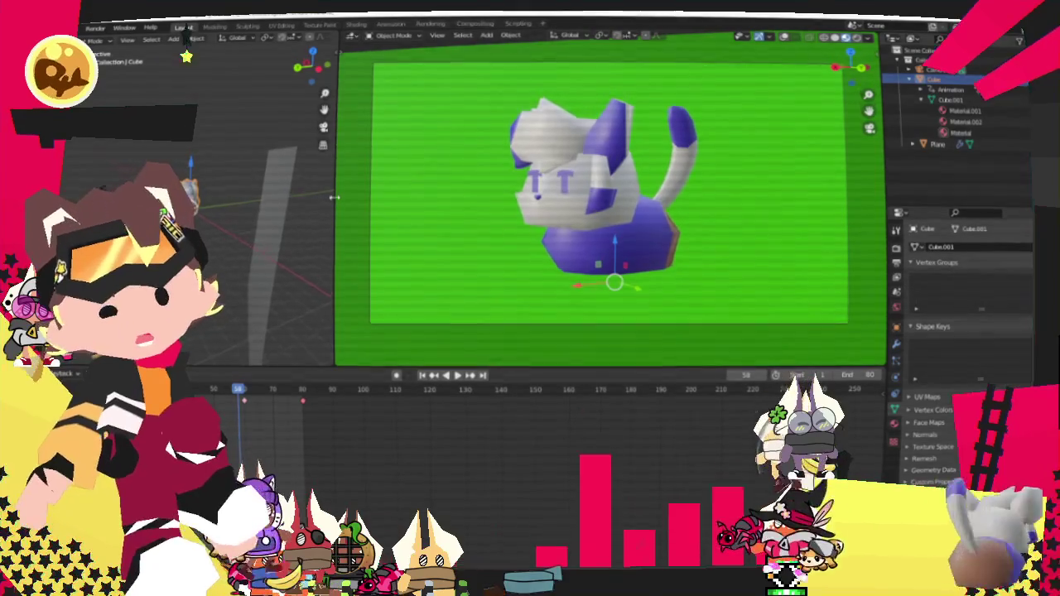
drag(359, 207, 653, 207)
scroll(356, 182, up, 3)
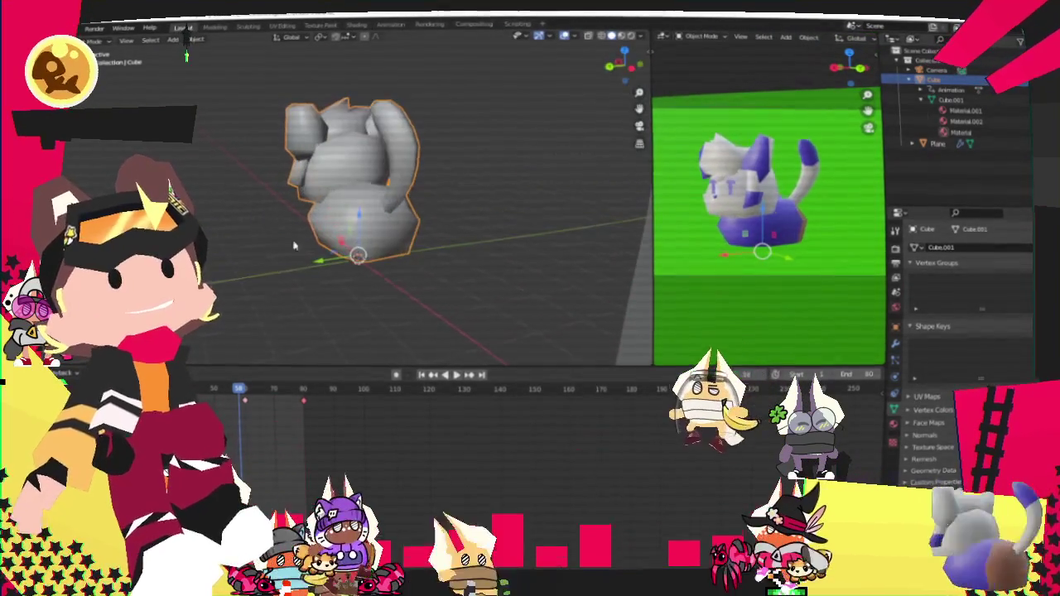
key(shift+Left)
Show the cat with its material colours and make it shade smoothly
right_click(389, 178)
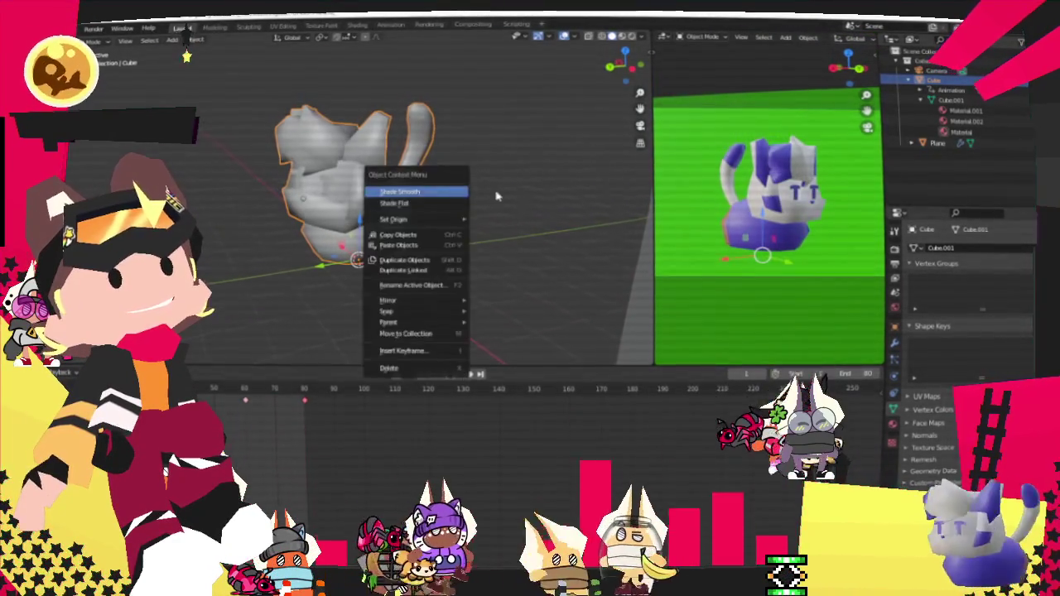
click(619, 37)
right_click(273, 172)
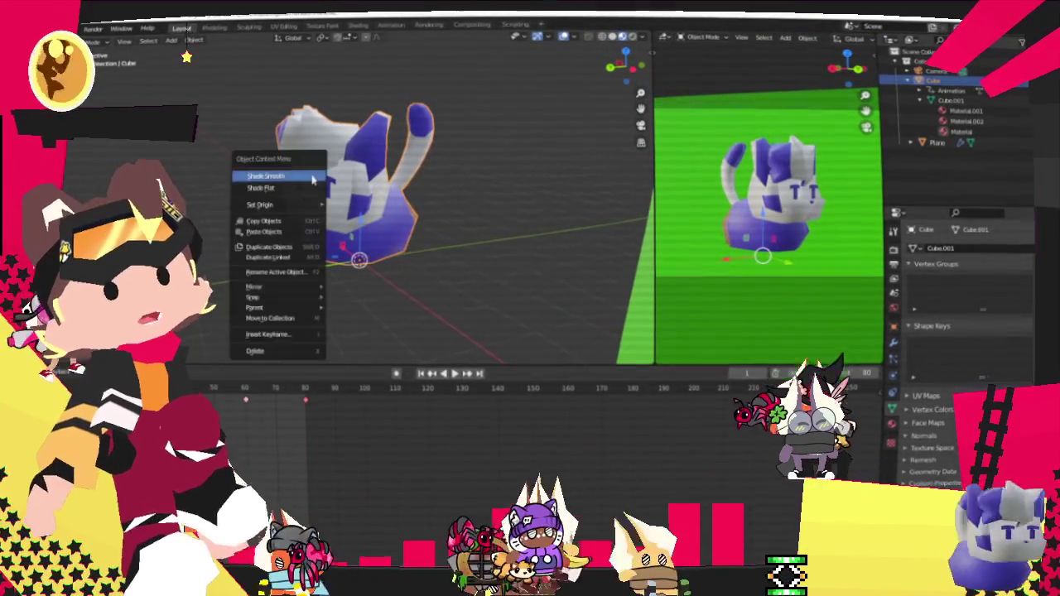
click(294, 190)
Go to Modifier Properties and open the Add Modifier list
scroll(437, 162, up, 2)
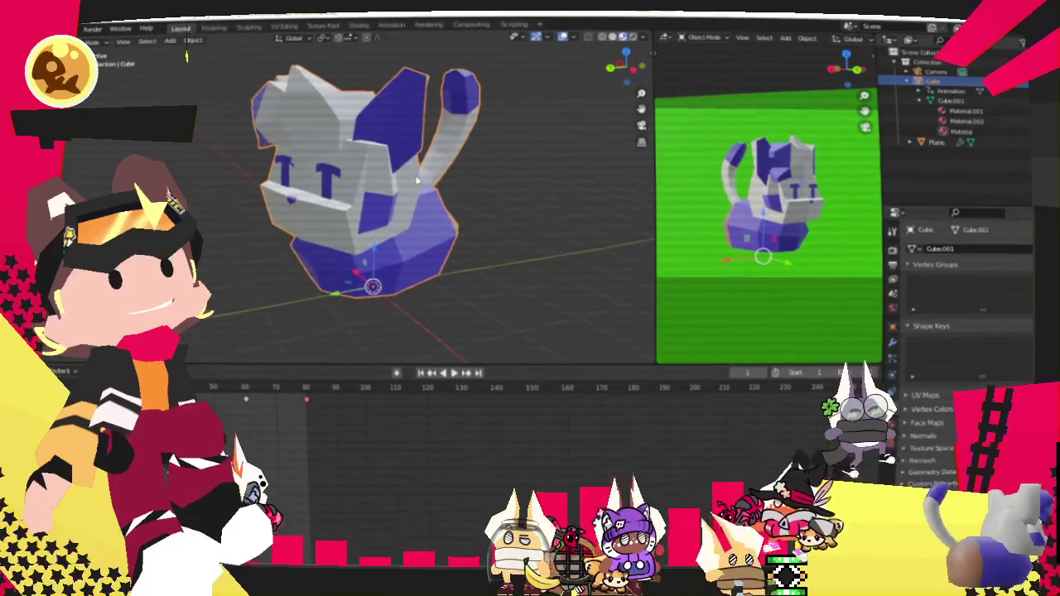
click(891, 341)
click(946, 250)
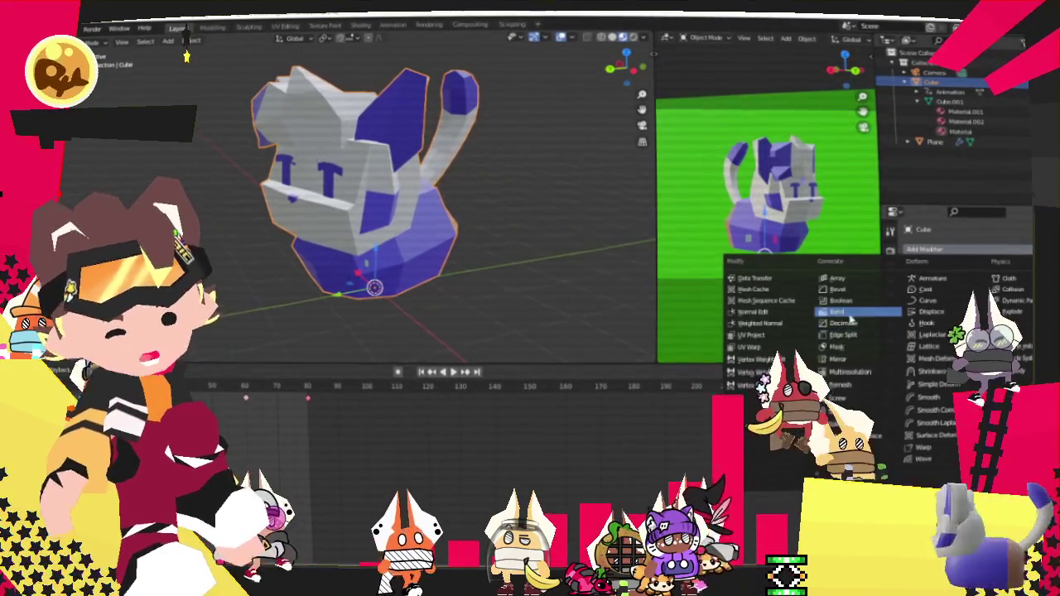
Add a Planar Decimate modifier and try raising the Angle Limit, then lowering it to 0°
click(840, 323)
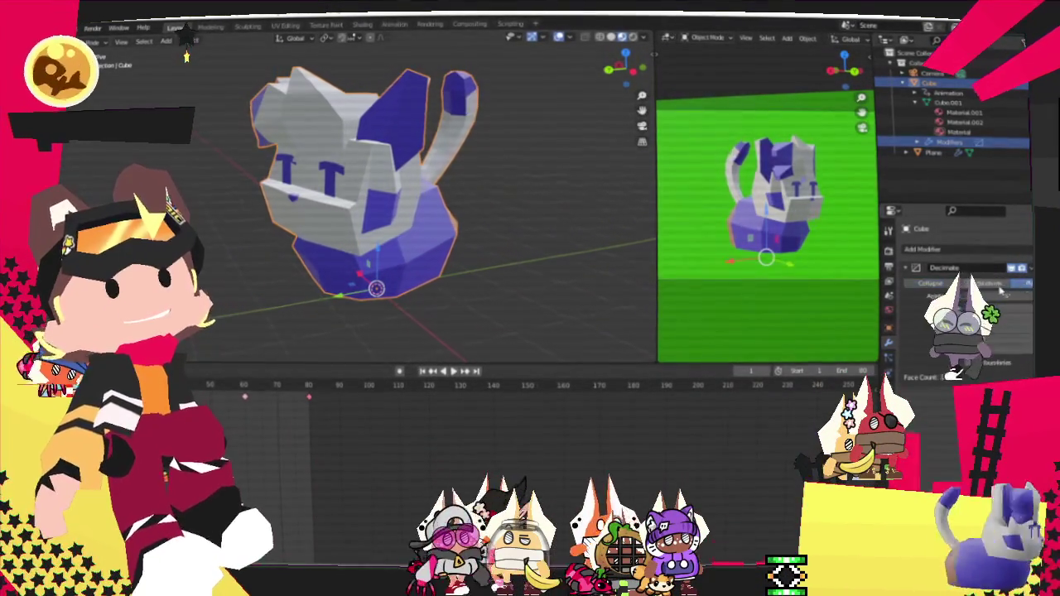
click(1025, 283)
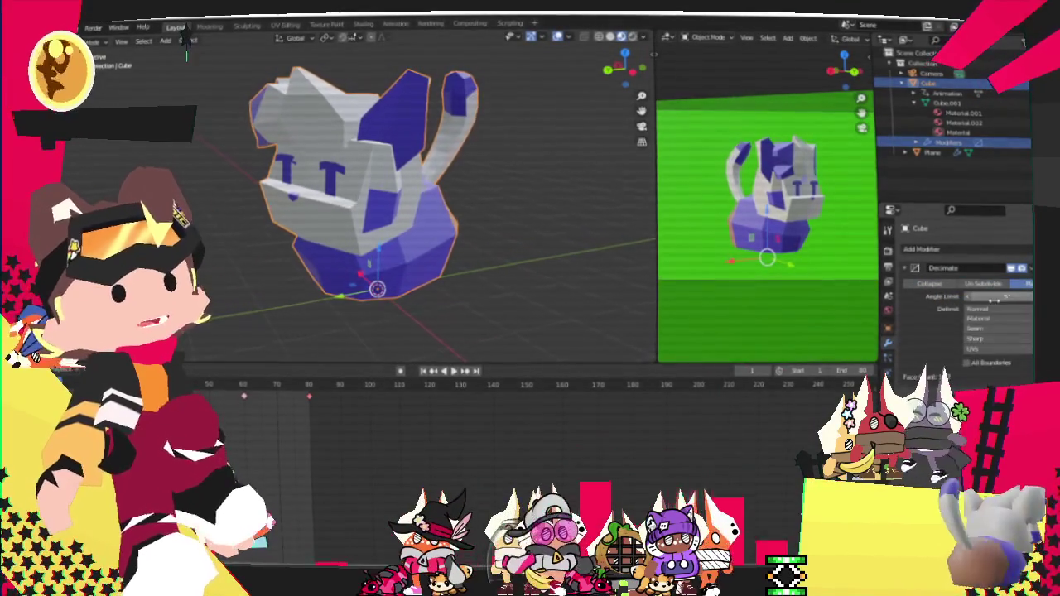
drag(985, 296, 1018, 296)
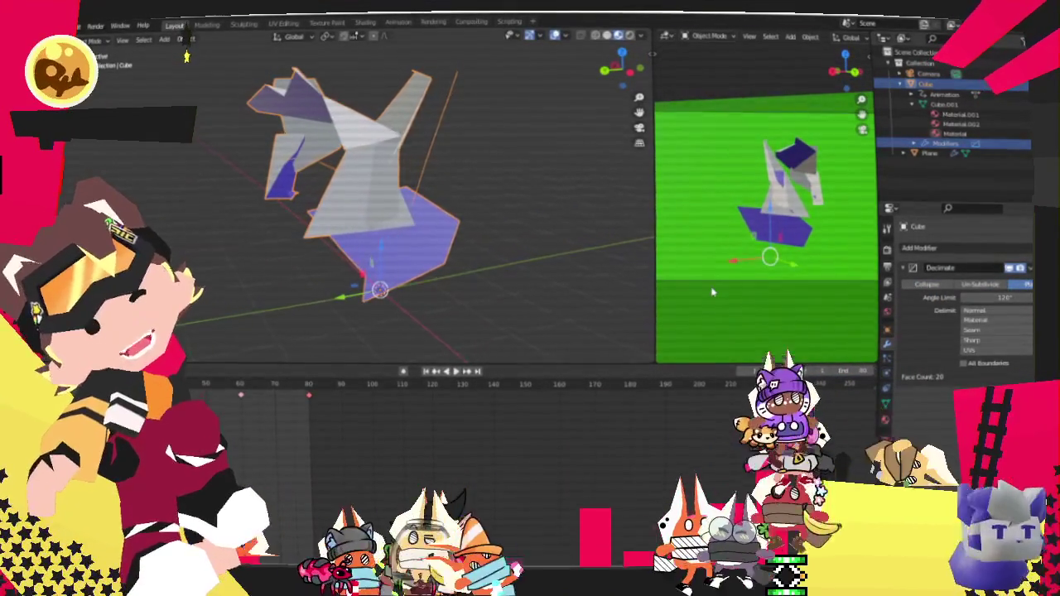
drag(987, 309, 471, 273)
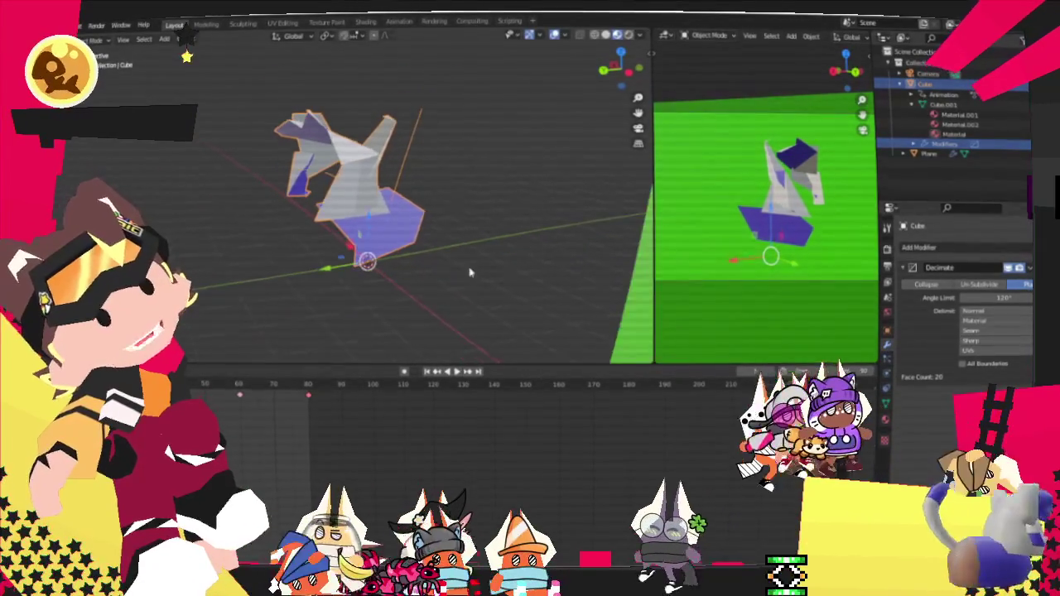
mouse_move(486, 225)
mouse_down()
mouse_move(501, 193)
mouse_move(462, 203)
mouse_move(418, 199)
mouse_move(396, 182)
mouse_up()
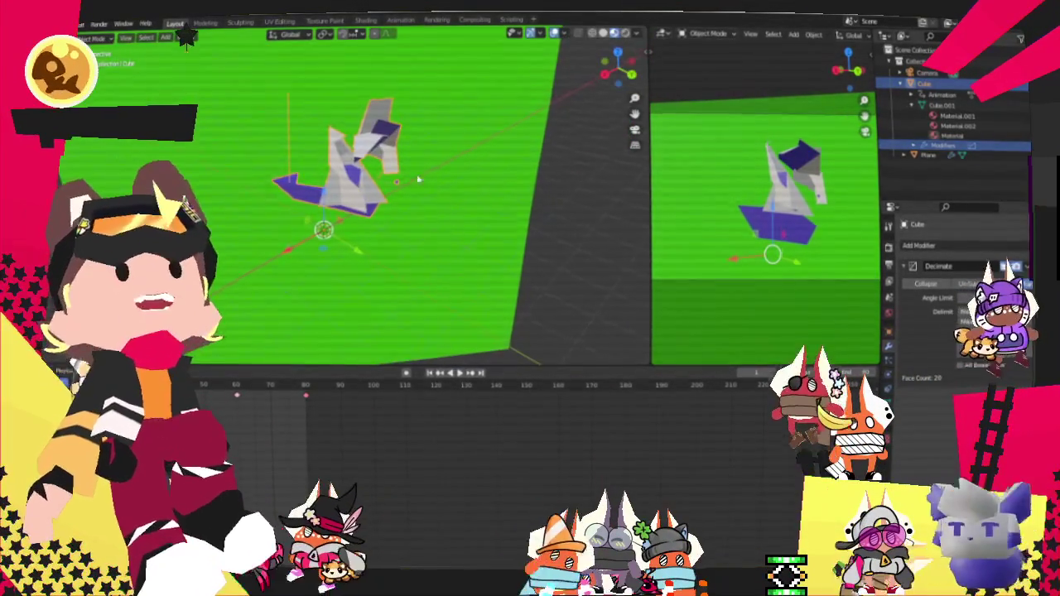
click(1023, 283)
drag(998, 297, 952, 296)
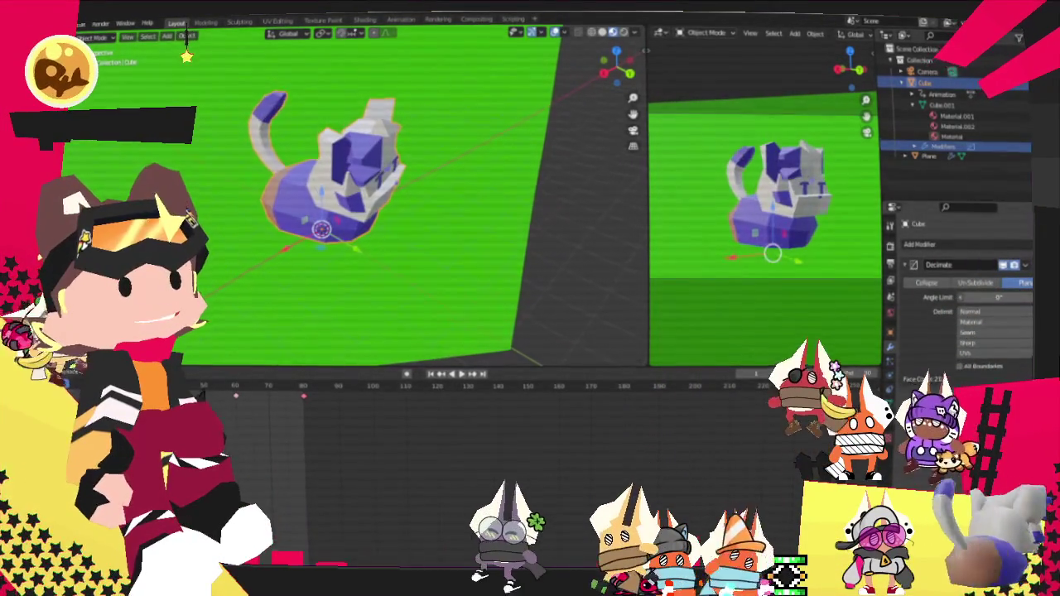
Face the cat's front, raise the angle limit again, undo it, and reopen Add Modifier
mouse_move(645, 184)
mouse_down()
mouse_move(382, 171)
mouse_move(404, 154)
mouse_up()
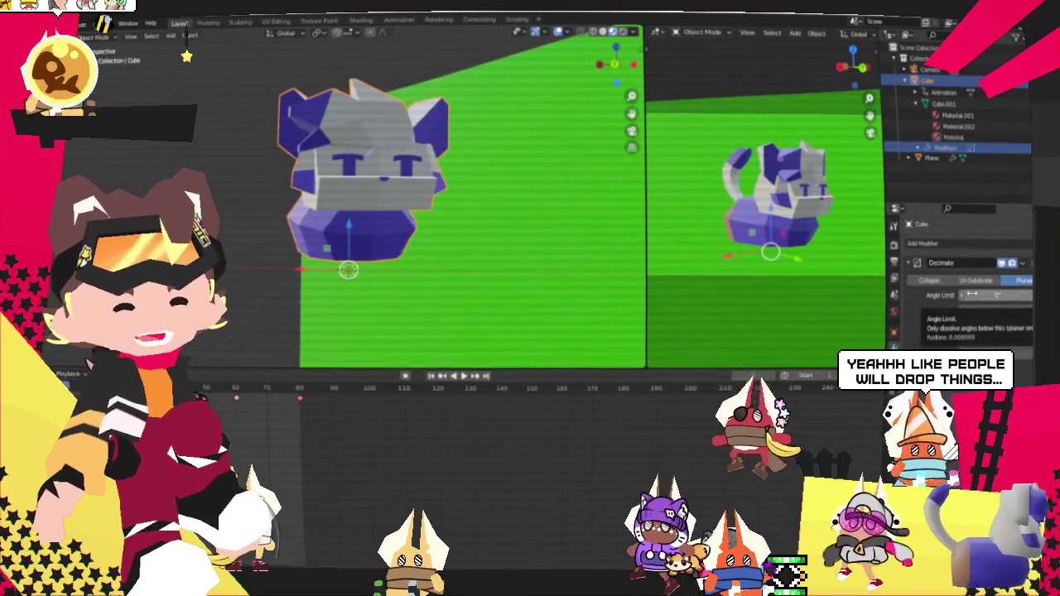
drag(994, 295, 1018, 295)
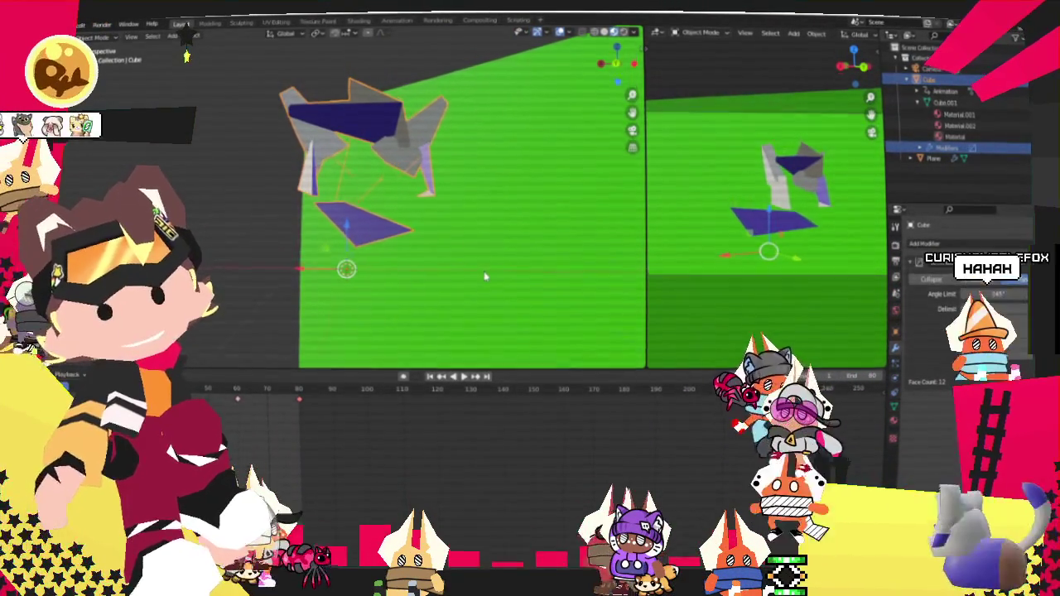
key(ctrl+z)
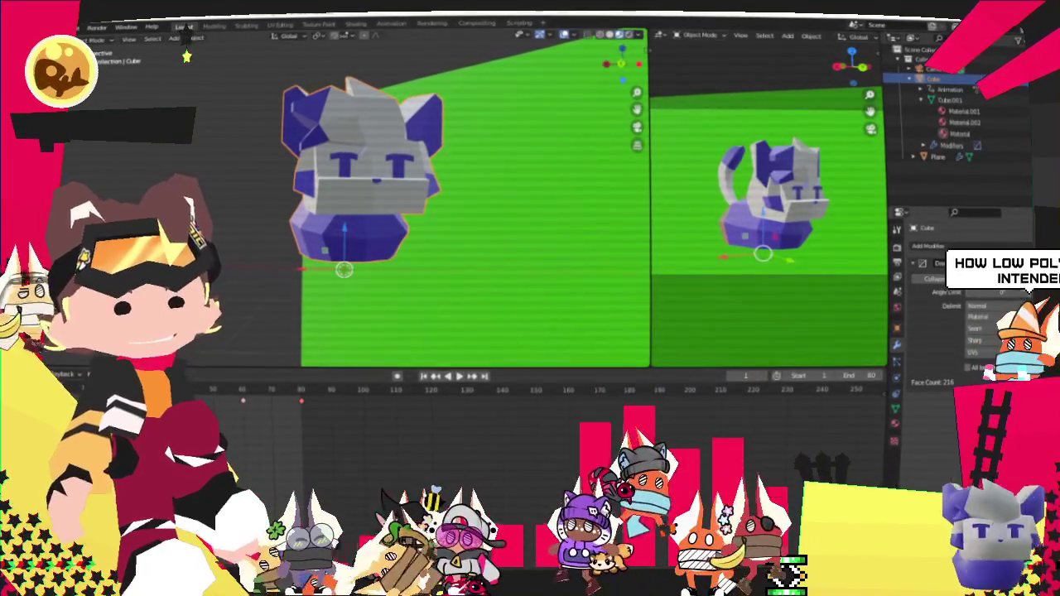
click(972, 247)
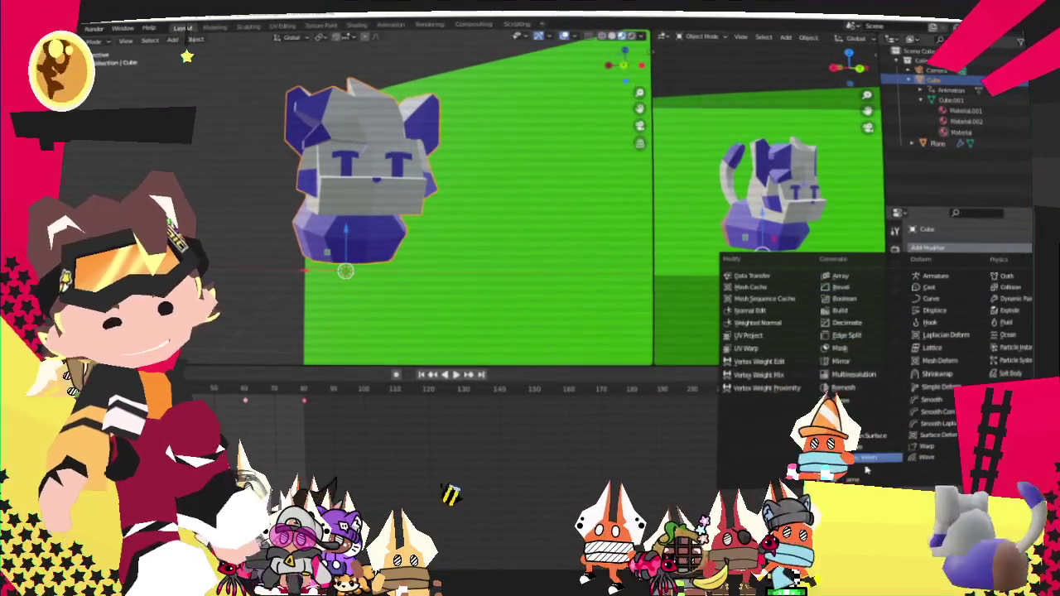
Add a Soft Body physics modifier to the cat and show its Physics settings
click(1010, 374)
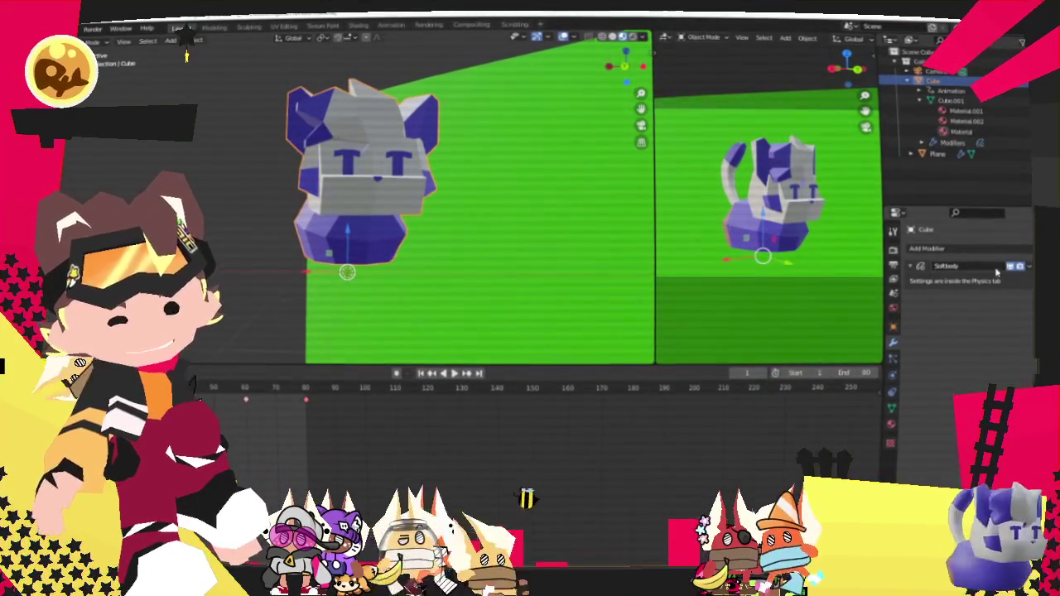
click(997, 270)
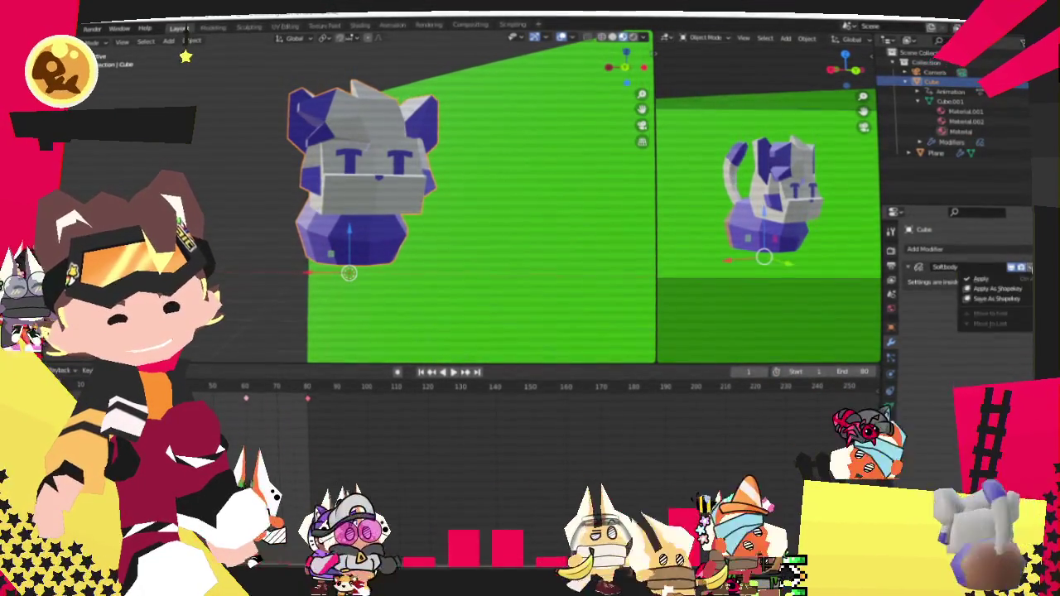
click(890, 374)
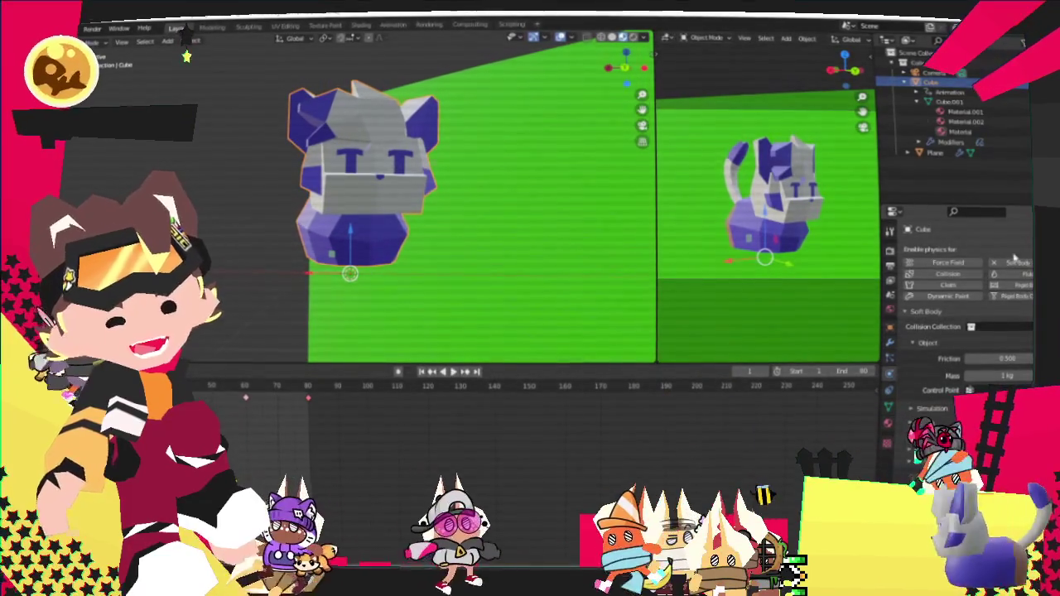
Browse the Soft Body settings, expand Stiffness, and play the animation to run the simulation
scroll(909, 352, down, 2)
scroll(909, 352, down, 1)
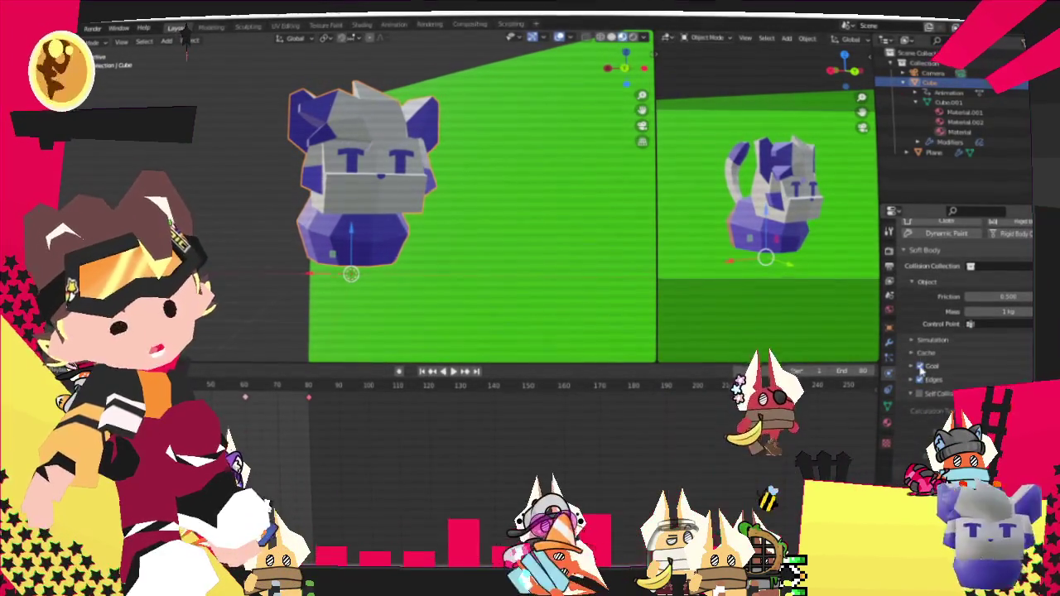
scroll(920, 367, down, 1)
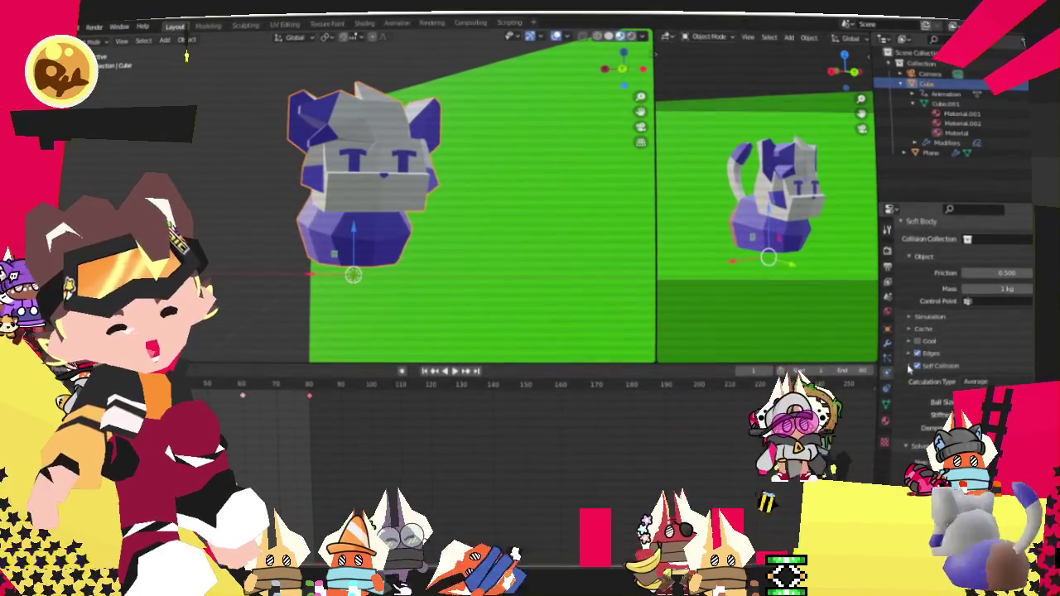
scroll(909, 366, up, 3)
scroll(905, 448, up, 2)
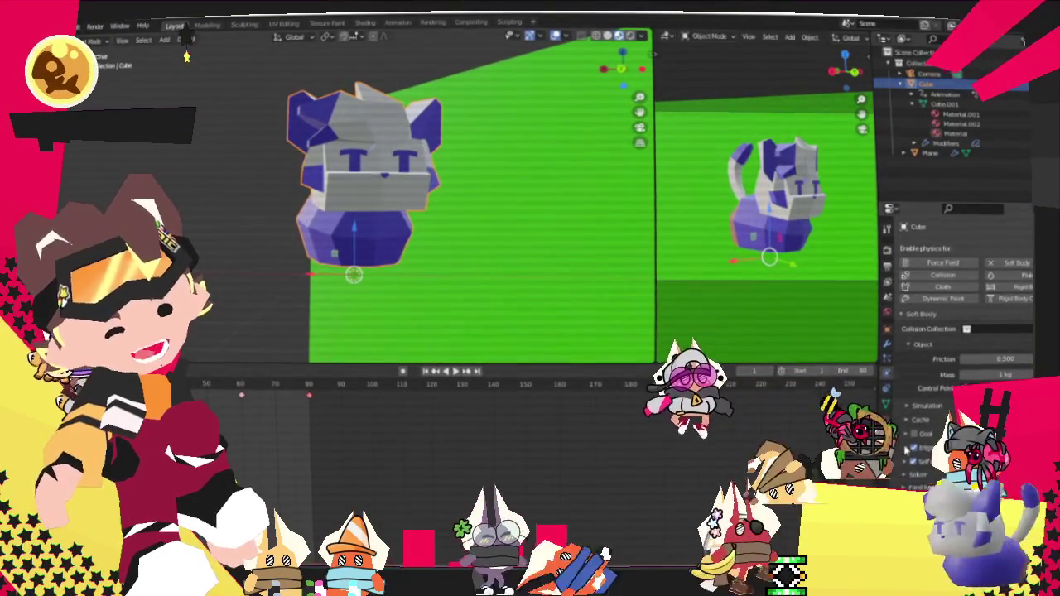
scroll(960, 314, down, 2)
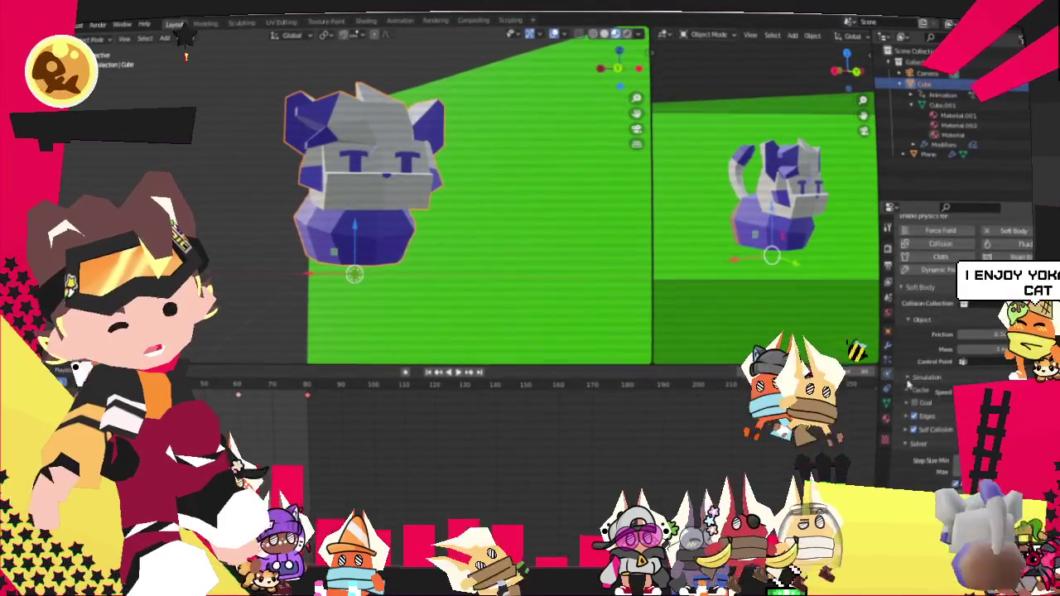
scroll(908, 409, down, 5)
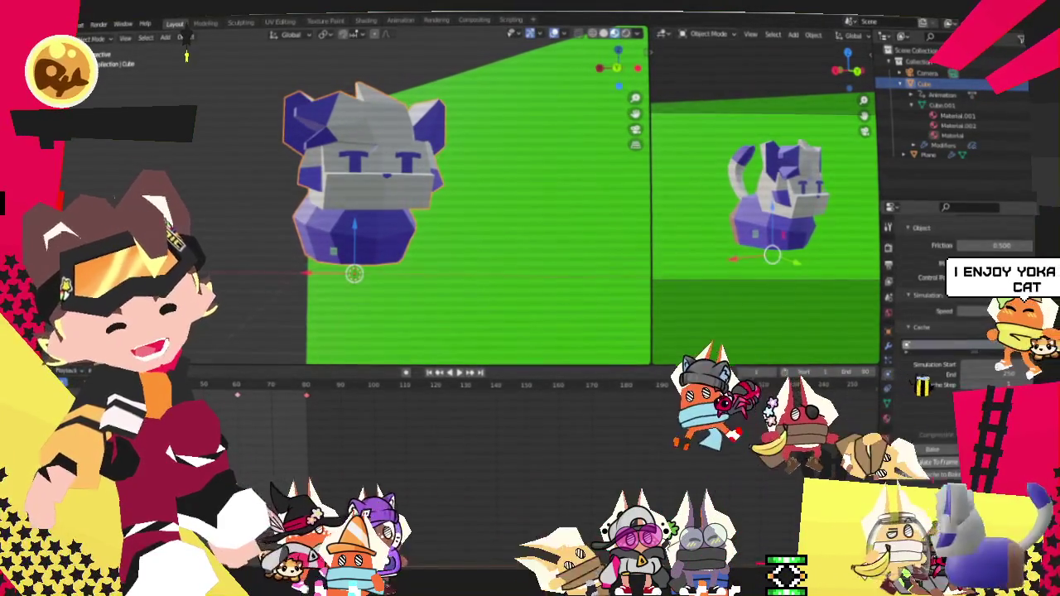
scroll(908, 409, down, 3)
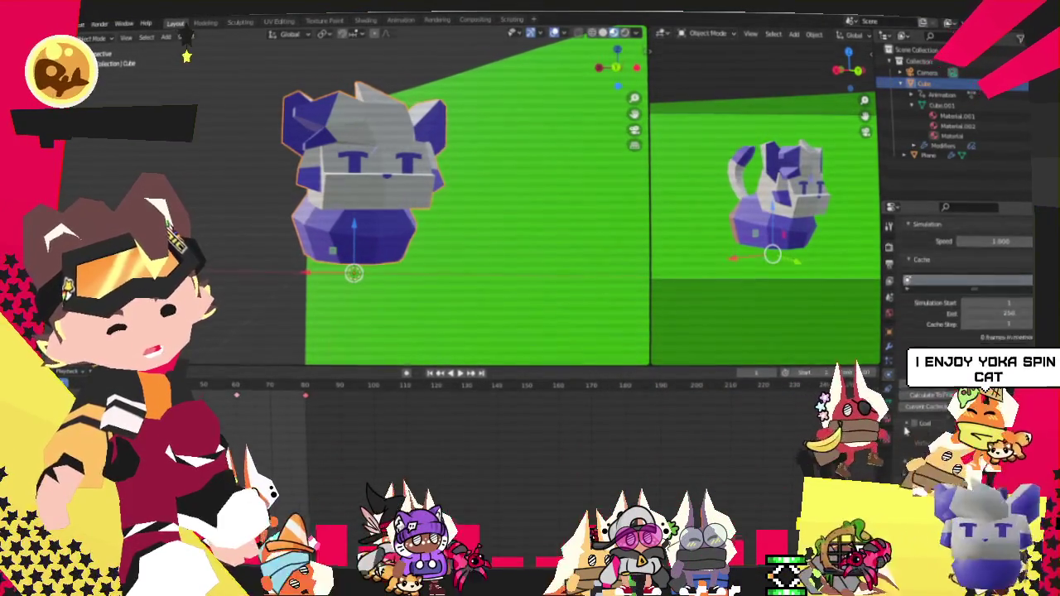
scroll(911, 423, down, 2)
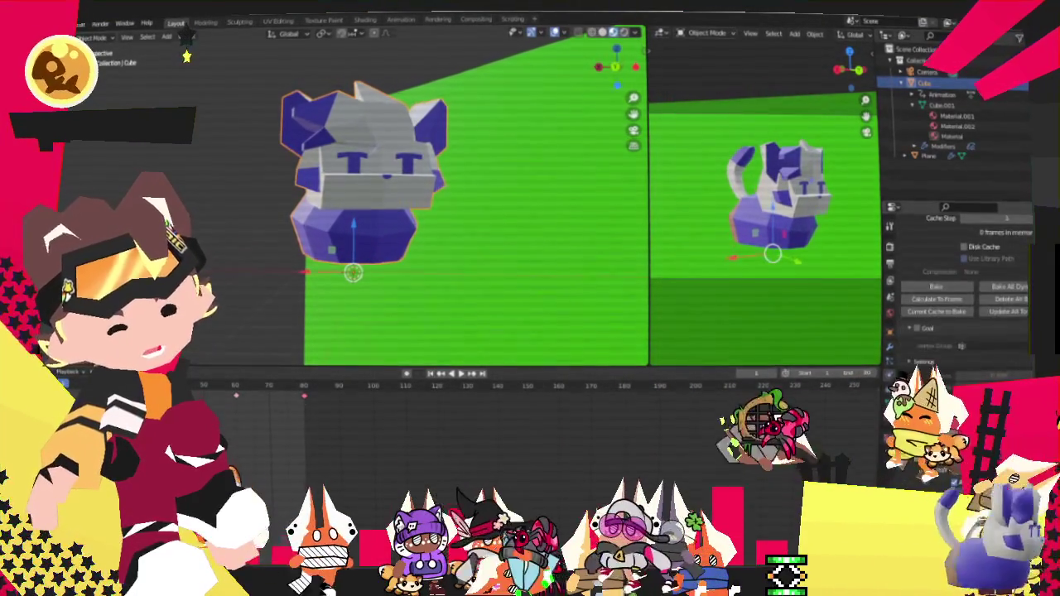
scroll(911, 422, down, 2)
scroll(919, 426, down, 2)
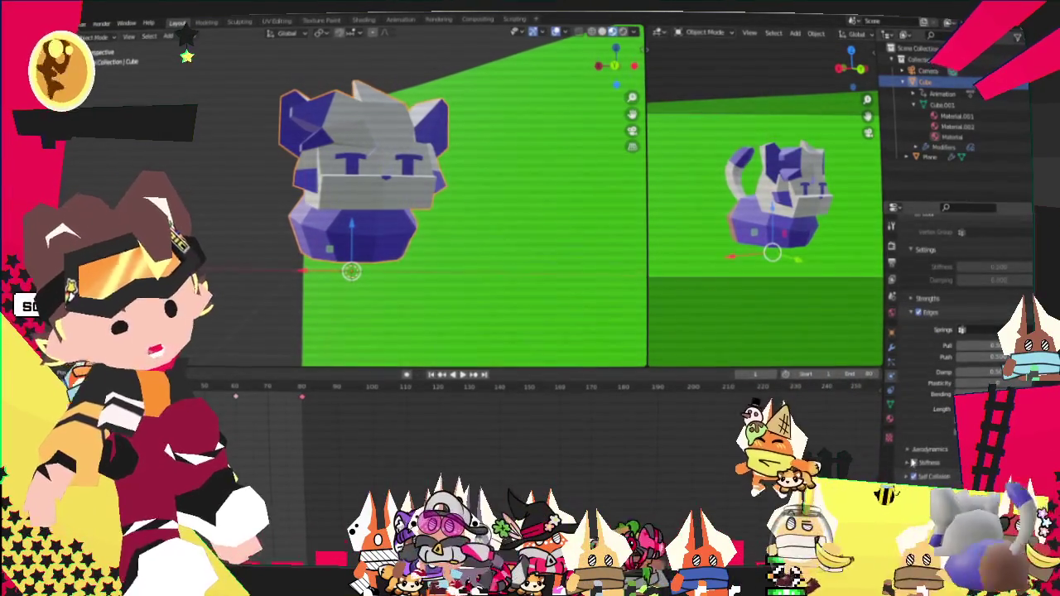
click(907, 463)
scroll(908, 472, down, 1)
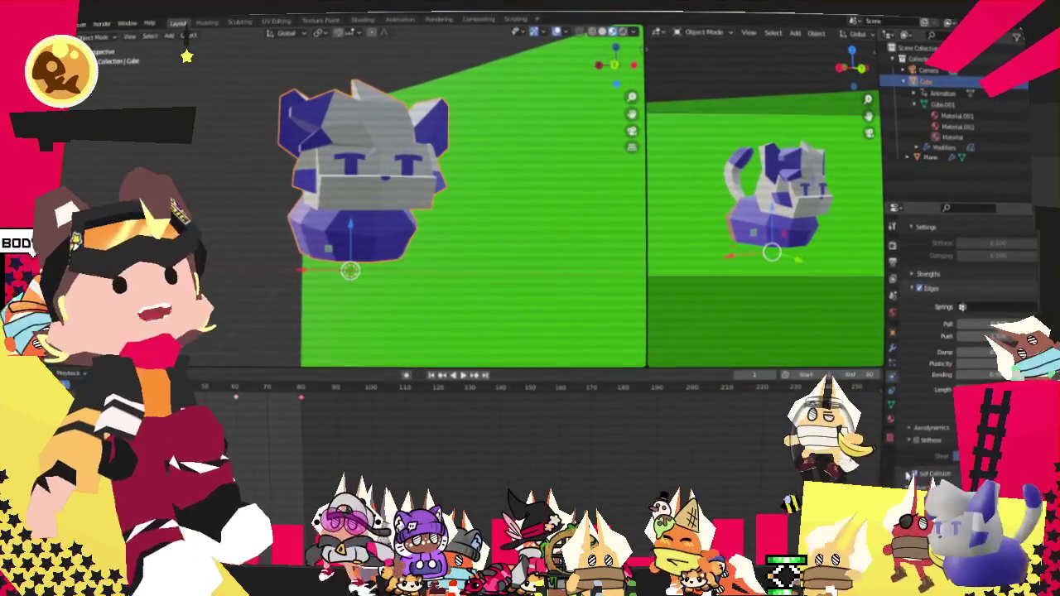
scroll(906, 477, down, 3)
scroll(909, 477, down, 3)
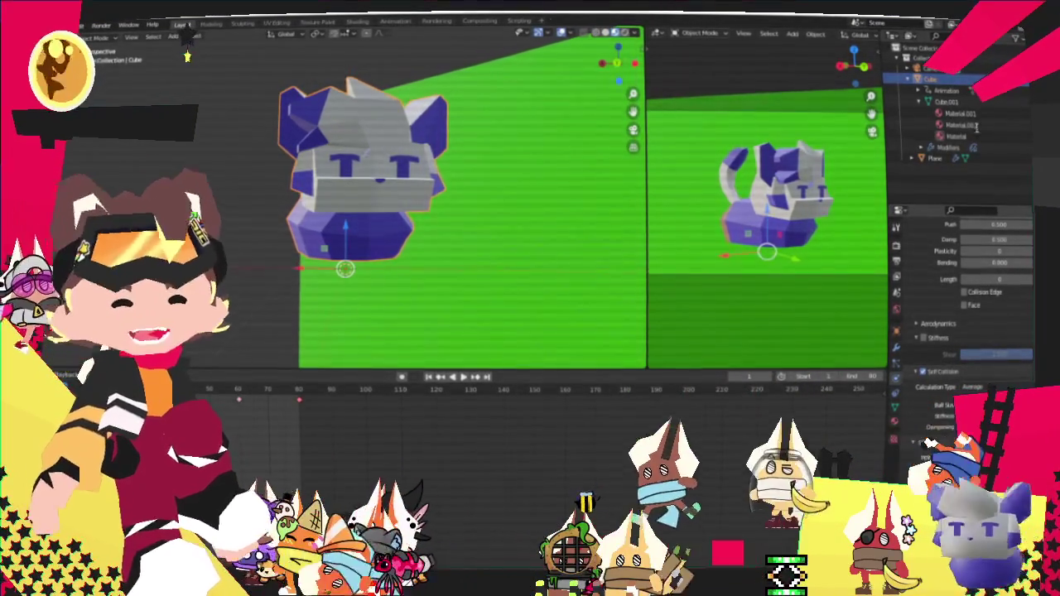
click(462, 377)
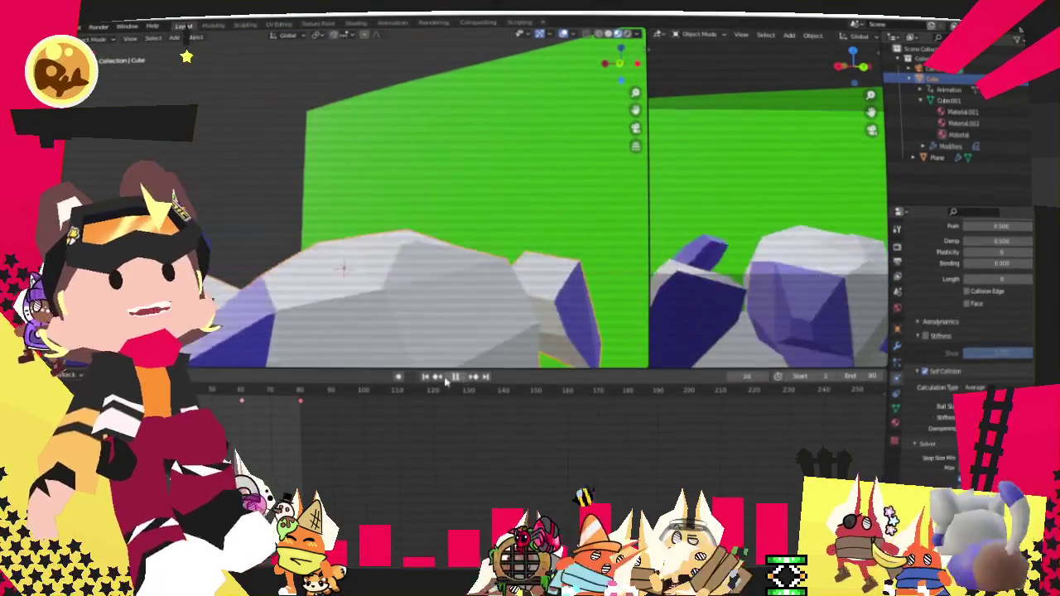
Test-play the soft body simulation from frame 1 twice, then quit Blender with Ctrl+Q
click(461, 377)
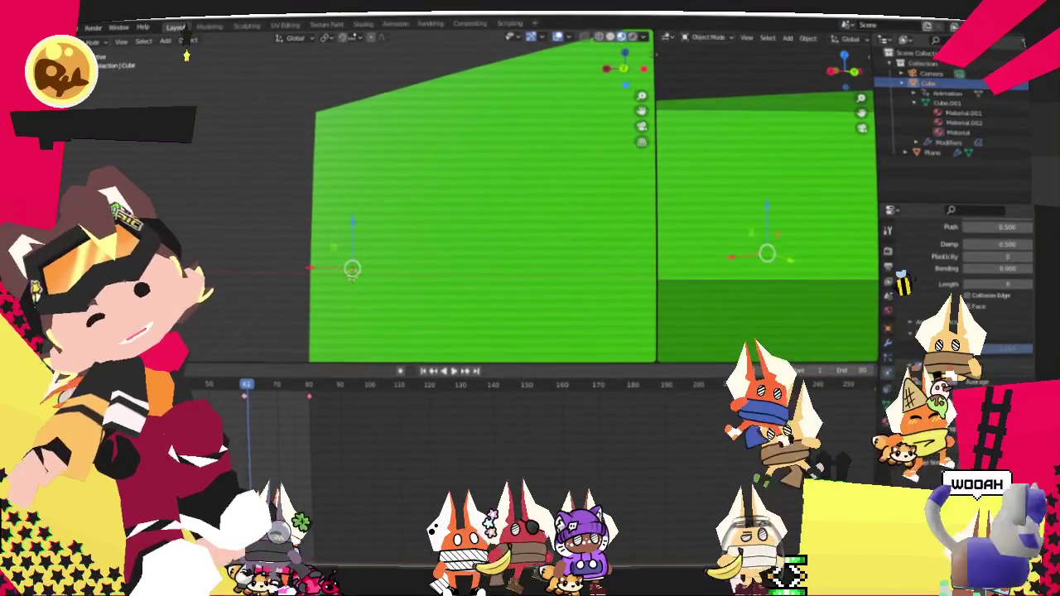
key(shift+Left)
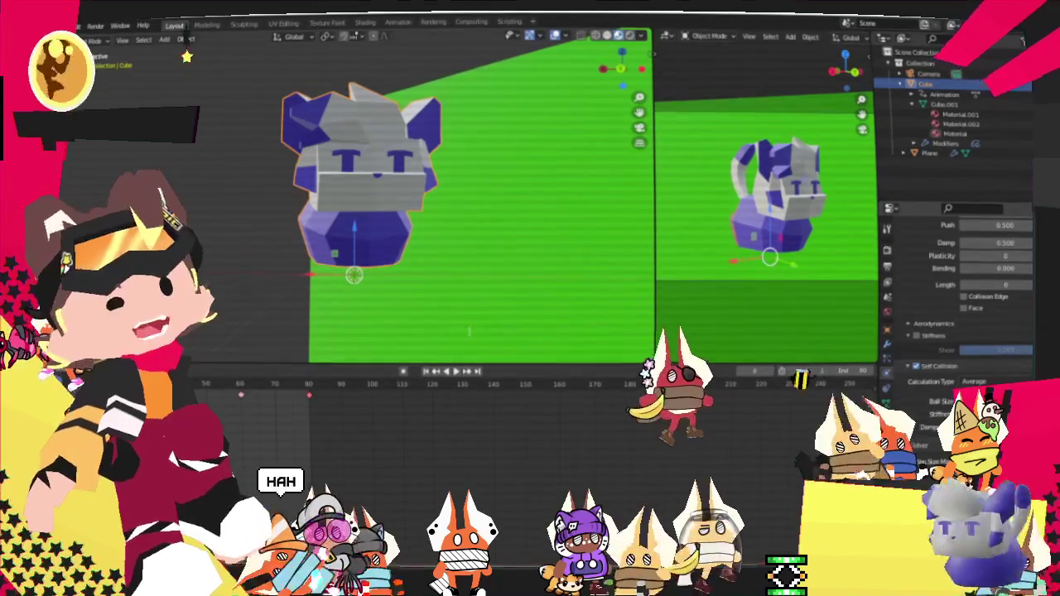
click(456, 373)
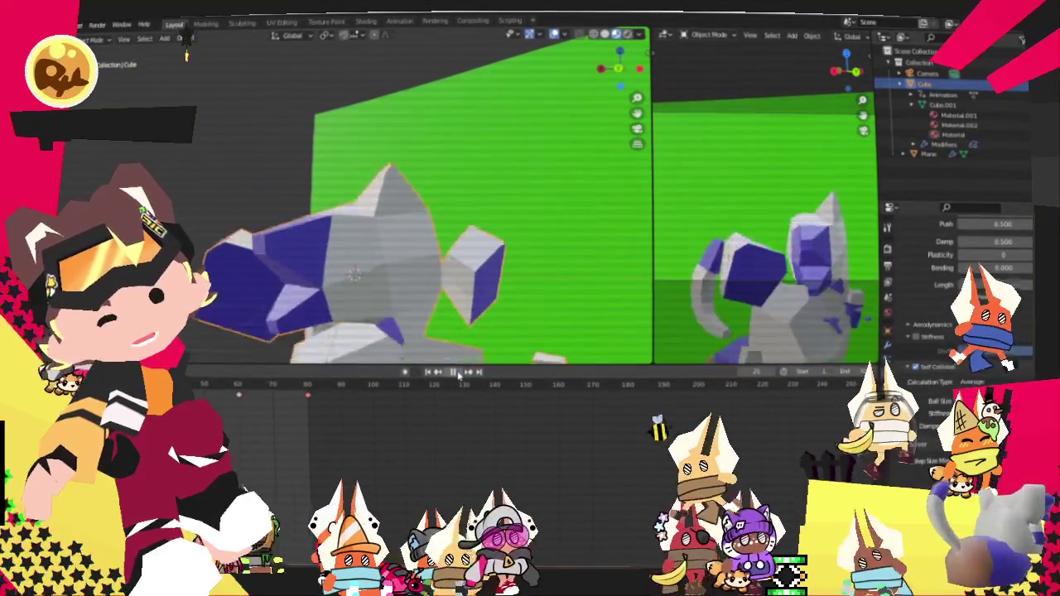
click(458, 373)
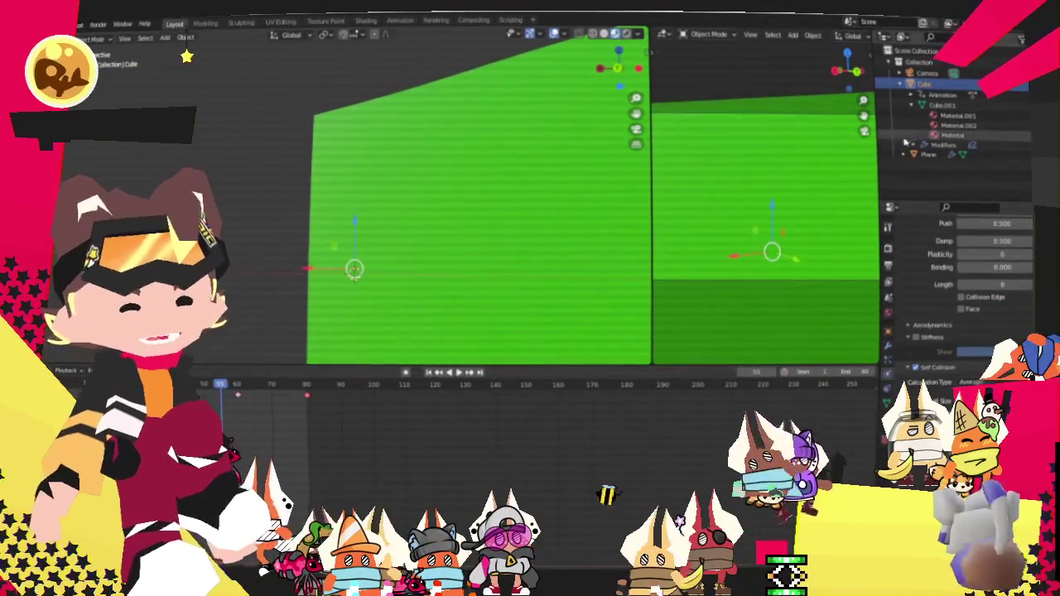
key(ctrl+q)
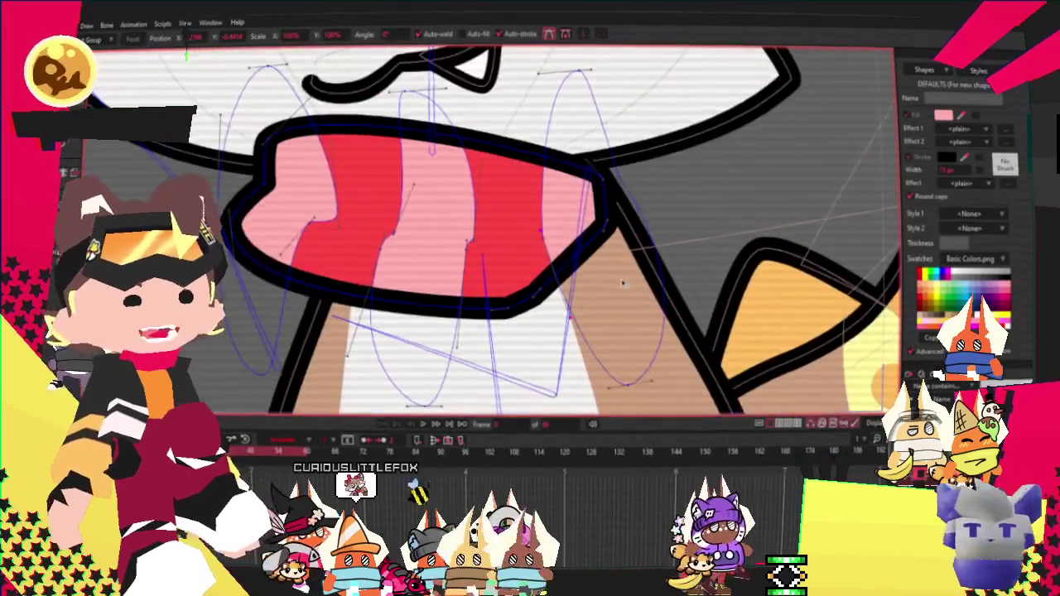
Copy the two yellow cheek circles and drag the pasted copies onto the cat's opposite cheek
scroll(511, 338, down, 2)
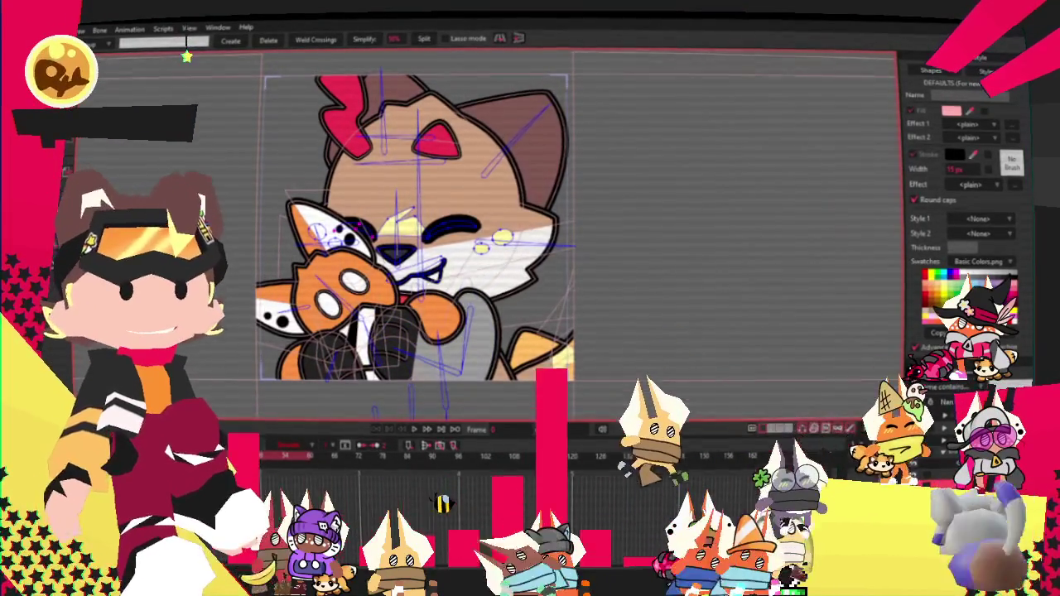
scroll(349, 221, up, 3)
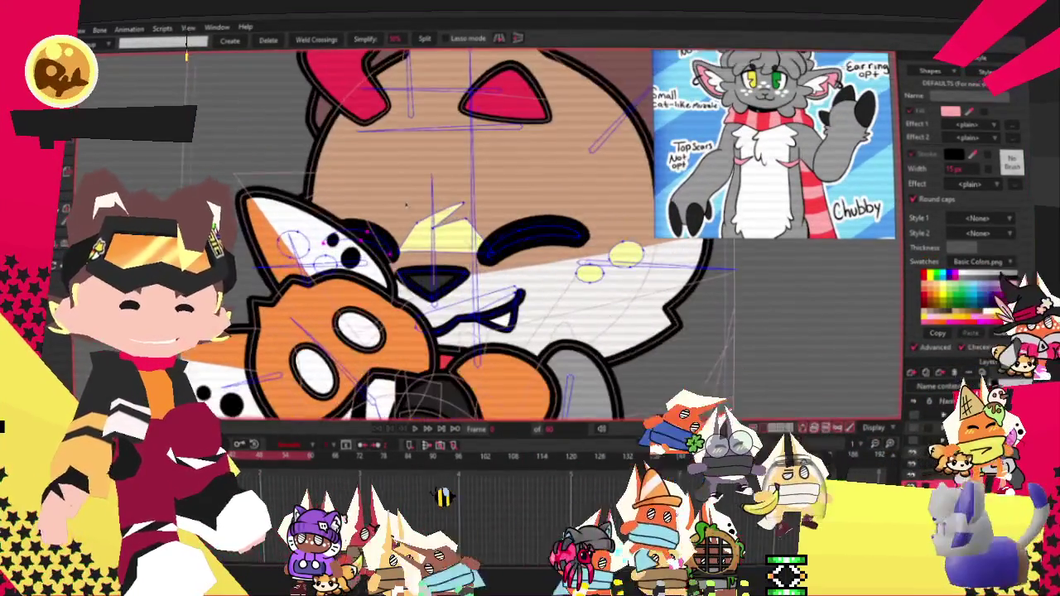
scroll(493, 213, up, 2)
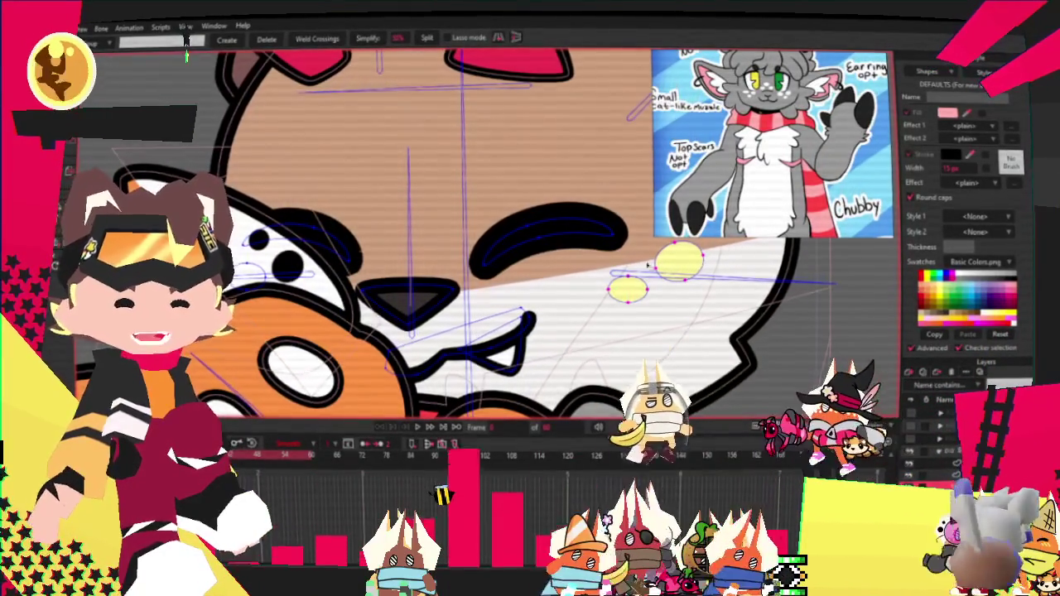
key(t)
drag(601, 240, 720, 310)
key(ctrl+c)
key(ctrl+v)
mouse_move(654, 275)
mouse_down()
mouse_move(391, 235)
mouse_move(359, 257)
mouse_up()
scroll(468, 236, up, 2)
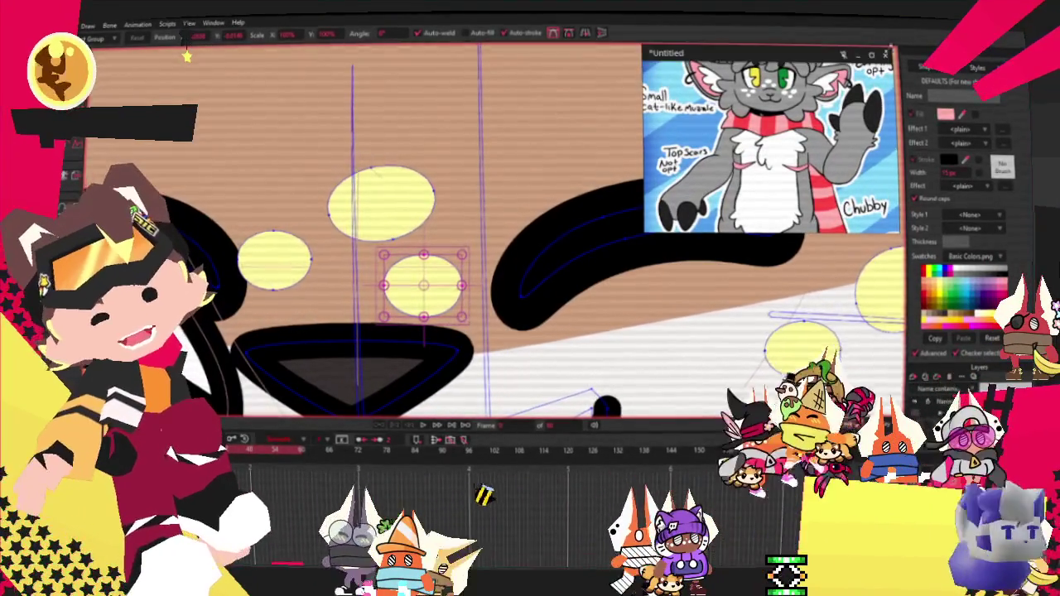
Nudge the top pasted freckle left and select the small freckles to cluster them beside the nose
drag(358, 188, 346, 190)
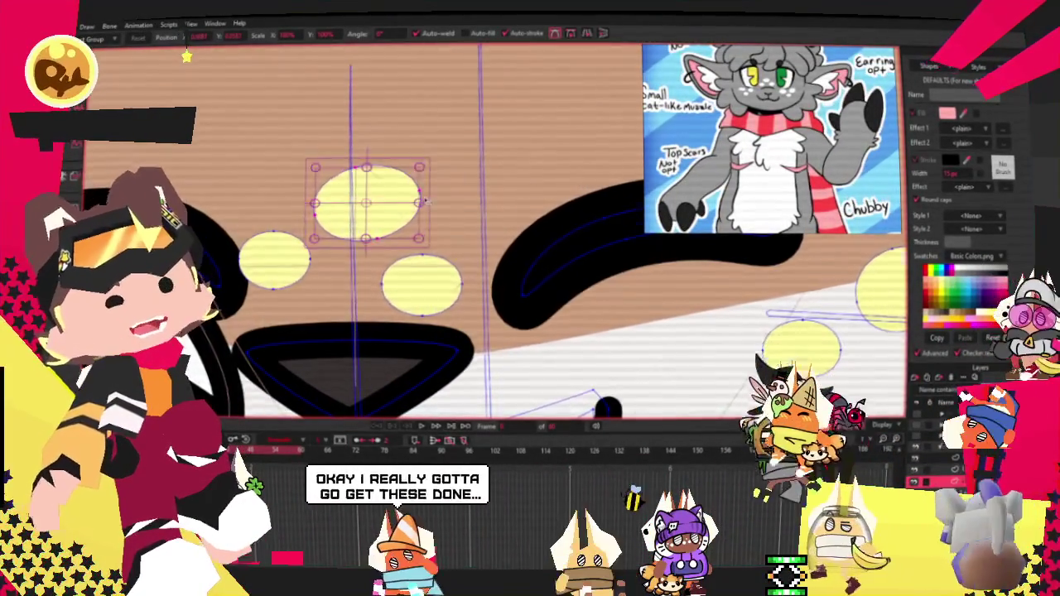
scroll(397, 217, down, 2)
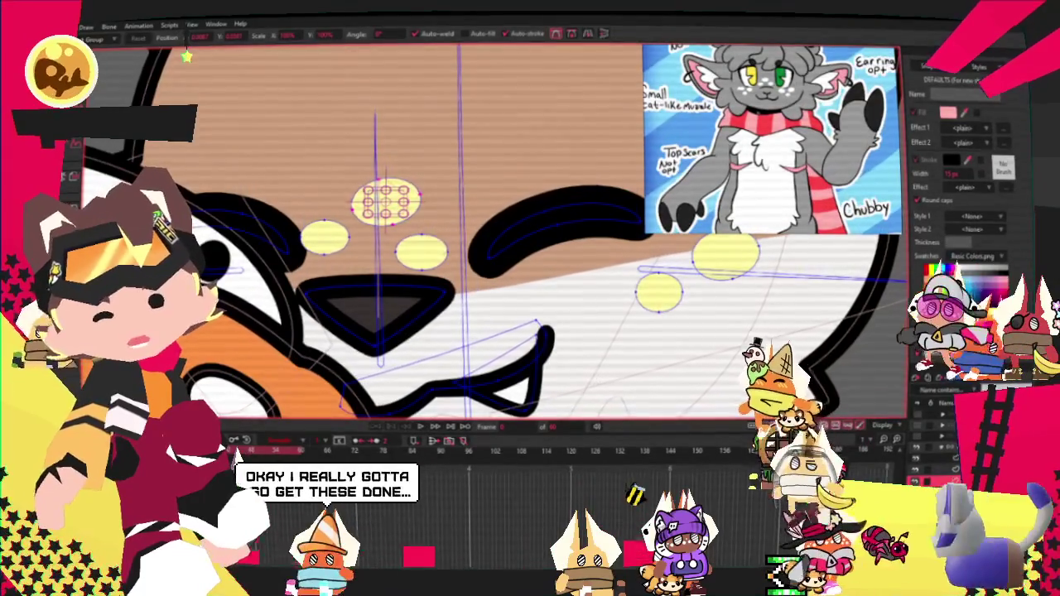
key(q)
click(311, 237)
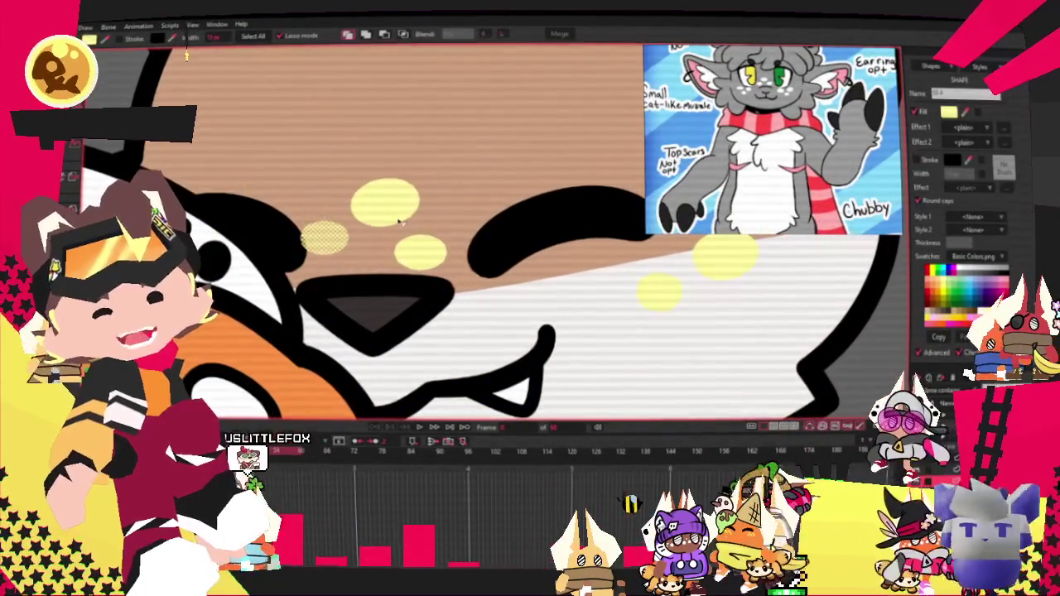
scroll(402, 203, down, 2)
scroll(403, 199, up, 2)
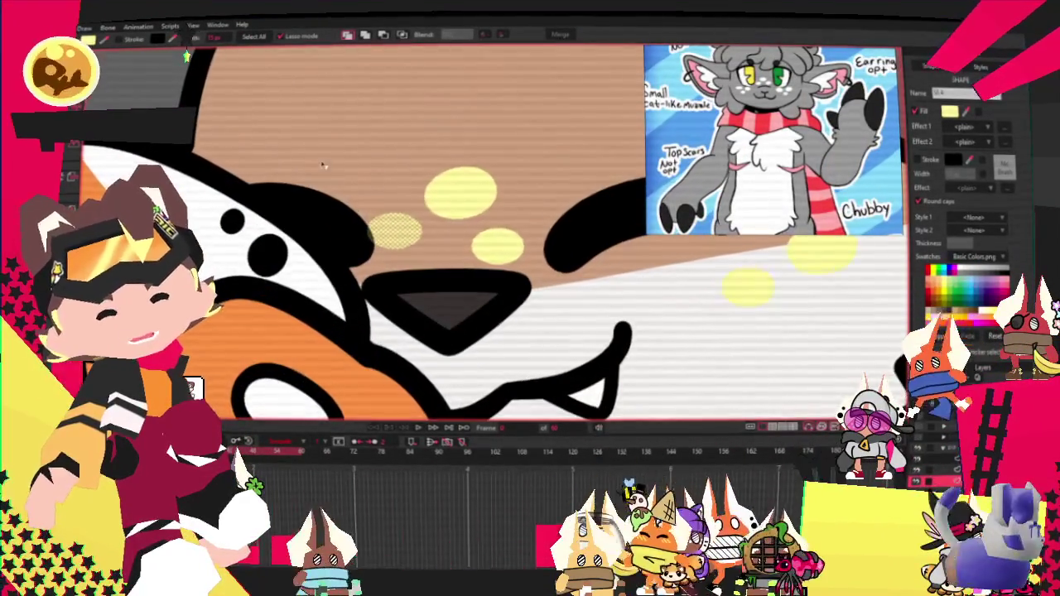
scroll(331, 168, down, 2)
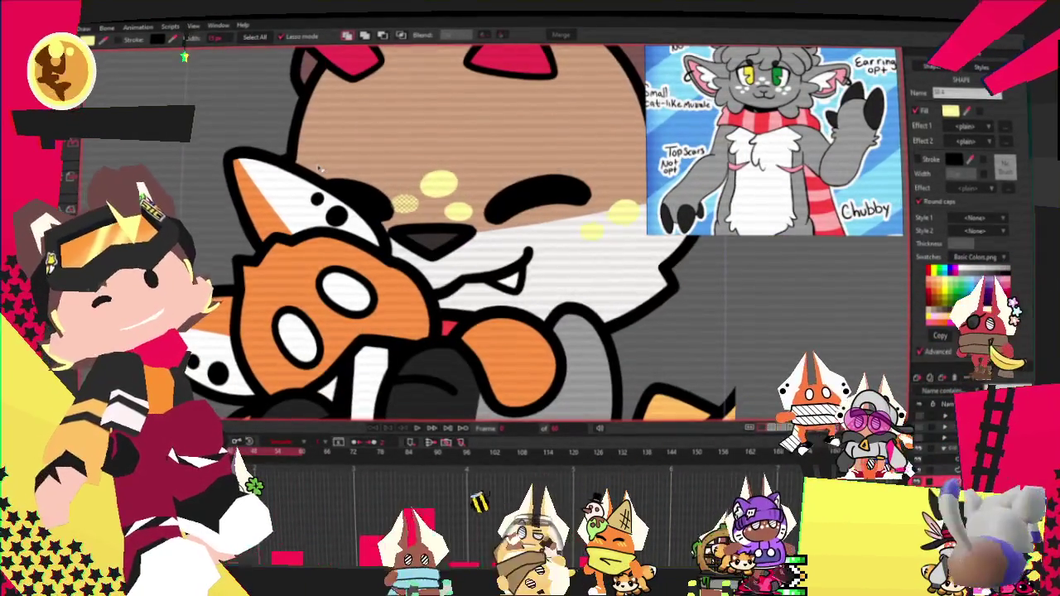
scroll(458, 79, down, 1)
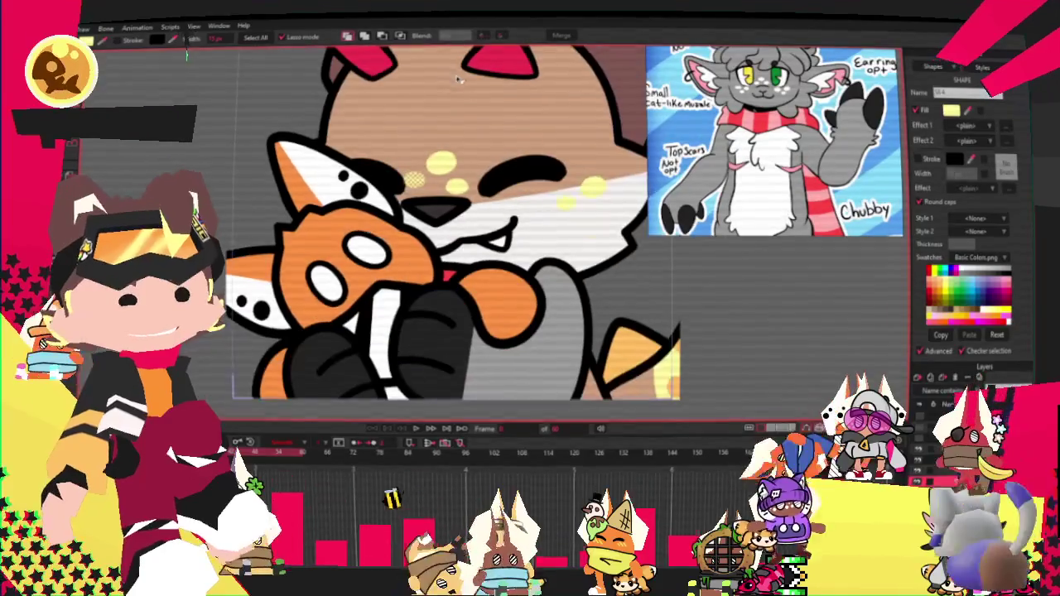
scroll(416, 64, up, 1)
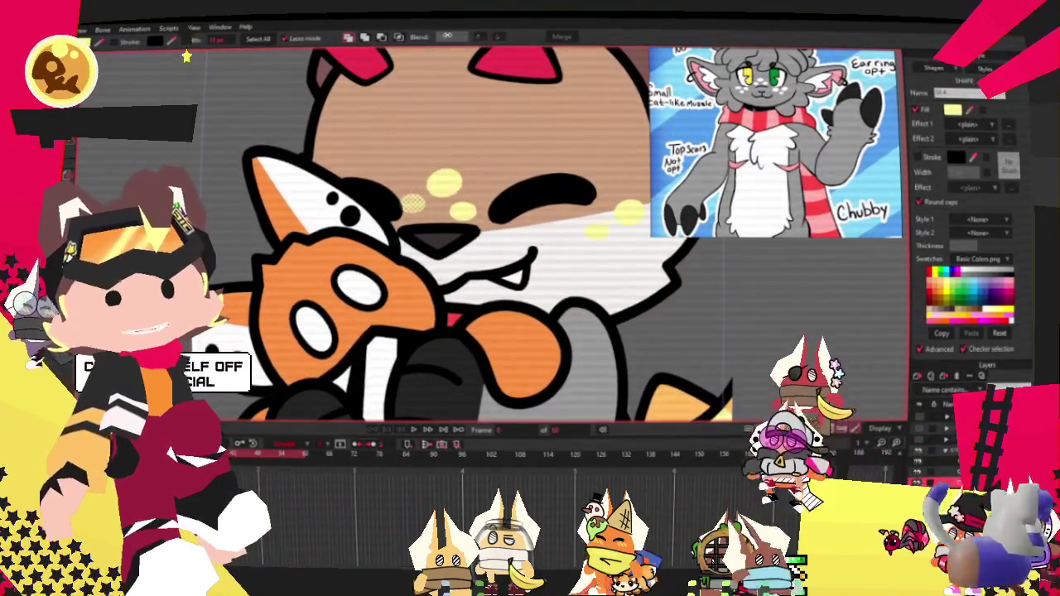
scroll(455, 50, up, 1)
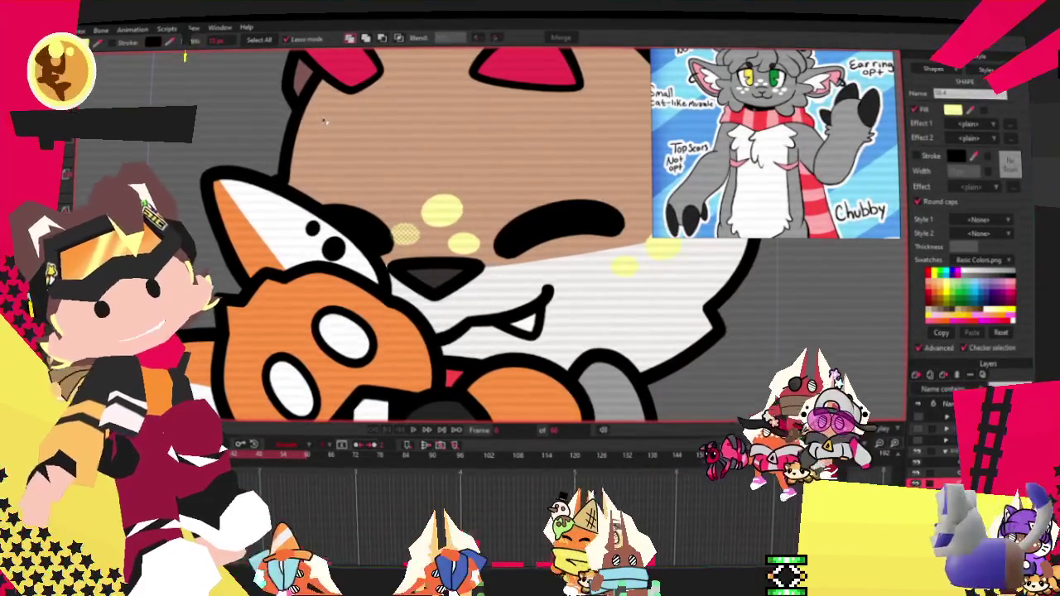
key(t)
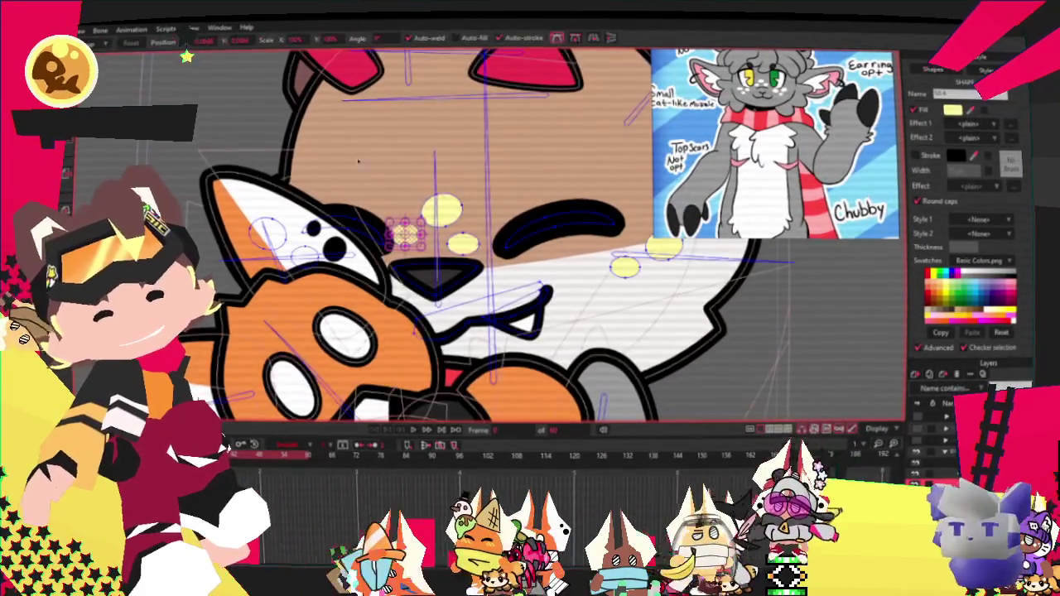
scroll(560, 218, down, 1)
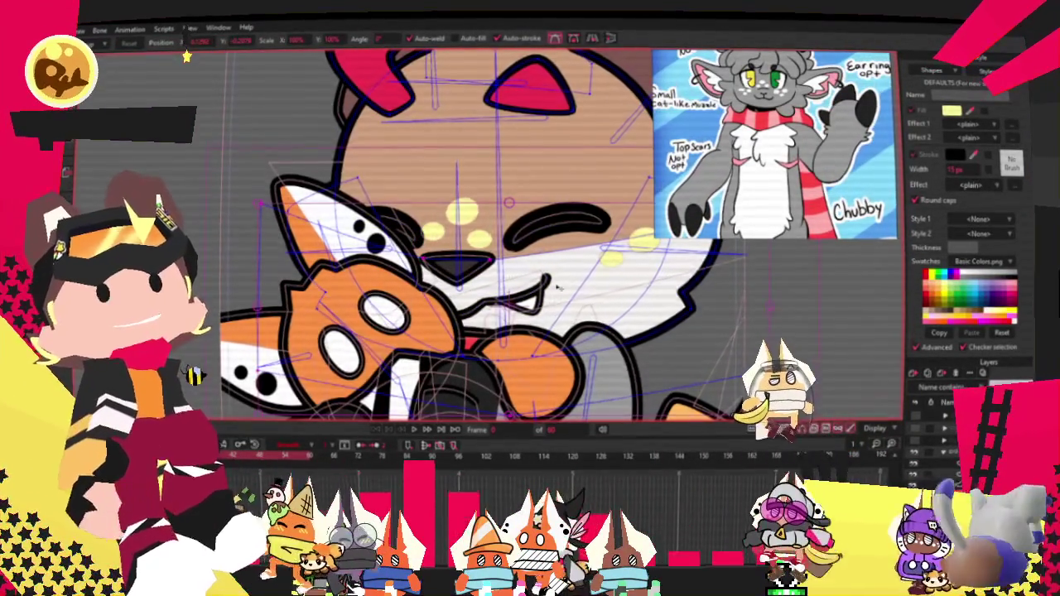
scroll(558, 287, down, 1)
scroll(327, 253, up, 1)
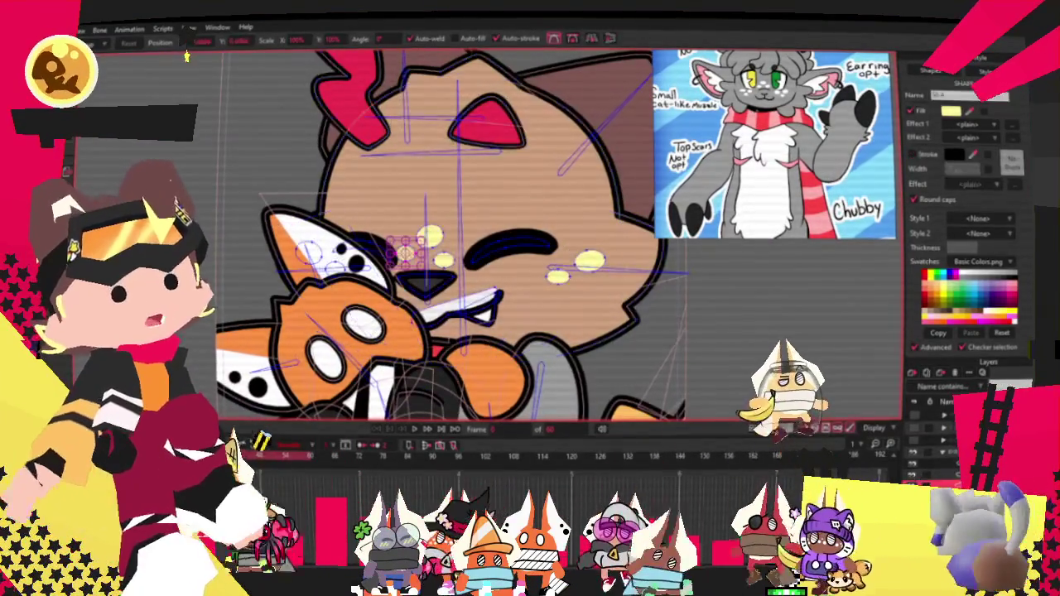
key(q)
scroll(328, 255, up, 1)
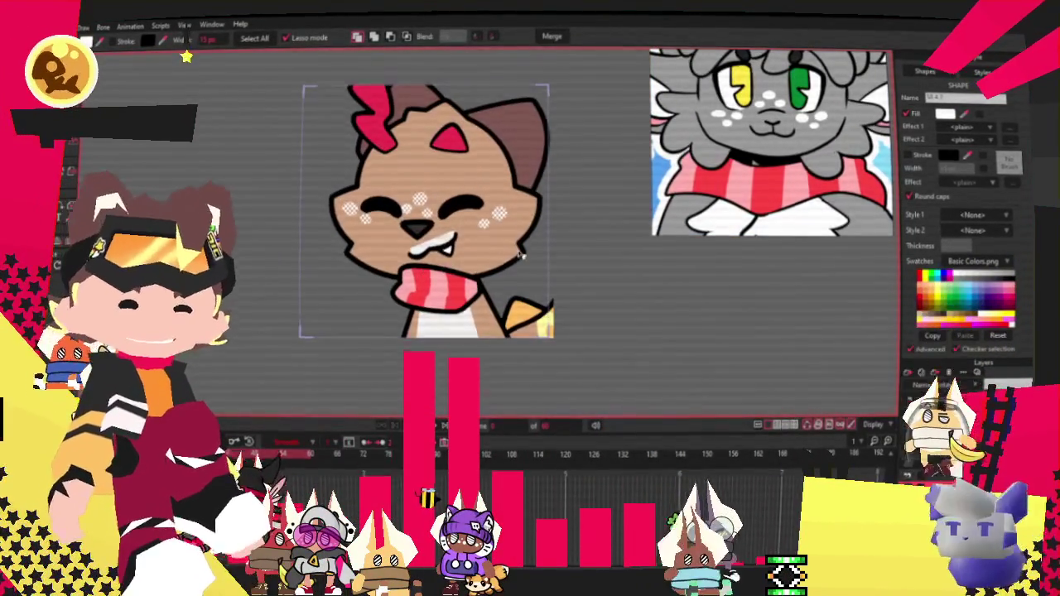
Recolour the cat's tan face fill grey
scroll(522, 257, up, 2)
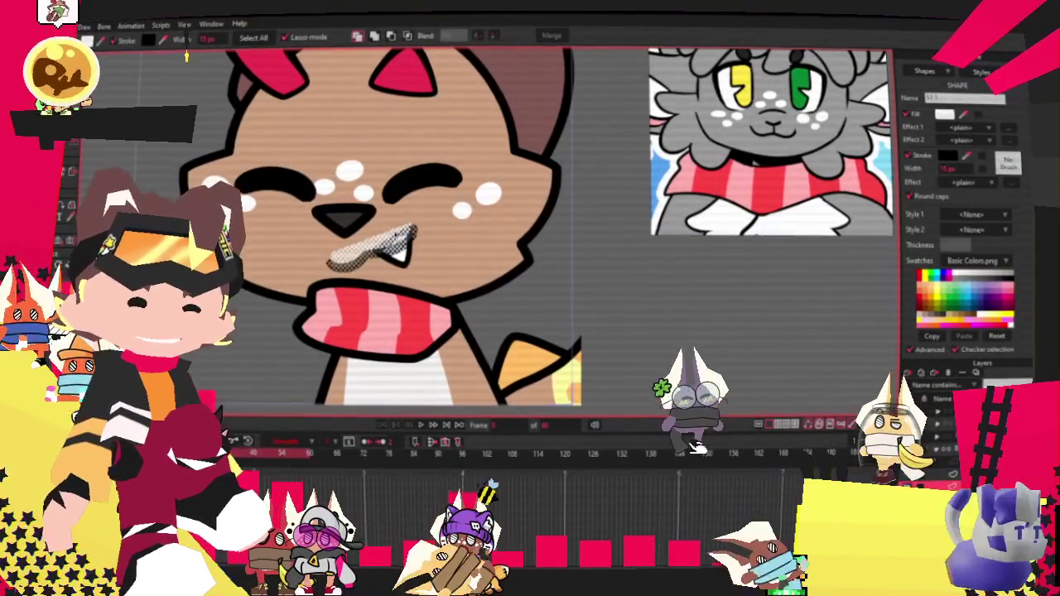
scroll(563, 209, down, 1)
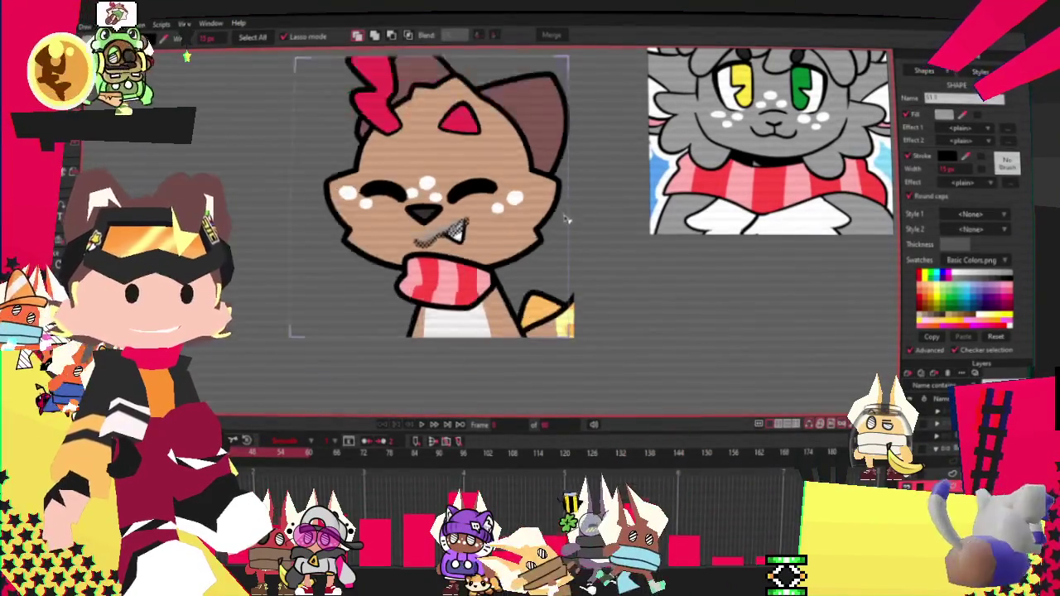
scroll(563, 240, up, 2)
scroll(568, 256, up, 1)
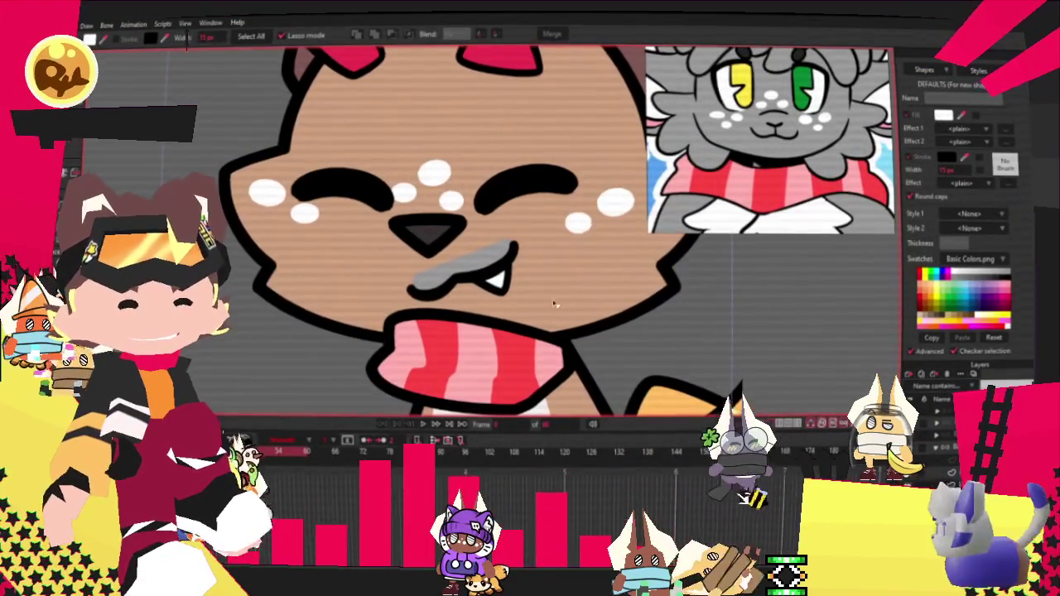
click(549, 141)
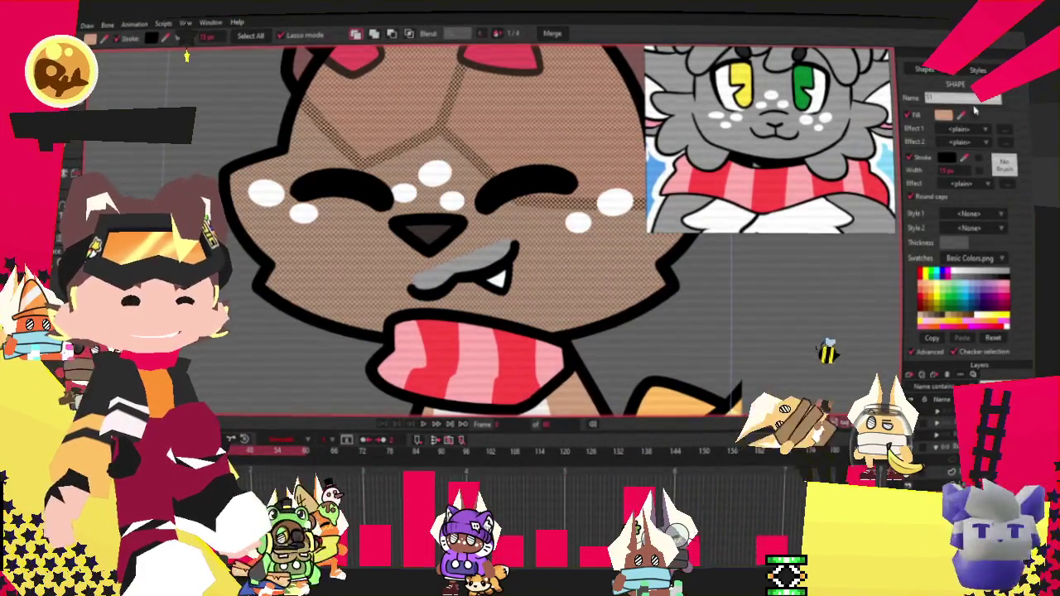
click(757, 72)
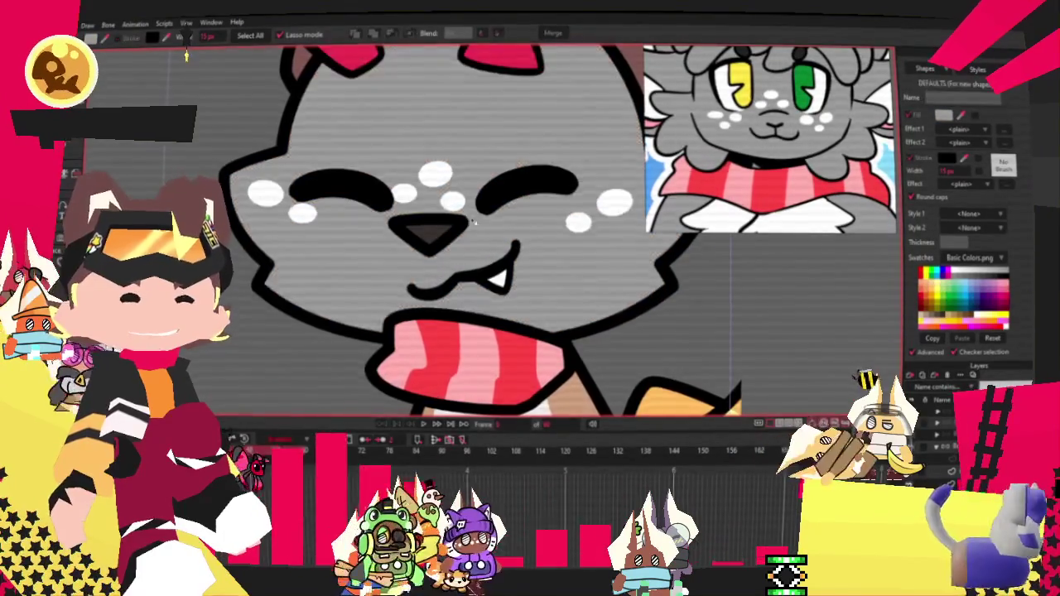
Check the two overlapping chest shapes, deselect them, then select every shape in the layer
scroll(472, 195, down, 4)
scroll(484, 178, up, 2)
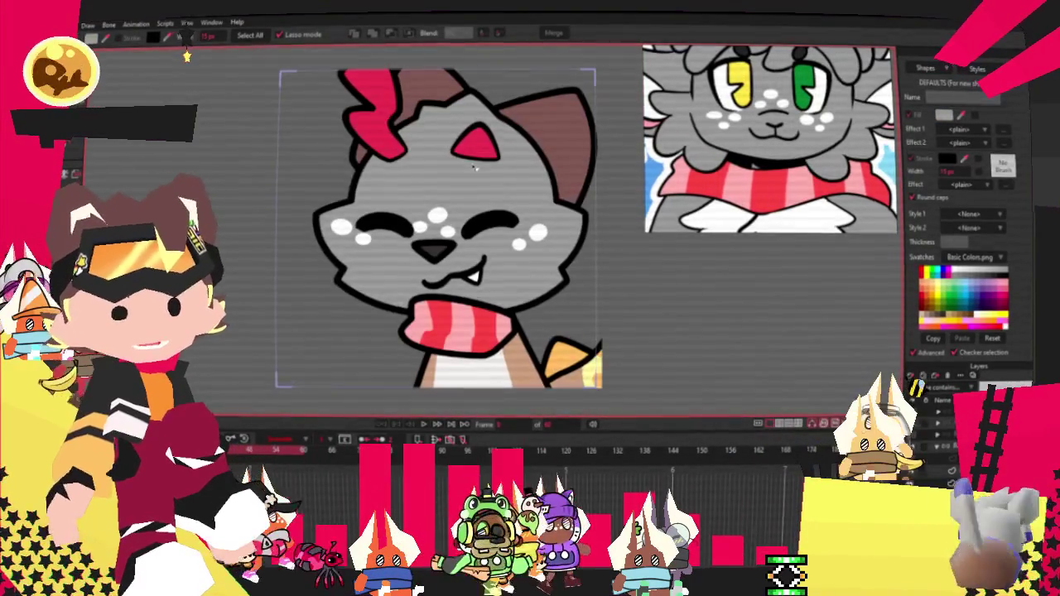
scroll(526, 214, up, 1)
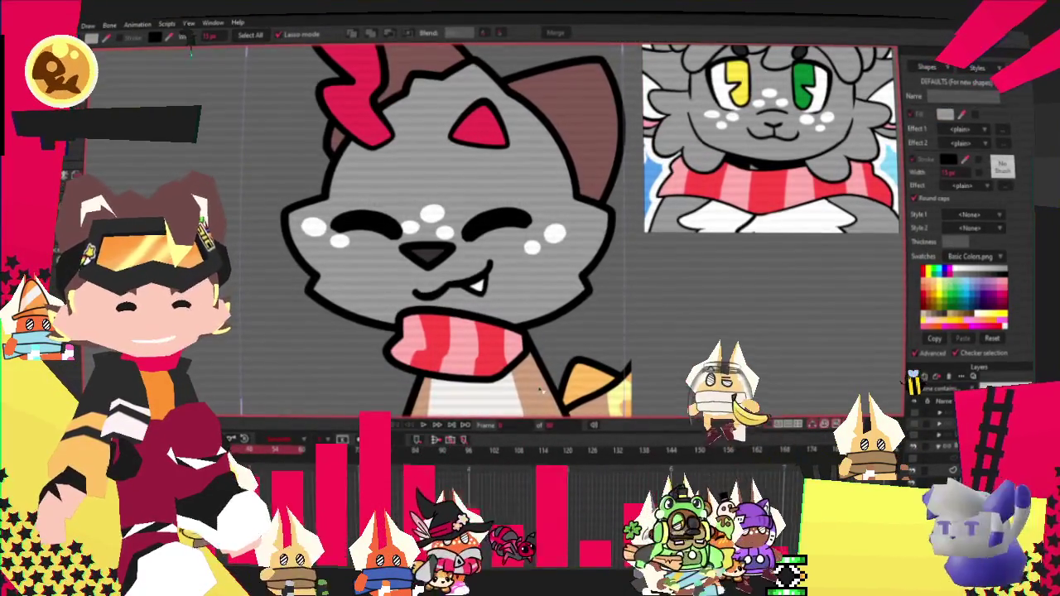
click(489, 390)
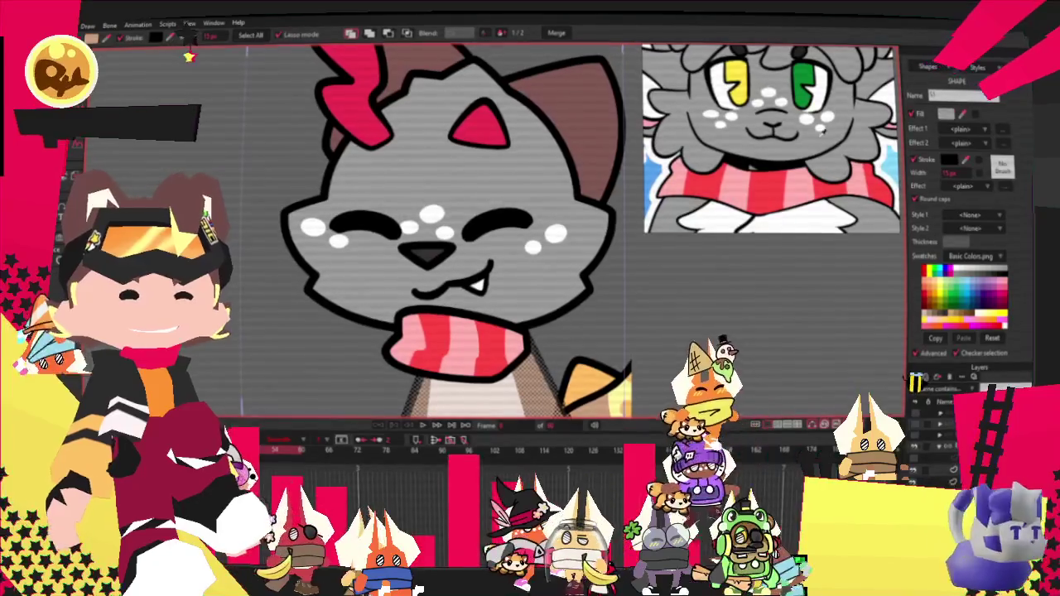
click(526, 379)
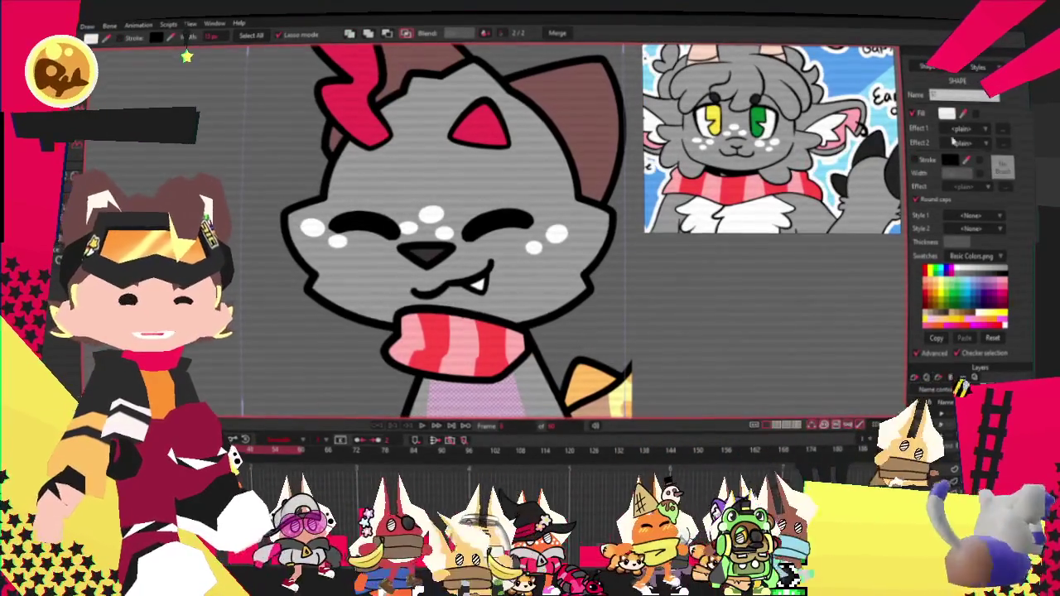
click(530, 199)
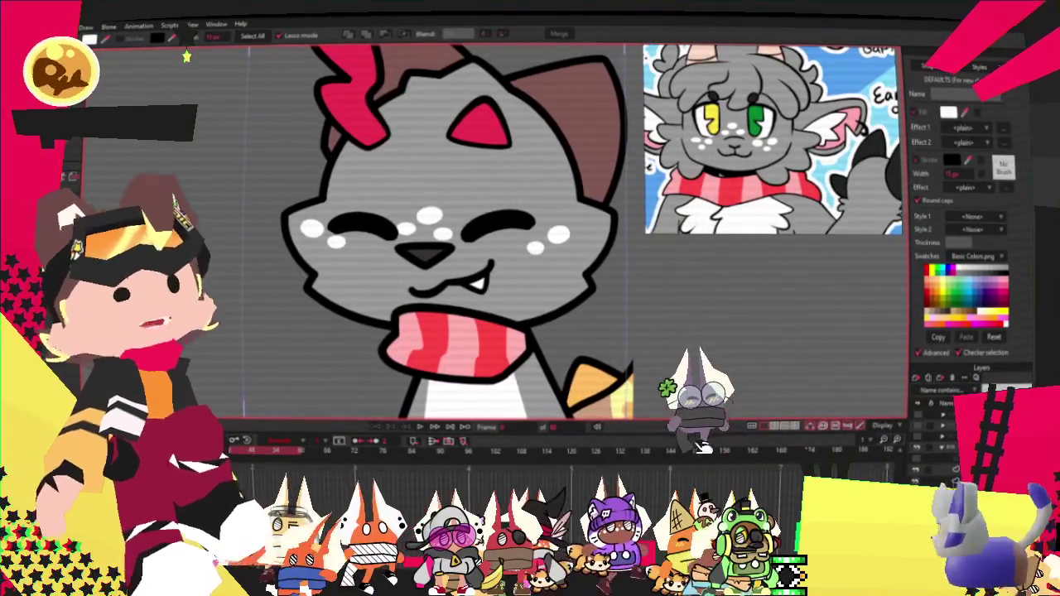
scroll(445, 165, down, 2)
key(ctrl+a)
scroll(281, 86, up, 2)
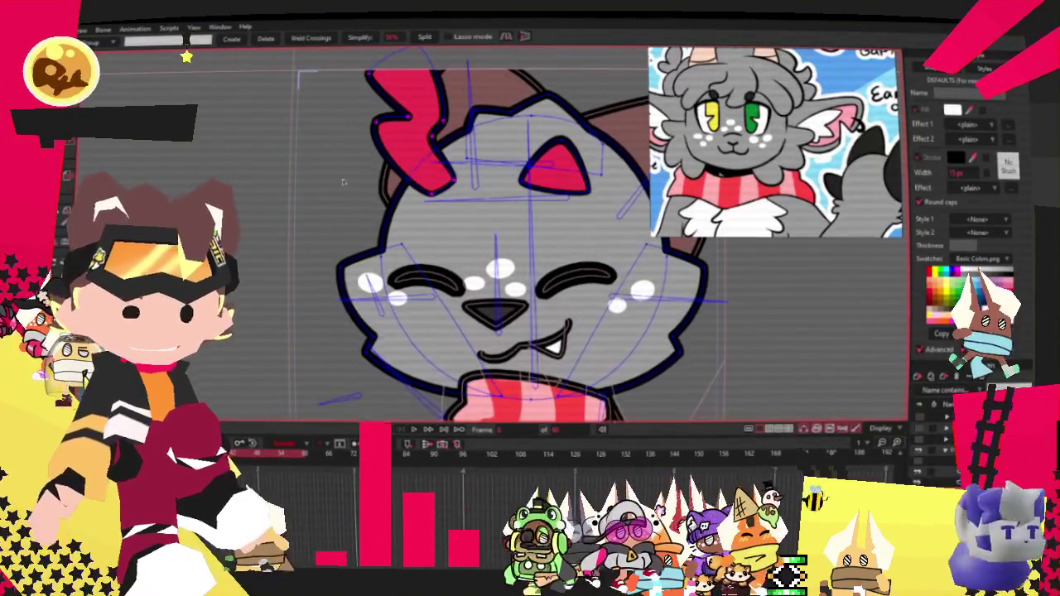
Delete the red hair tuft and select the red triangle on the forehead
key(Delete)
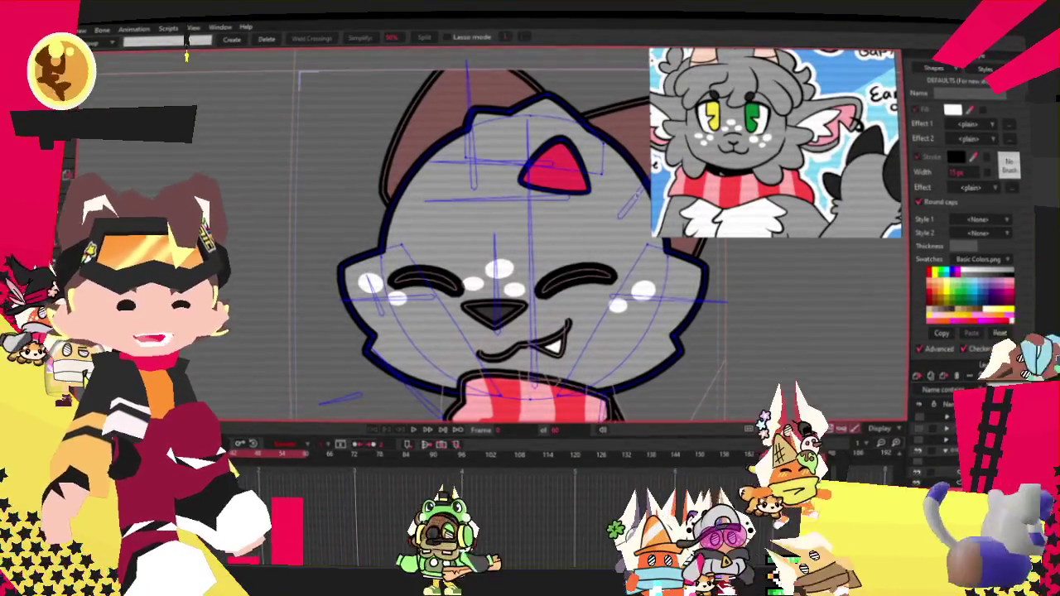
scroll(538, 172, down, 2)
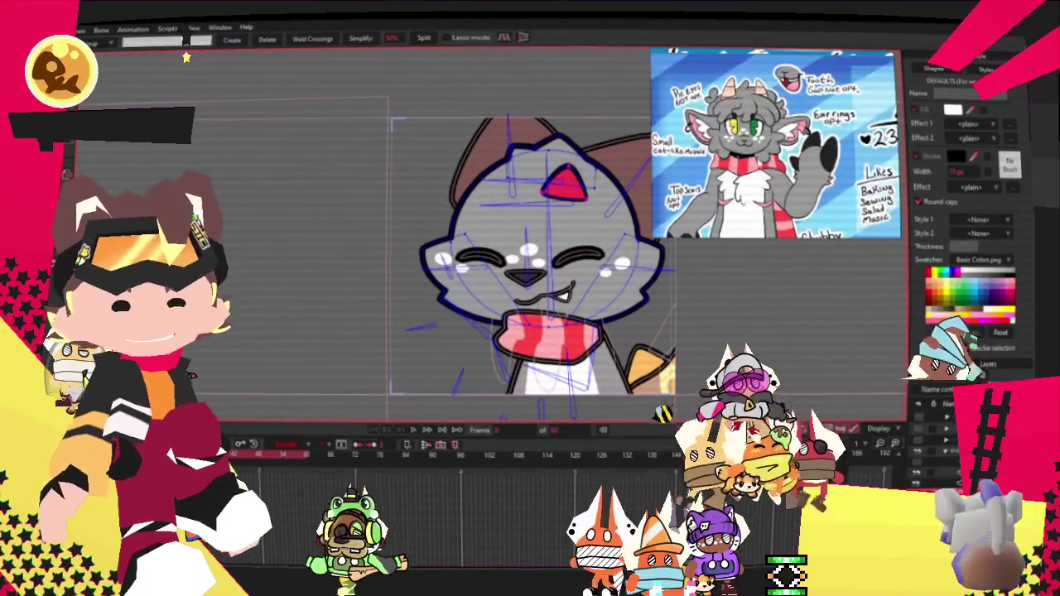
scroll(734, 76, up, 3)
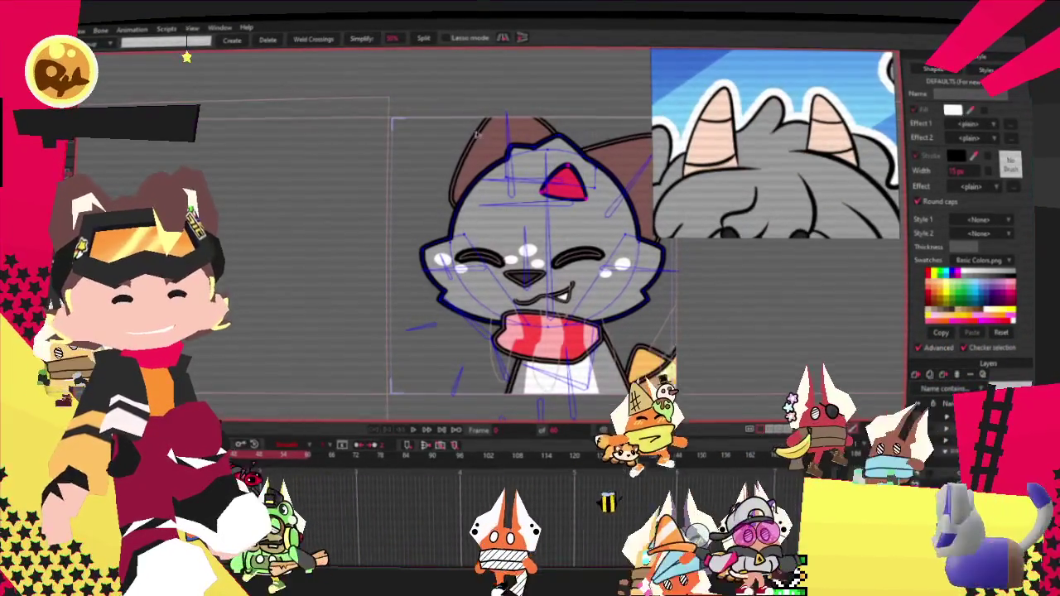
key(q)
scroll(534, 75, up, 2)
click(569, 211)
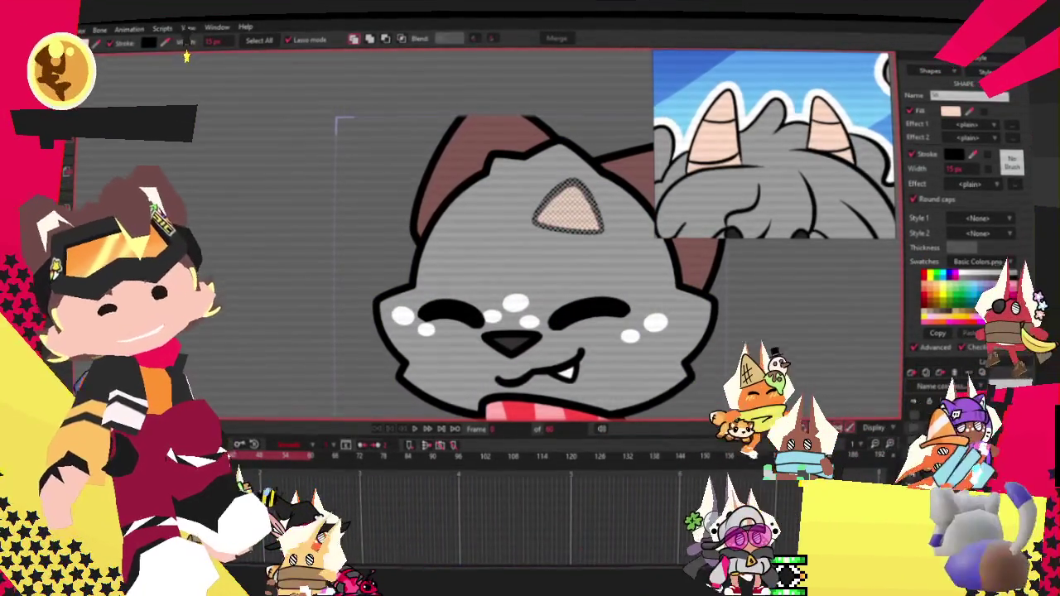
Drag the head-top points into a sharper left bump and a deeper notch
key(t)
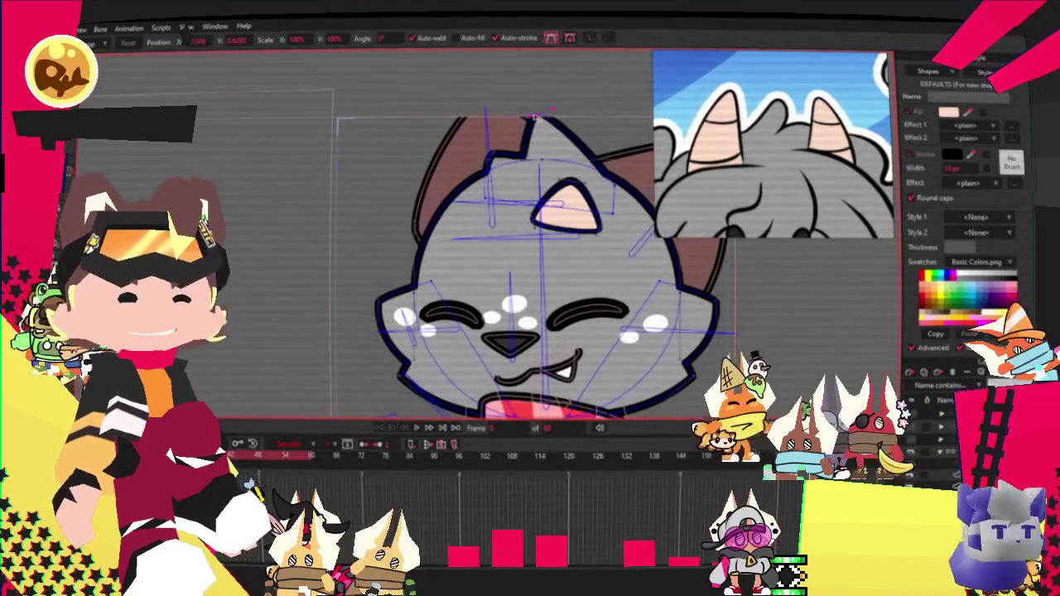
scroll(534, 116, up, 2)
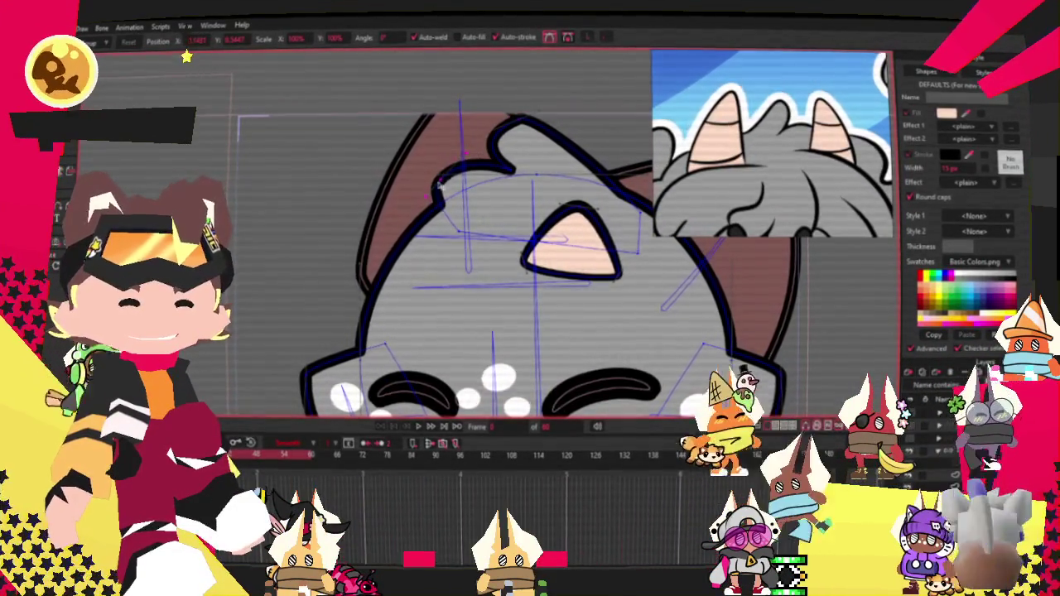
scroll(499, 136, down, 1)
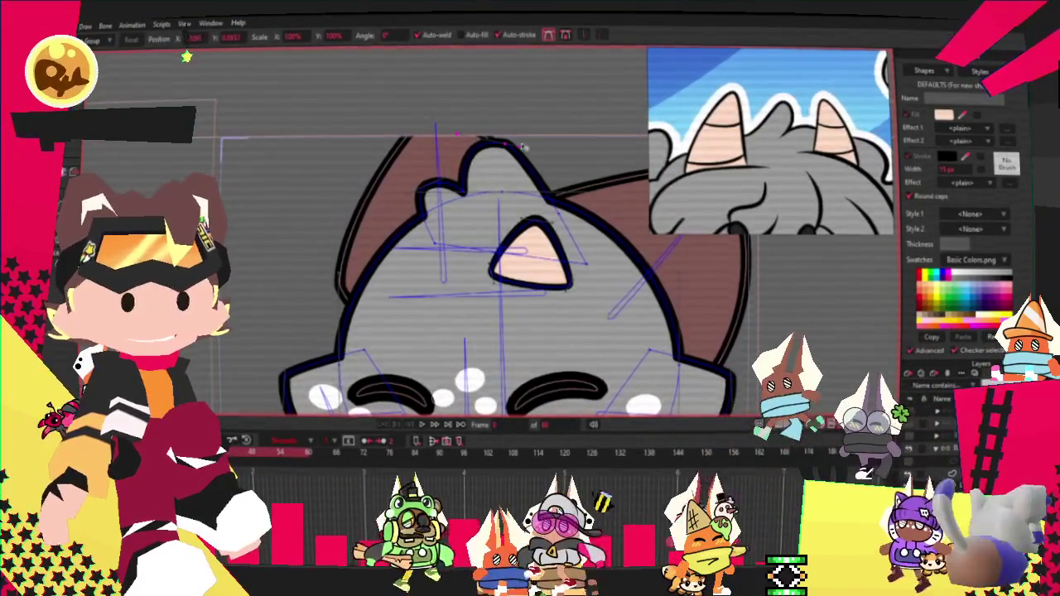
scroll(521, 147, up, 1)
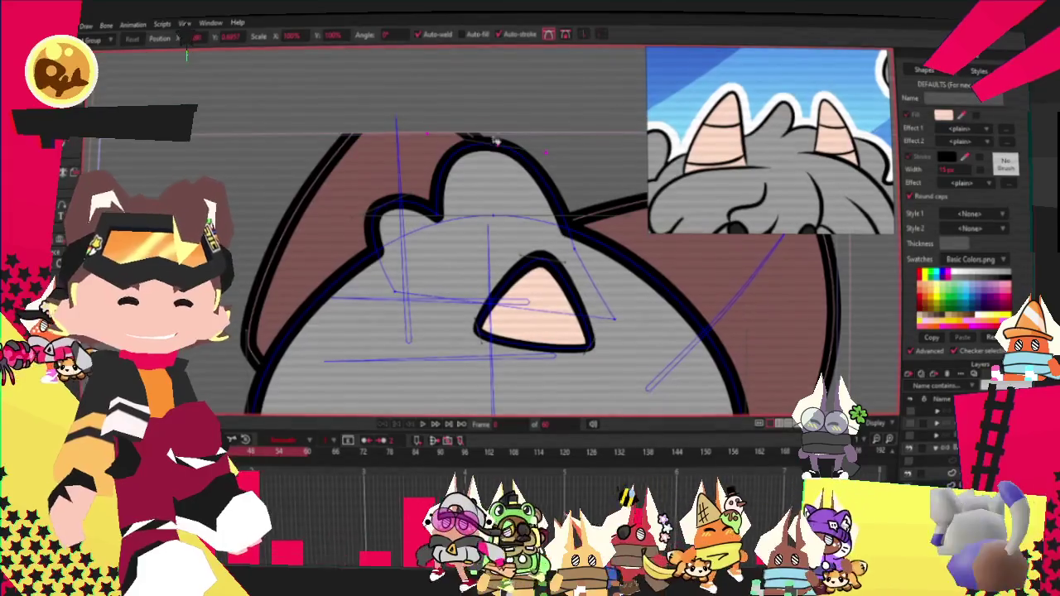
drag(373, 221, 340, 235)
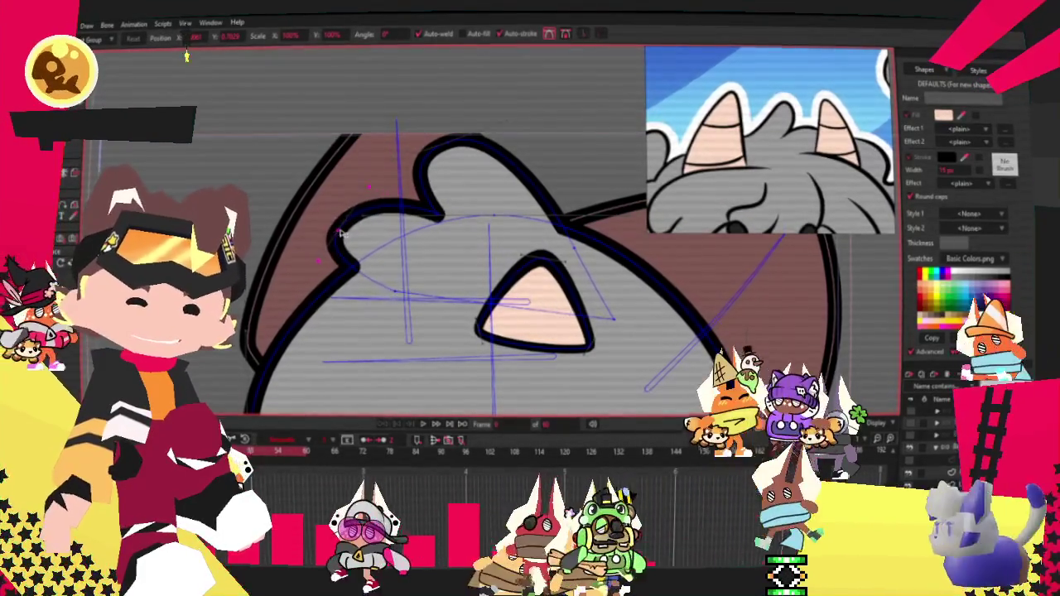
drag(437, 213, 427, 205)
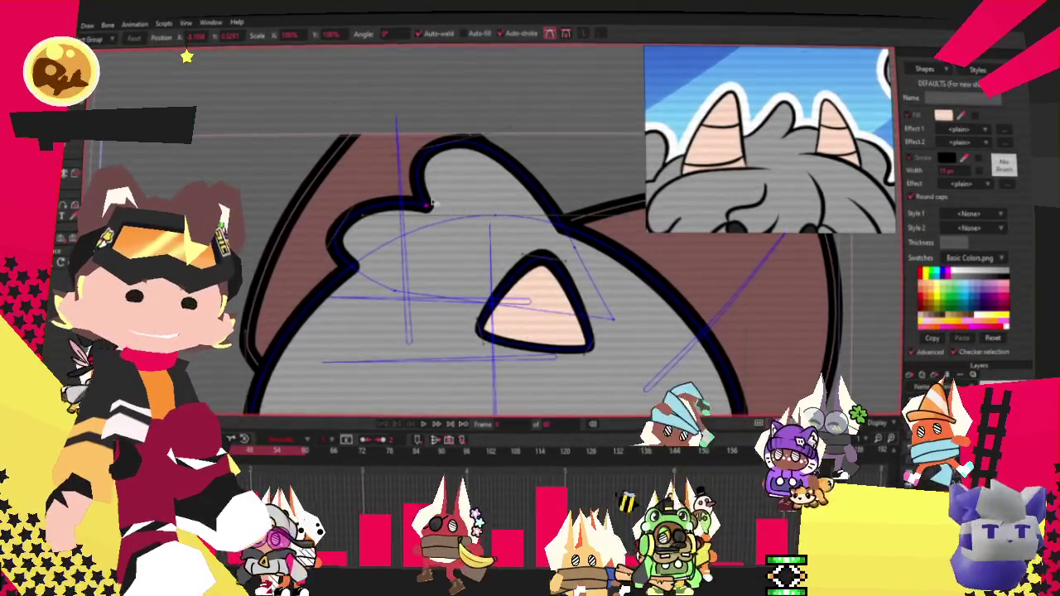
scroll(481, 240, down, 3)
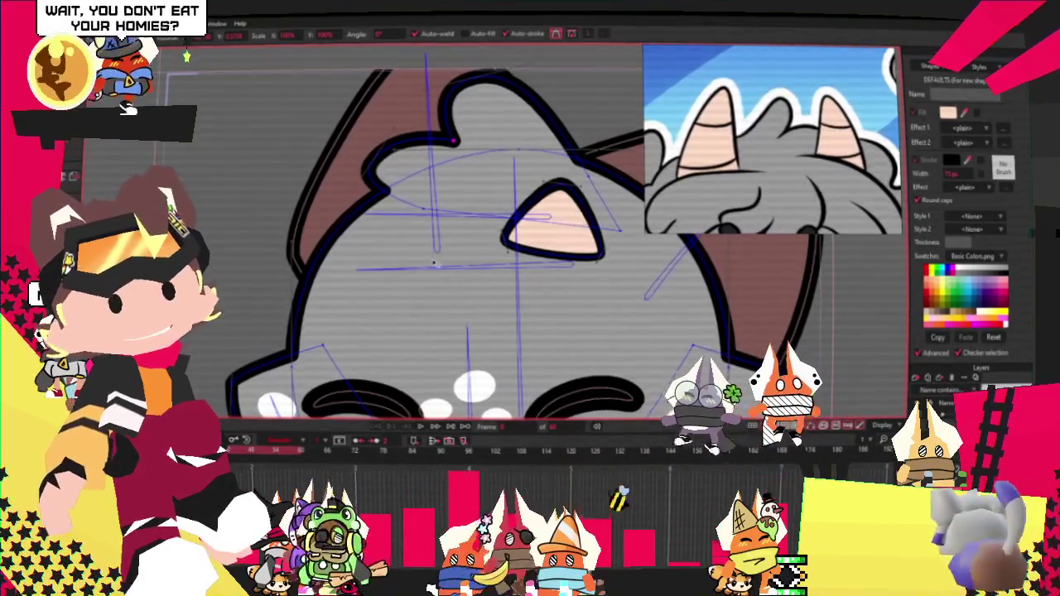
scroll(434, 264, down, 2)
scroll(512, 192, down, 2)
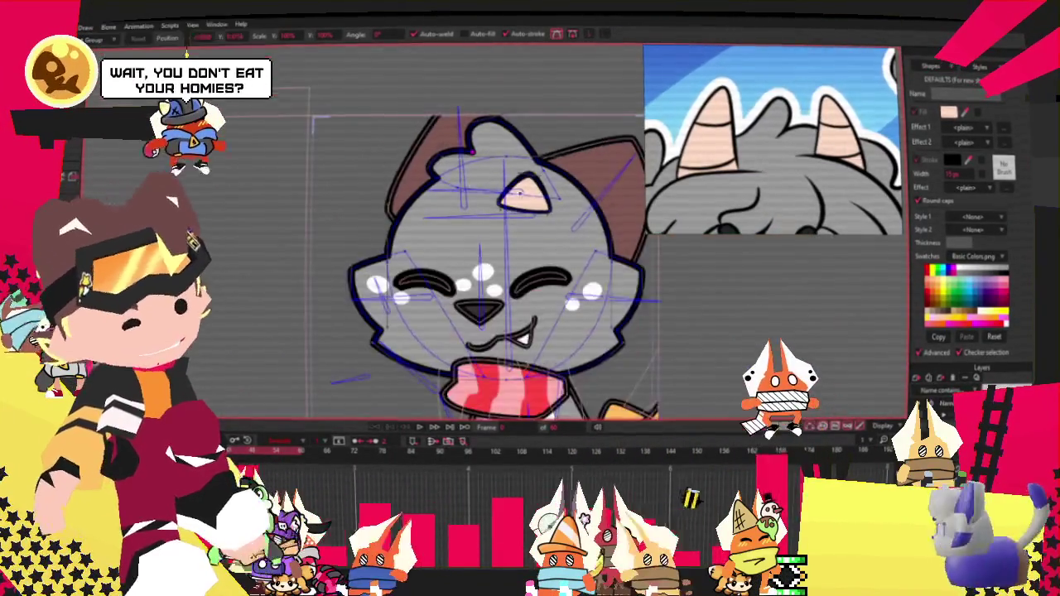
scroll(512, 192, up, 2)
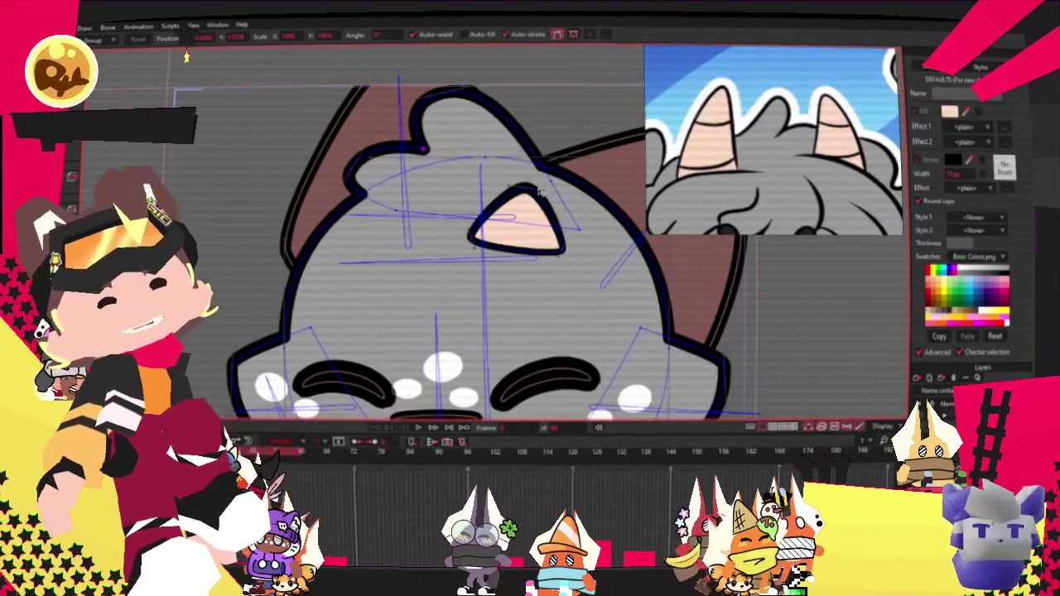
Stretch the pink ear triangle taller and paste a tilted copy onto the left ear
drag(529, 192, 584, 123)
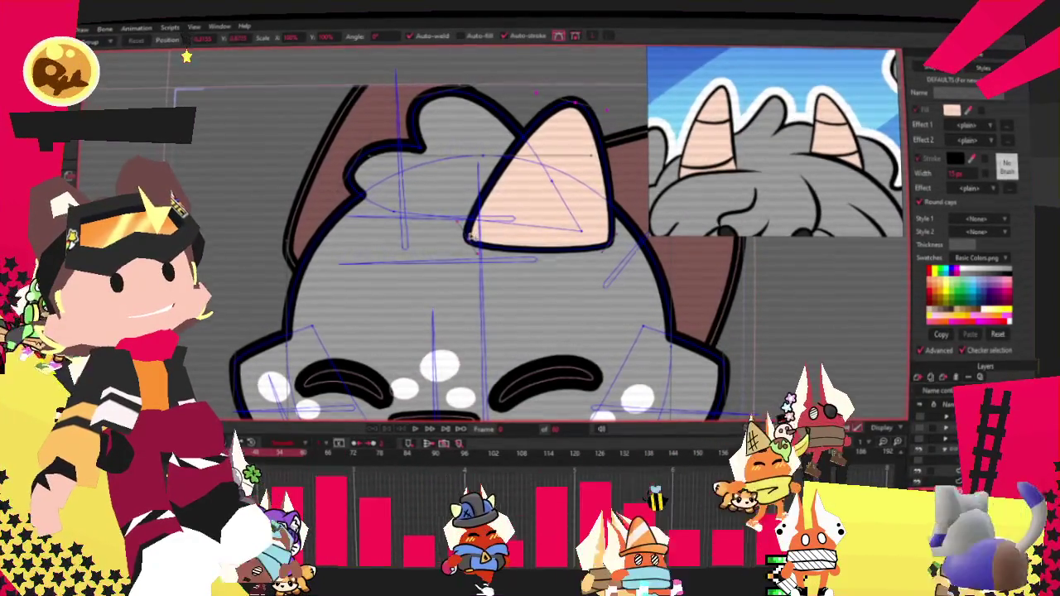
drag(468, 240, 477, 220)
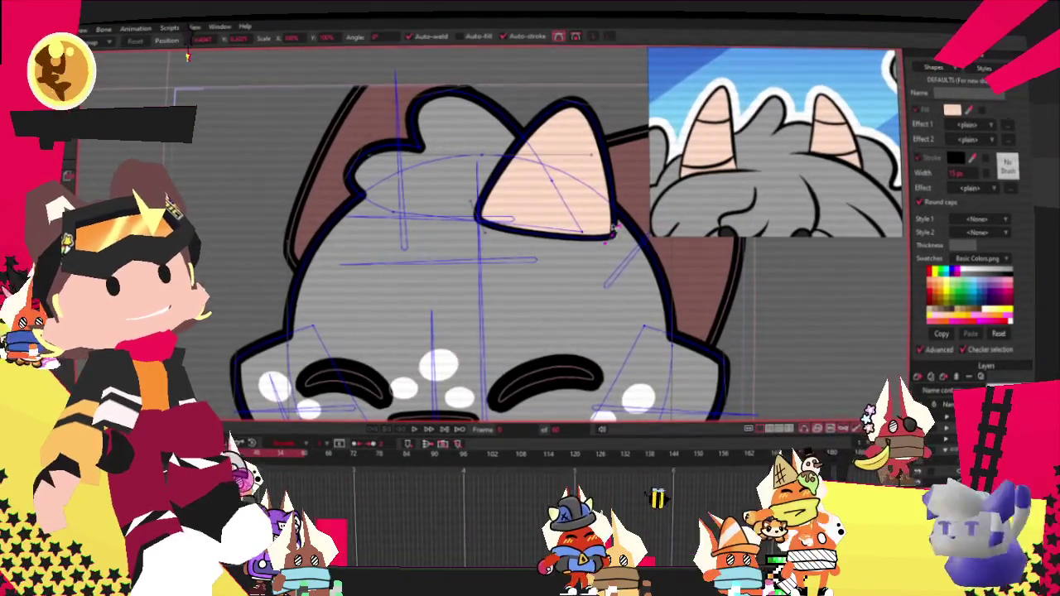
key(ctrl+v)
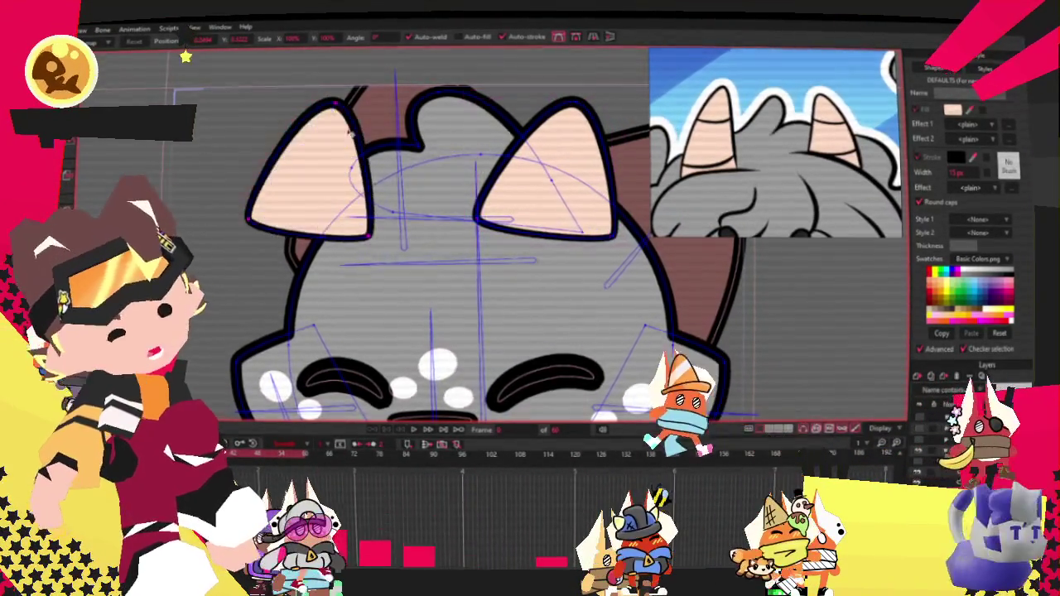
drag(350, 131, 433, 135)
mouse_move(416, 206)
mouse_down()
mouse_move(364, 208)
mouse_move(362, 191)
mouse_up()
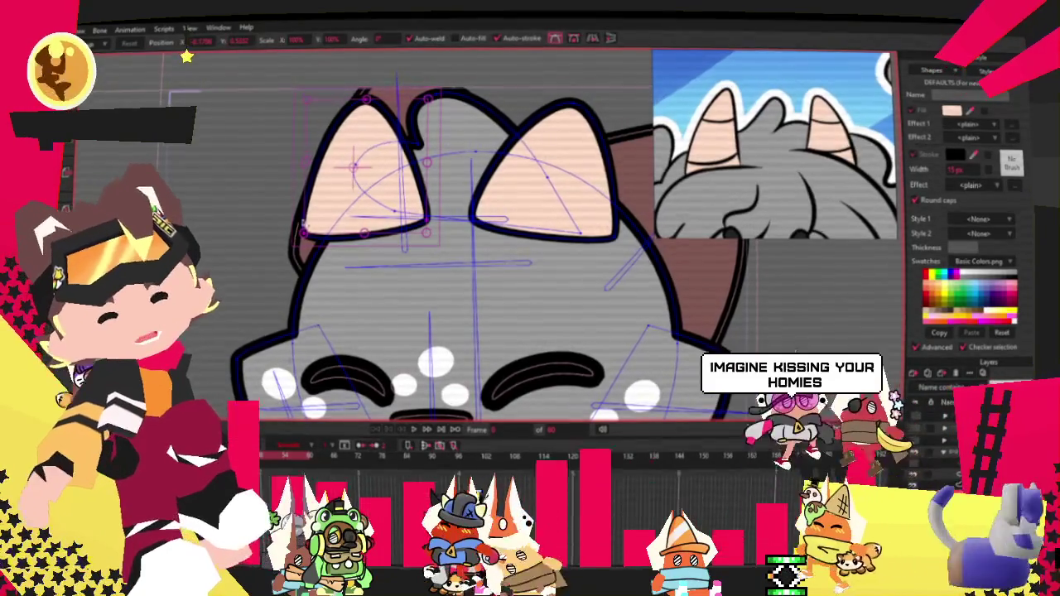
key(ctrl+z)
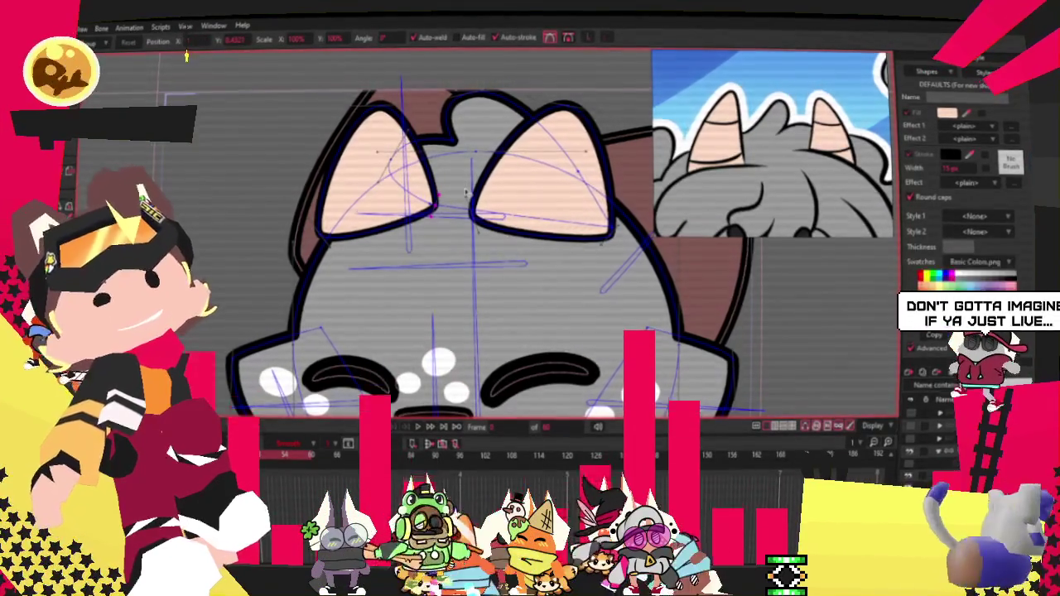
Select the right inner ear and step forward two frames to check the pose
scroll(555, 129, up, 2)
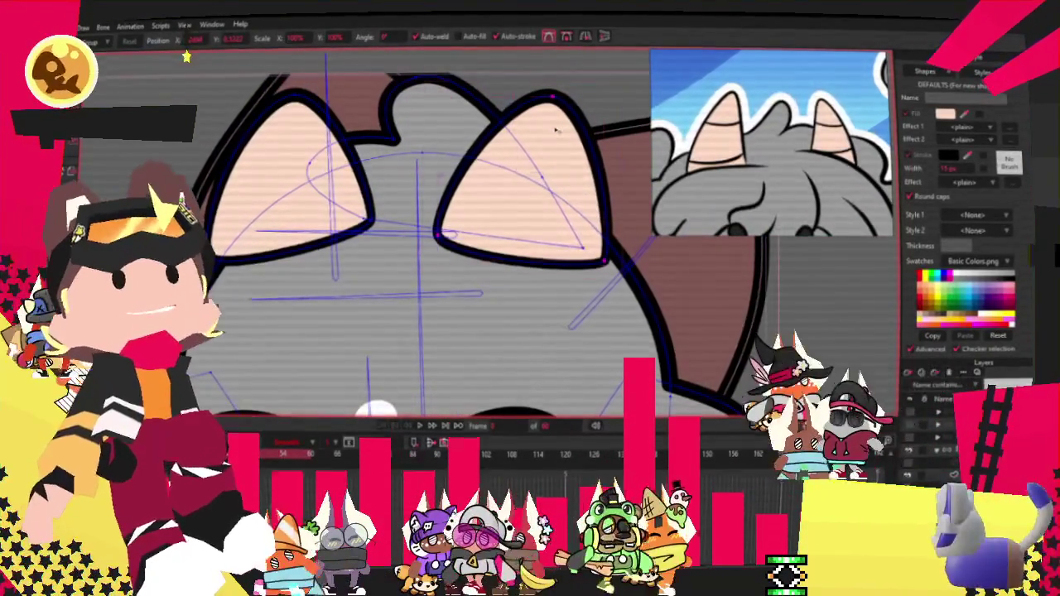
click(562, 229)
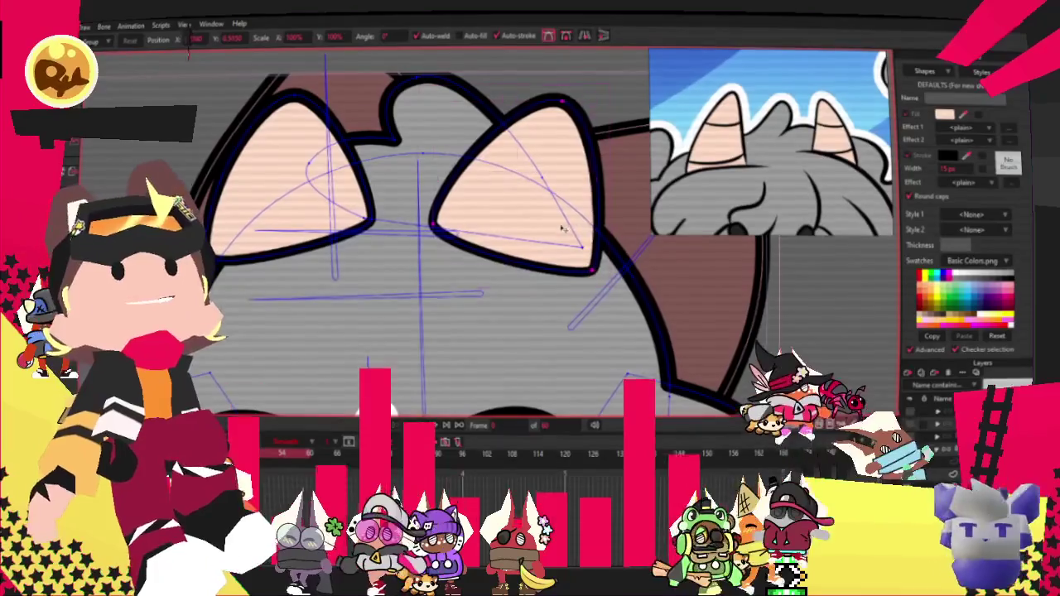
scroll(512, 187, down, 3)
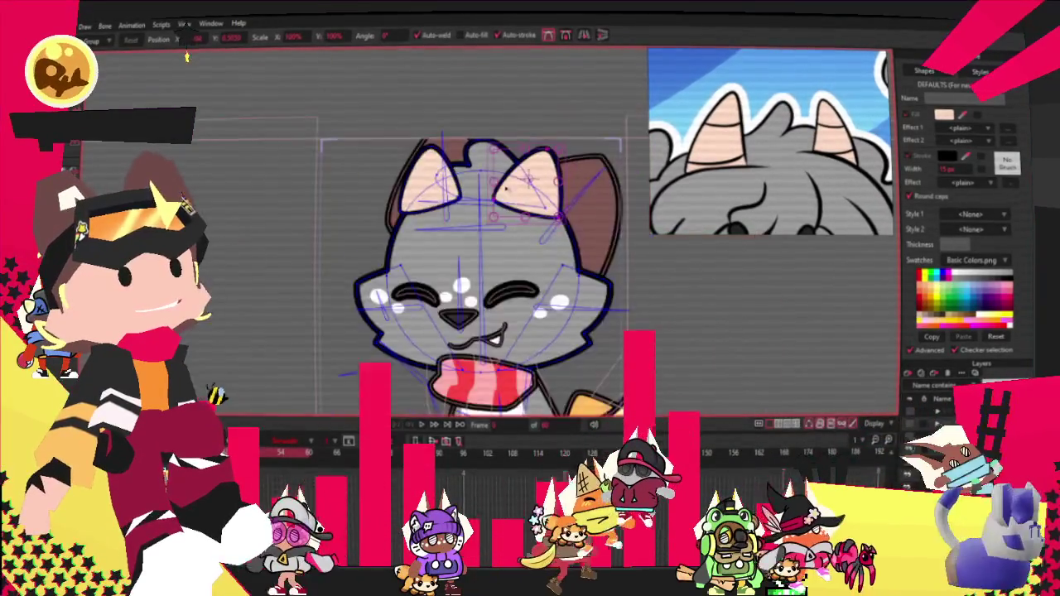
click(424, 425)
click(424, 425)
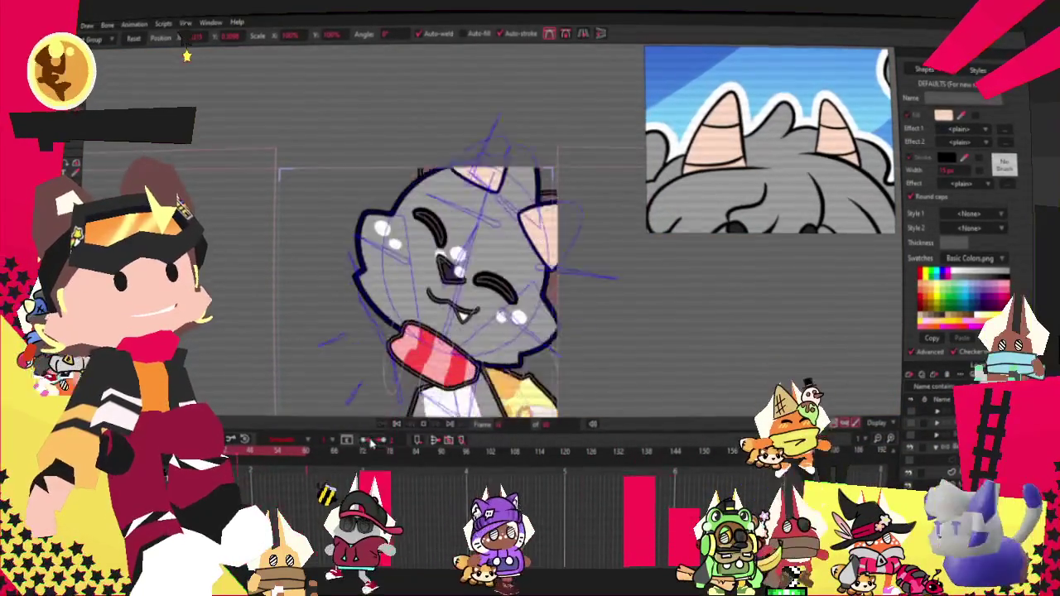
scroll(756, 175, down, 3)
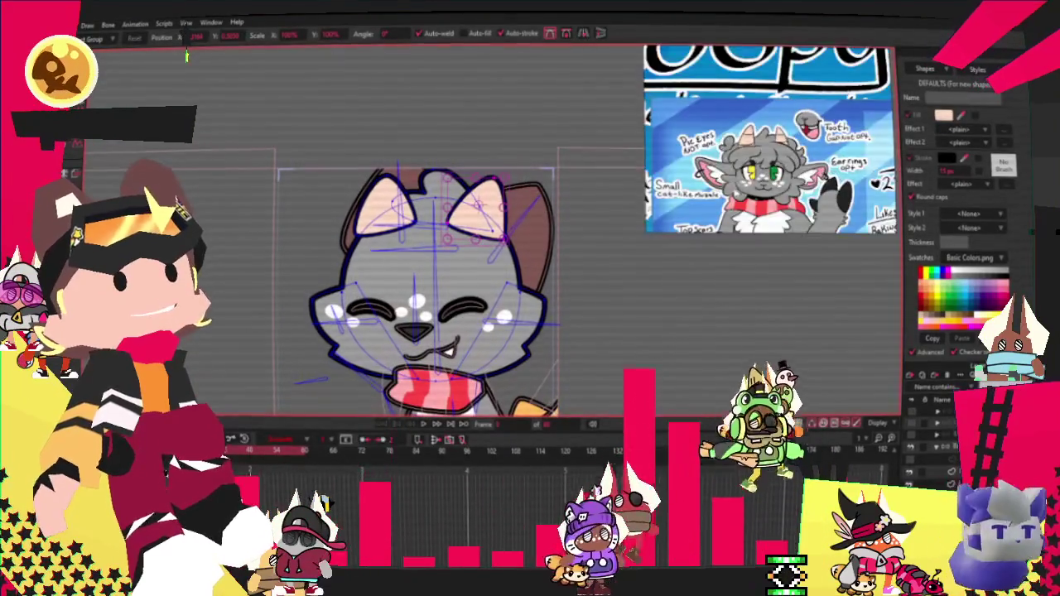
scroll(357, 328, up, 5)
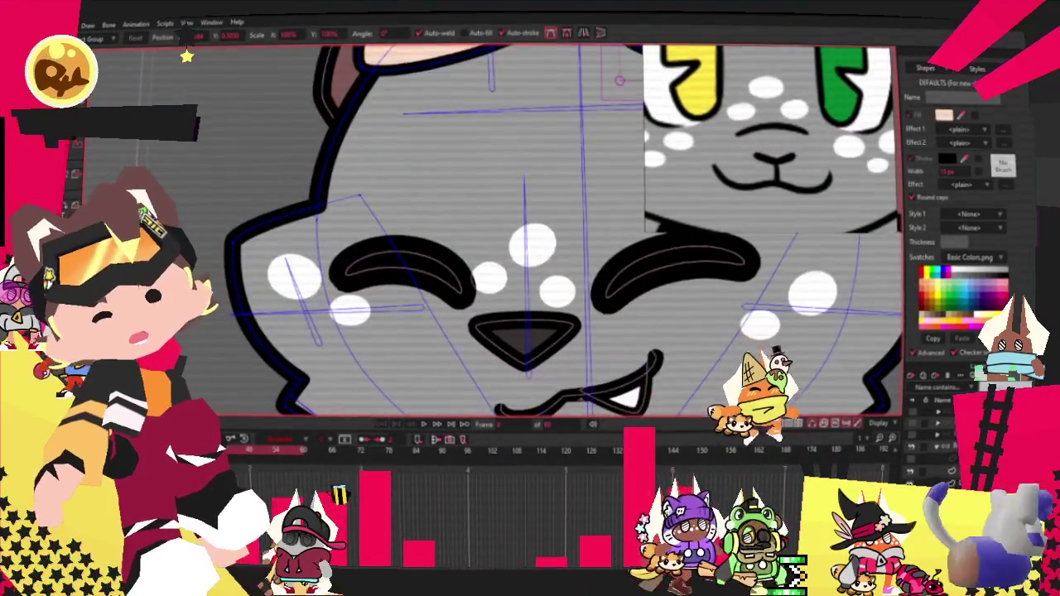
Delete the nose triangle's top edge to leave an open V, then shorten its left arm
key(g)
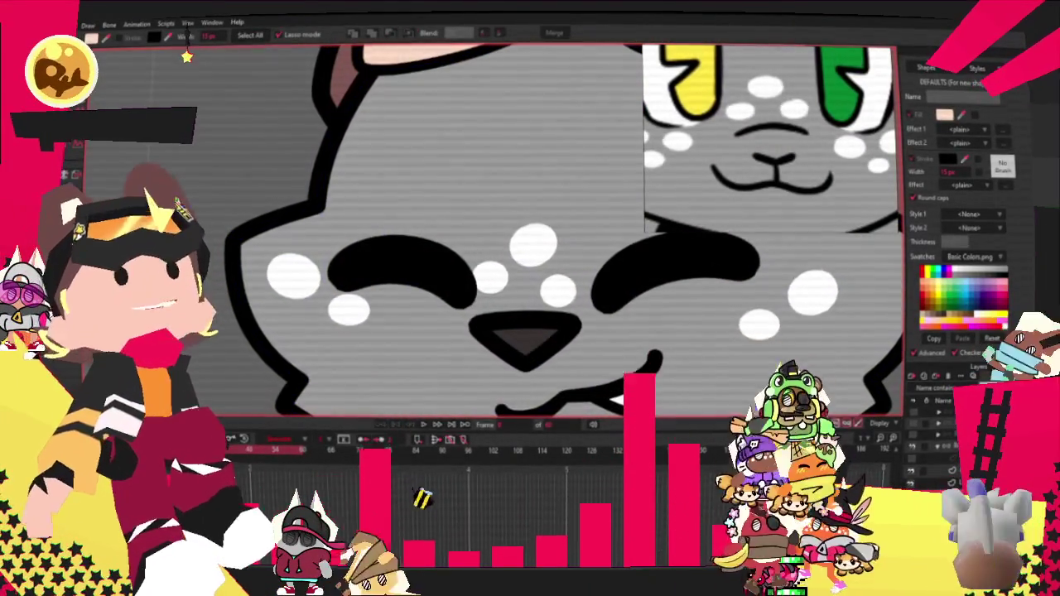
drag(468, 316, 466, 322)
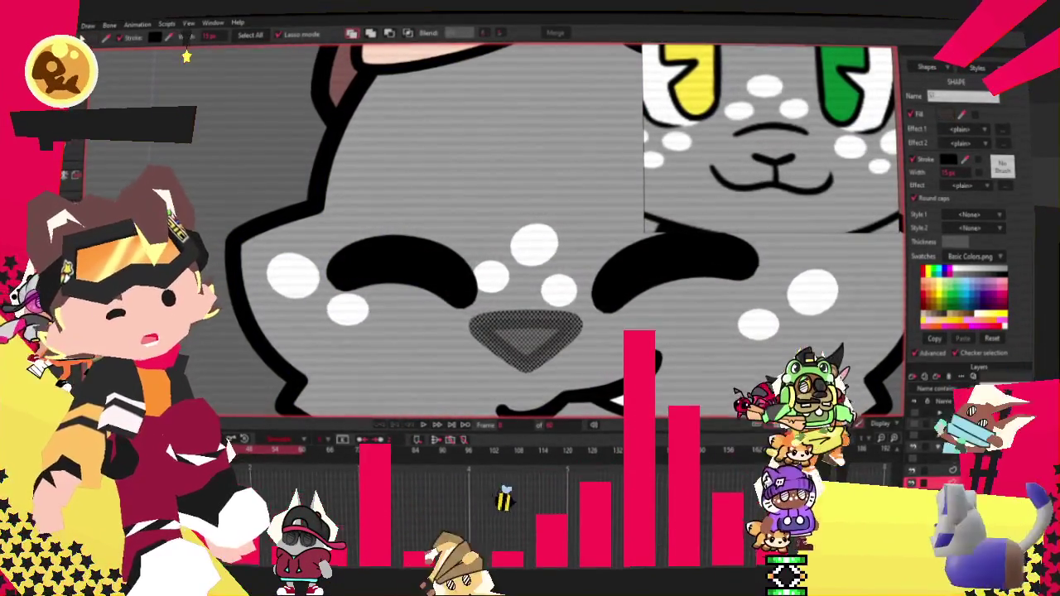
key(t)
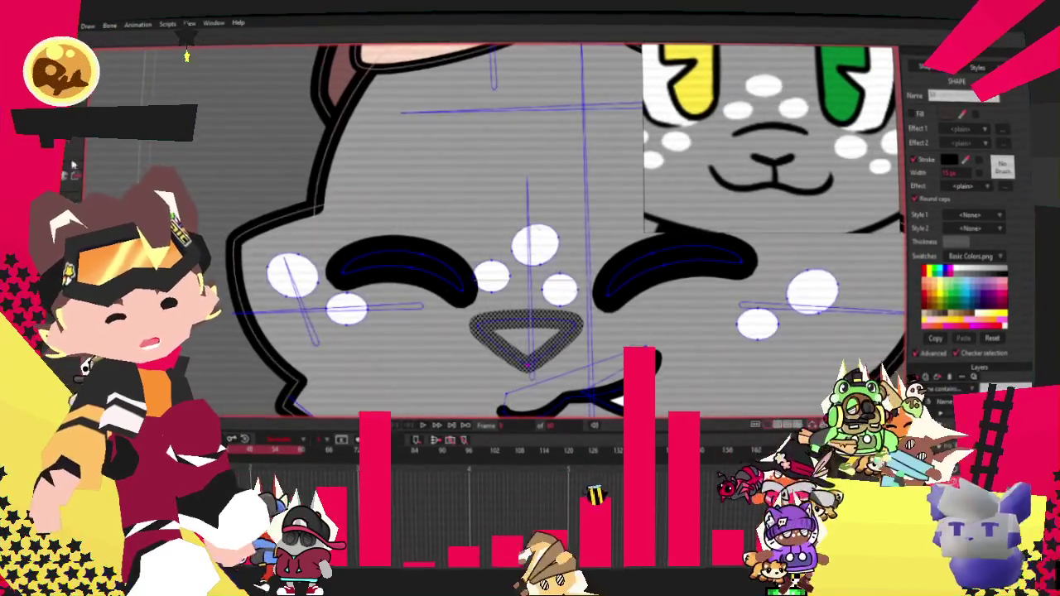
click(528, 317)
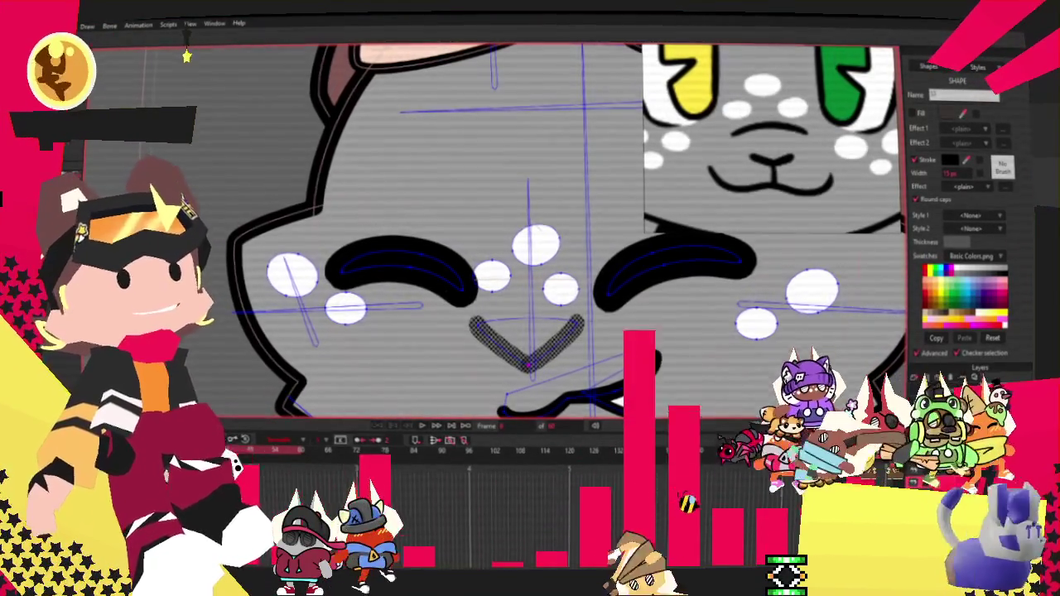
scroll(481, 375, up, 2)
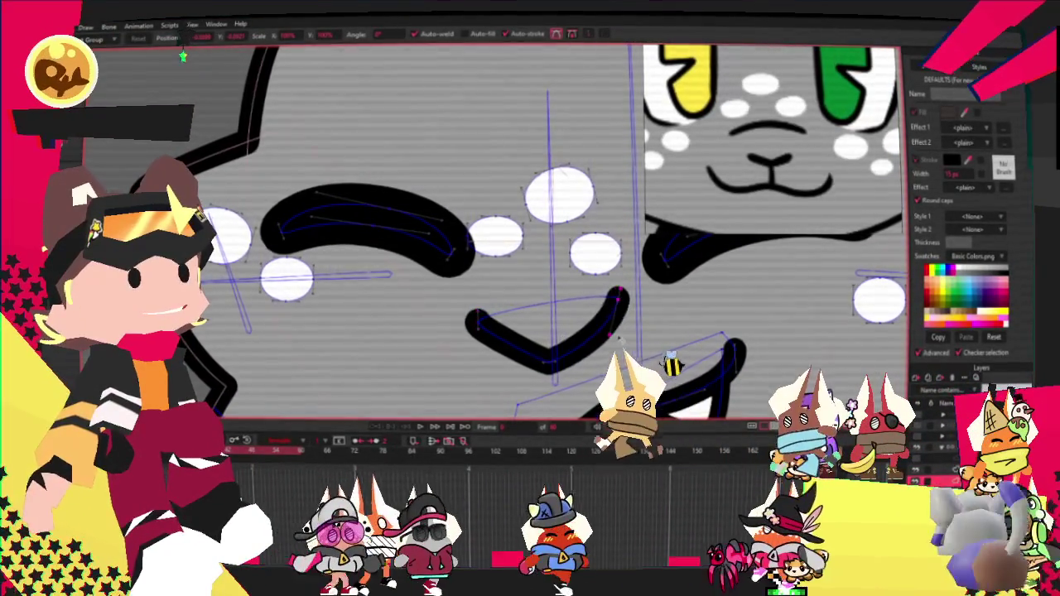
drag(470, 315, 487, 342)
key(q)
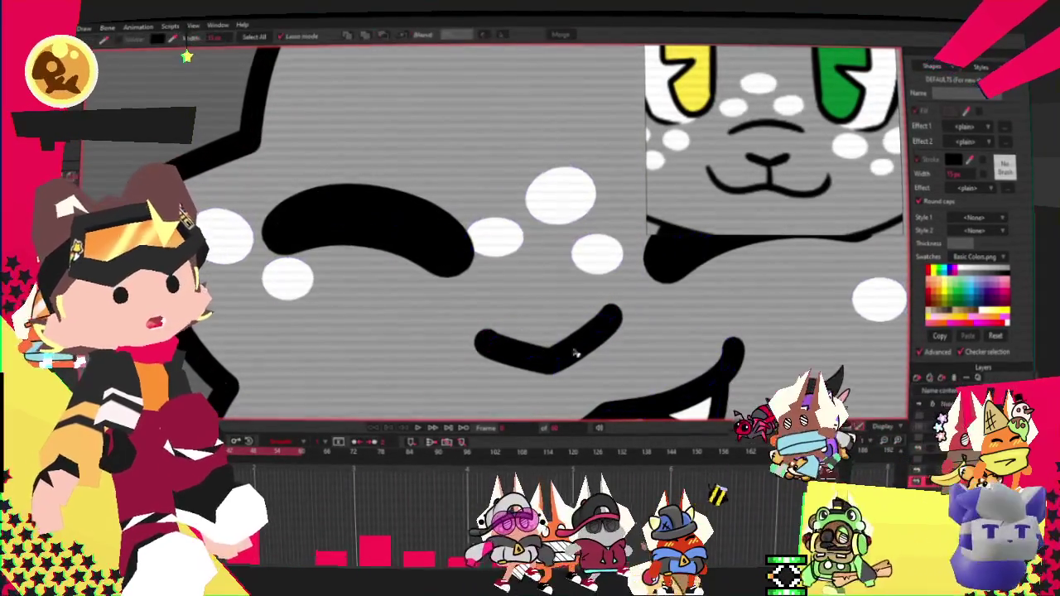
scroll(352, 225, down, 5)
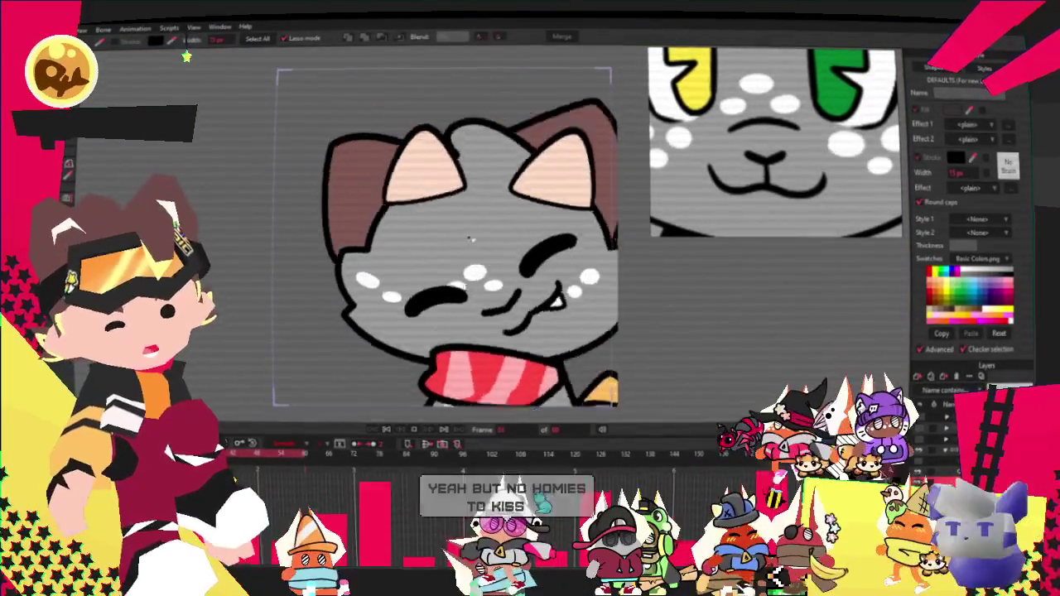
Zoom in on the :3 mouth and pick a point on its upper stroke
scroll(462, 359, up, 2)
scroll(462, 359, up, 2)
scroll(462, 359, up, 2)
scroll(461, 359, up, 2)
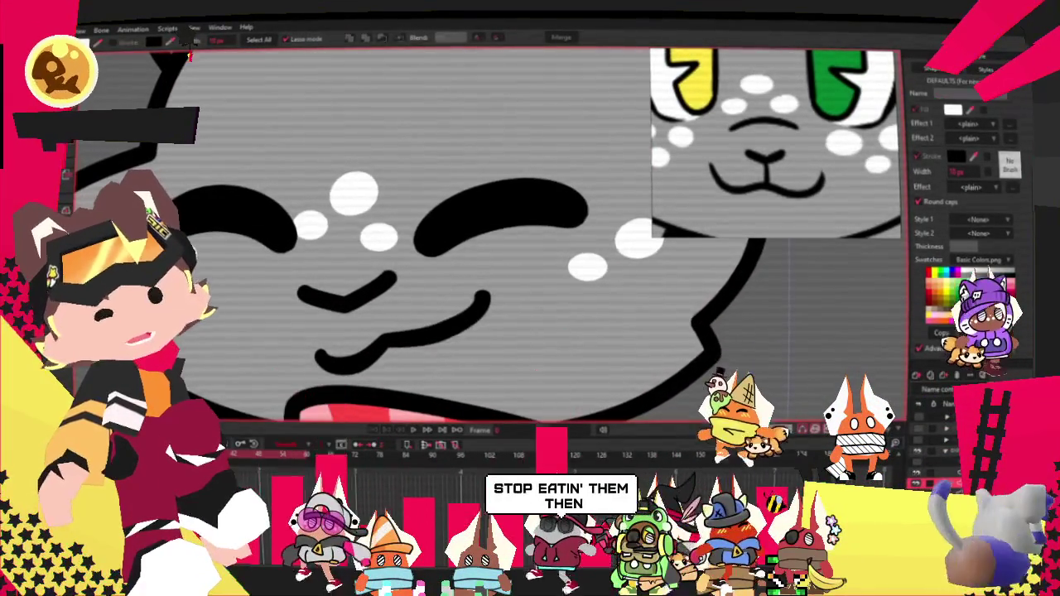
key(a)
scroll(332, 274, up, 2)
scroll(332, 274, up, 2)
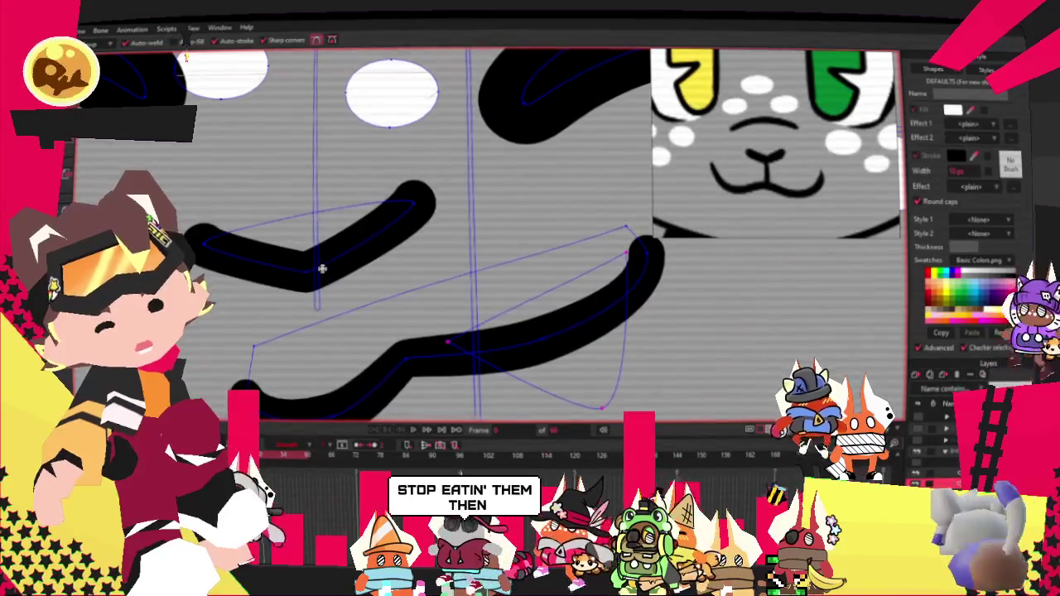
click(324, 280)
scroll(332, 293, down, 2)
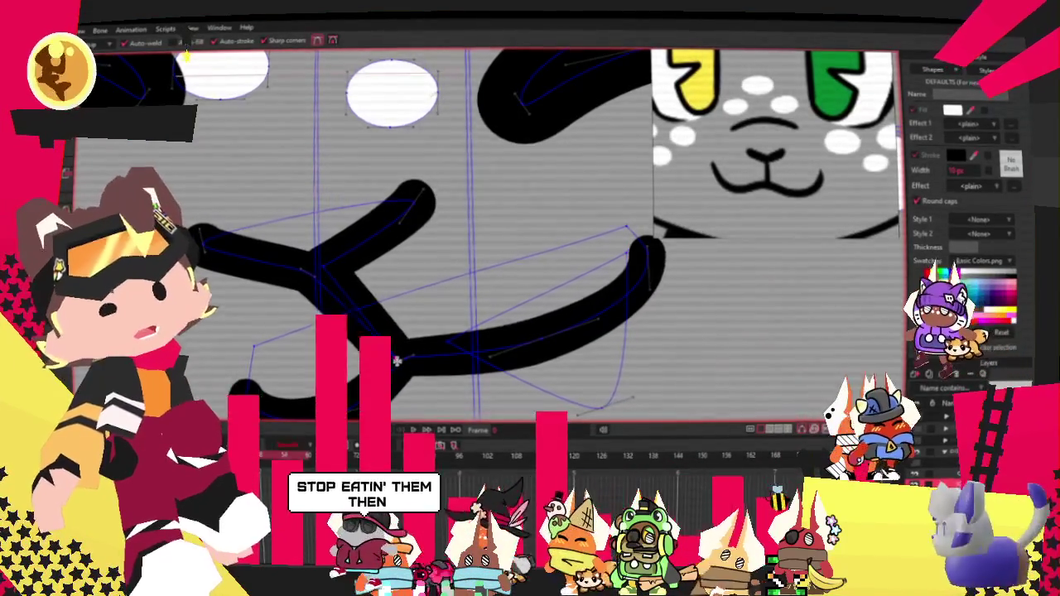
scroll(332, 292, down, 2)
scroll(332, 293, down, 2)
Switch to Select Points and zoom out to the three freckles between the eyes
key(g)
scroll(443, 246, down, 2)
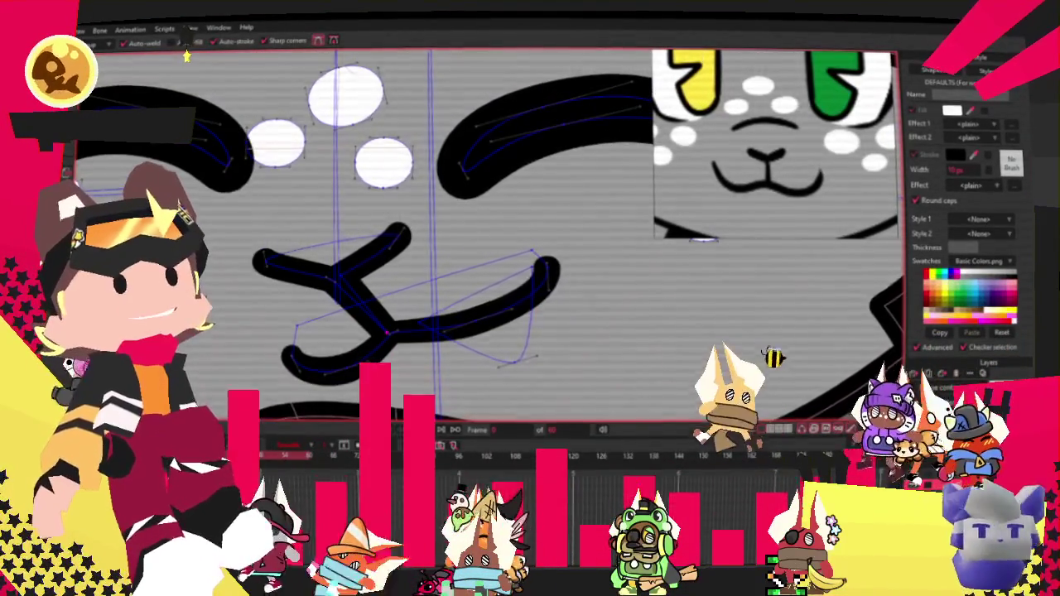
scroll(443, 247, down, 2)
scroll(443, 247, down, 2)
scroll(443, 247, down, 2)
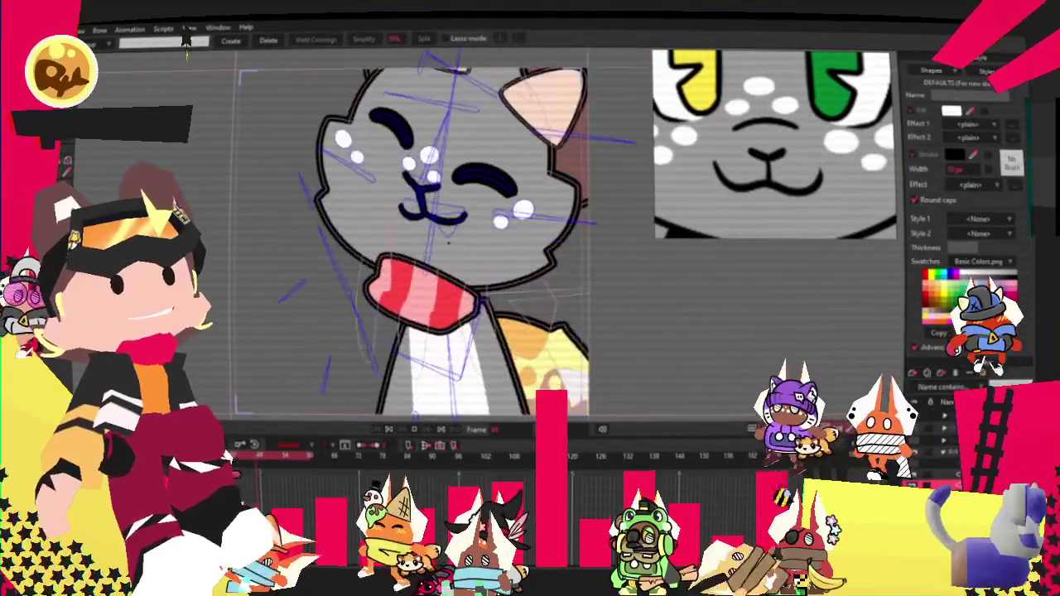
scroll(448, 241, down, 2)
scroll(397, 248, down, 2)
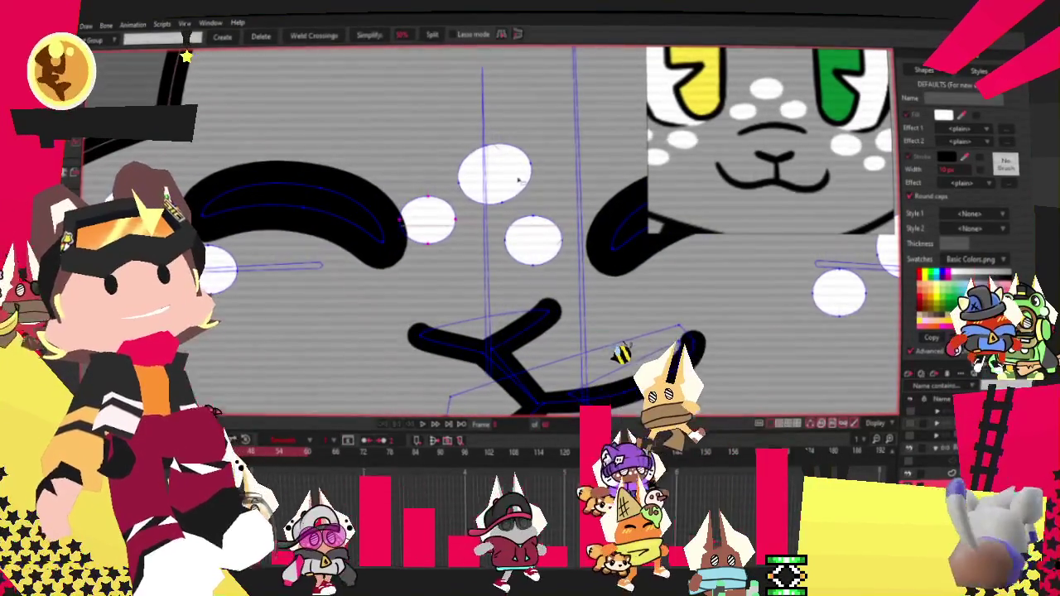
Shift the three centre freckles right, deselect, and zoom out to the whole cat with Ctrl+R
key(t)
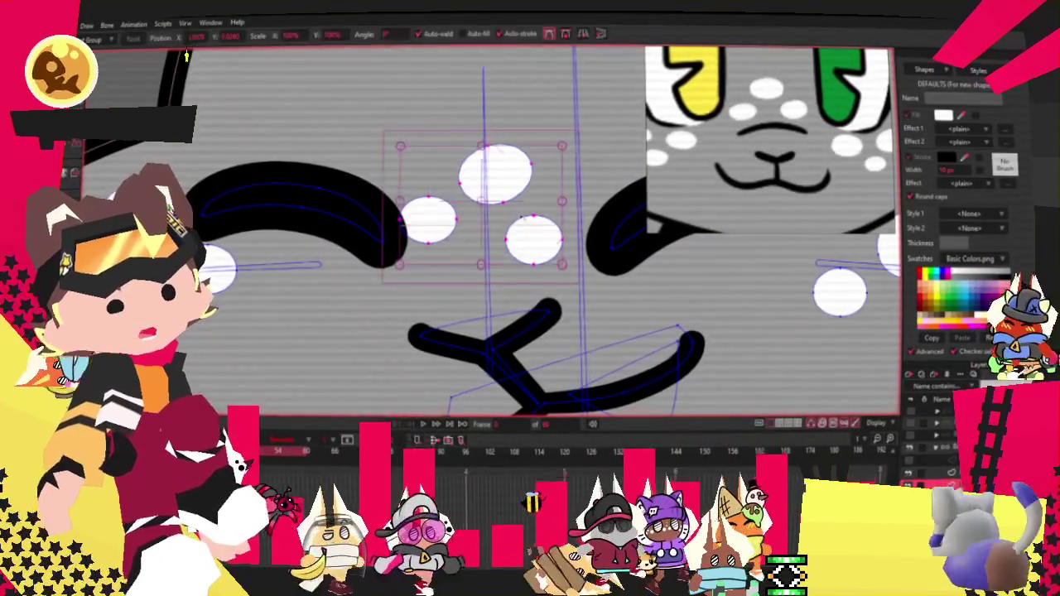
drag(494, 174, 523, 174)
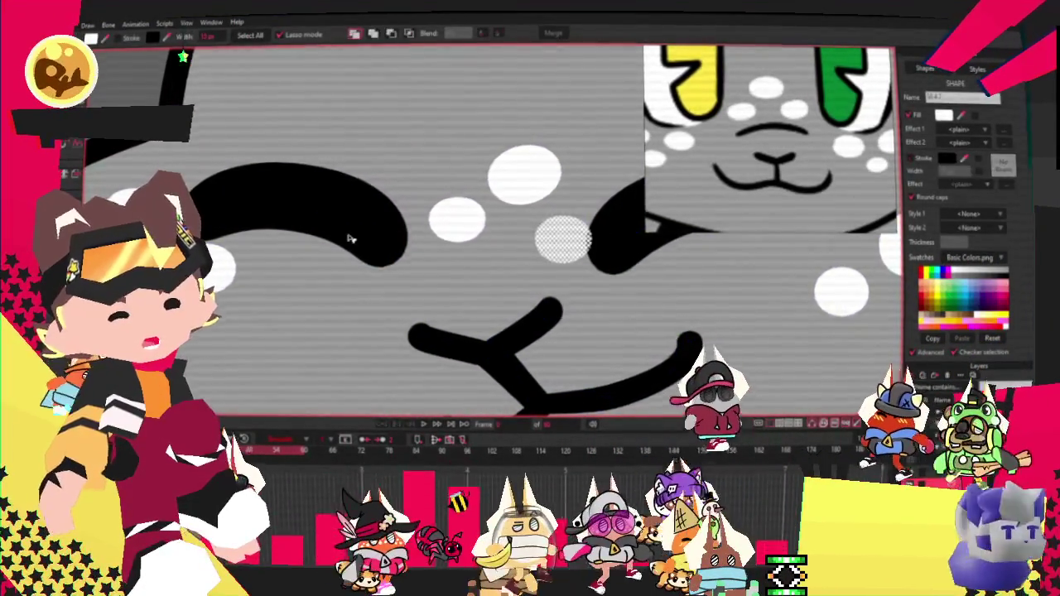
key(q)
click(461, 238)
click(521, 239)
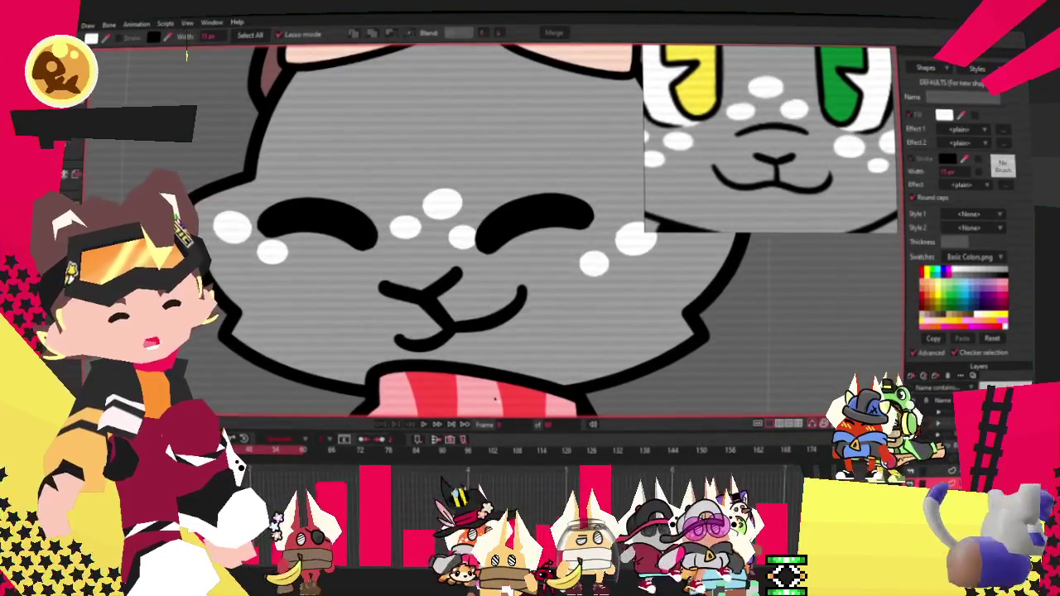
key(ctrl+r)
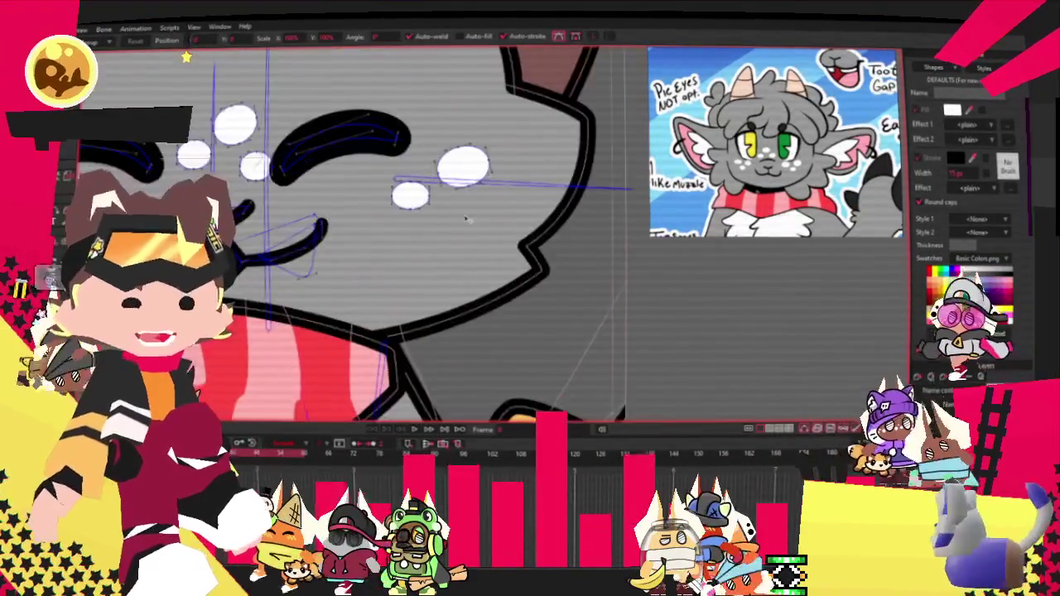
click(407, 209)
scroll(408, 209, up, 2)
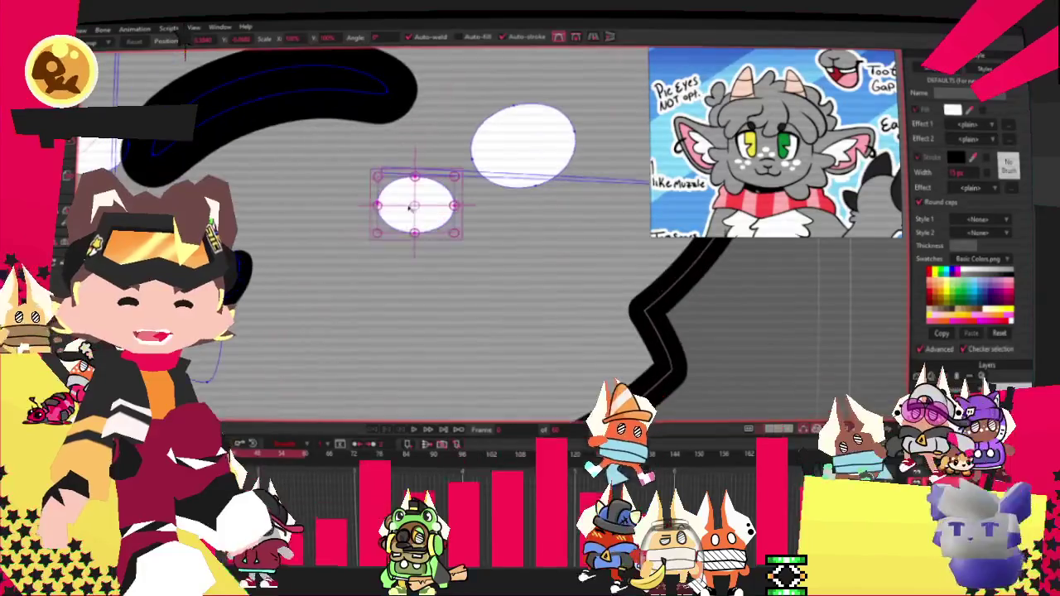
scroll(505, 239, down, 3)
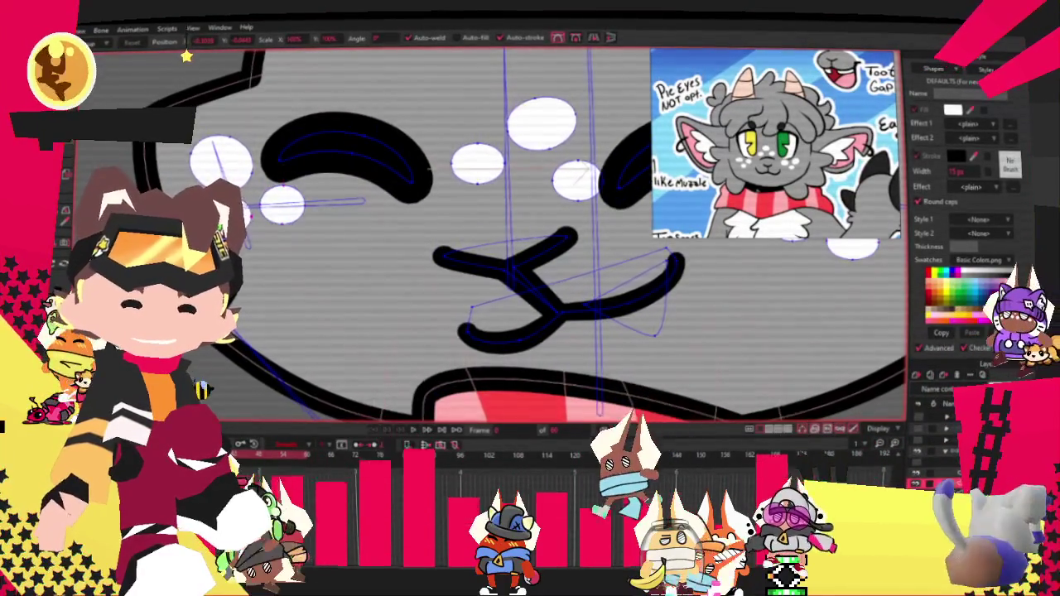
scroll(408, 281, down, 2)
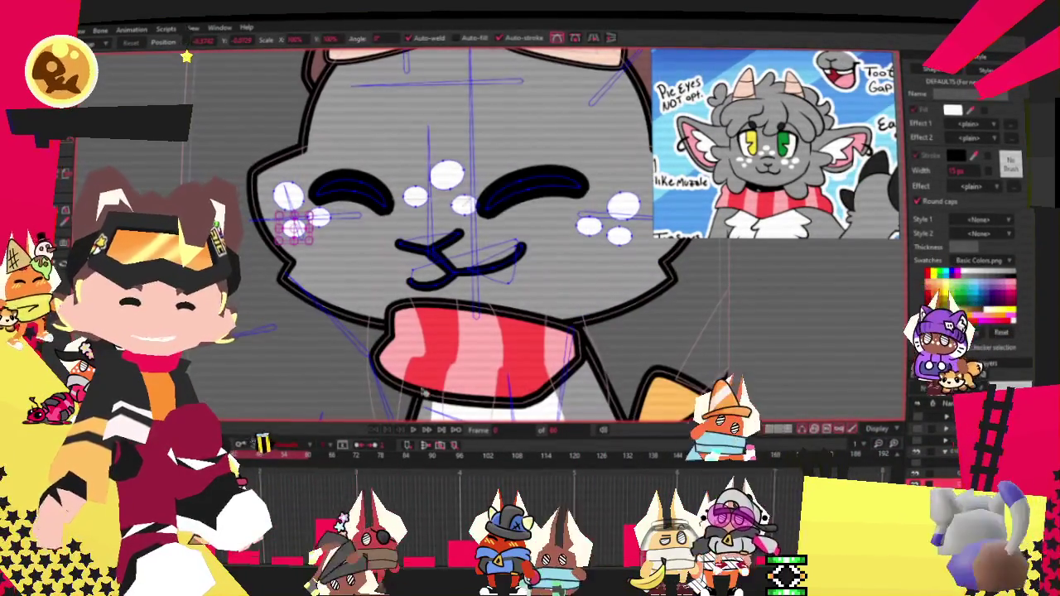
drag(407, 281, 447, 362)
scroll(447, 362, down, 3)
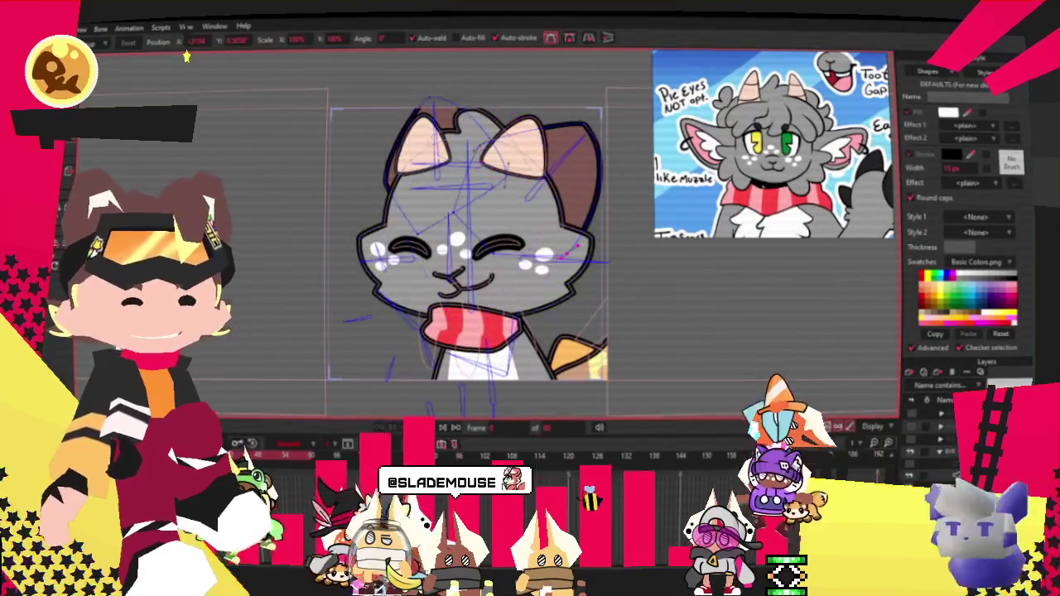
Add a new bend point to the right cheek outline
scroll(463, 240, down, 2)
scroll(373, 216, up, 5)
key(a)
scroll(455, 273, up, 2)
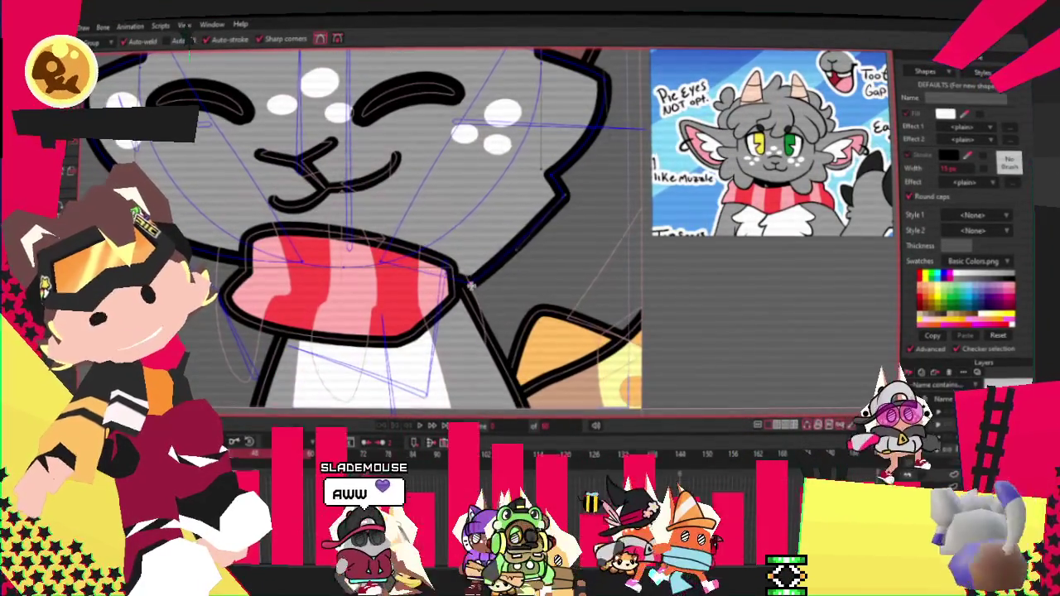
drag(478, 267, 490, 217)
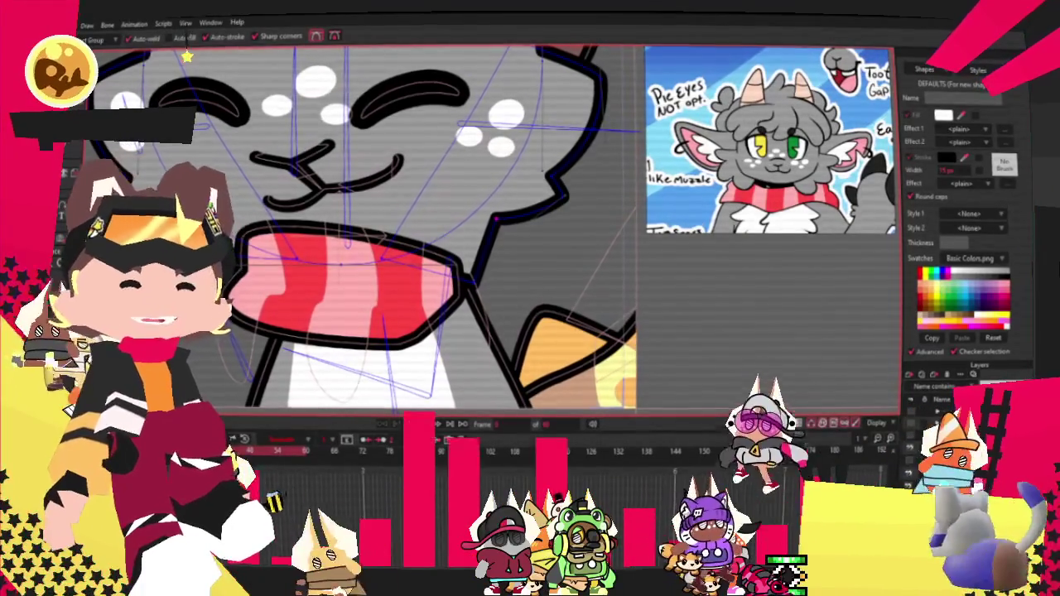
scroll(239, 246, up, 2)
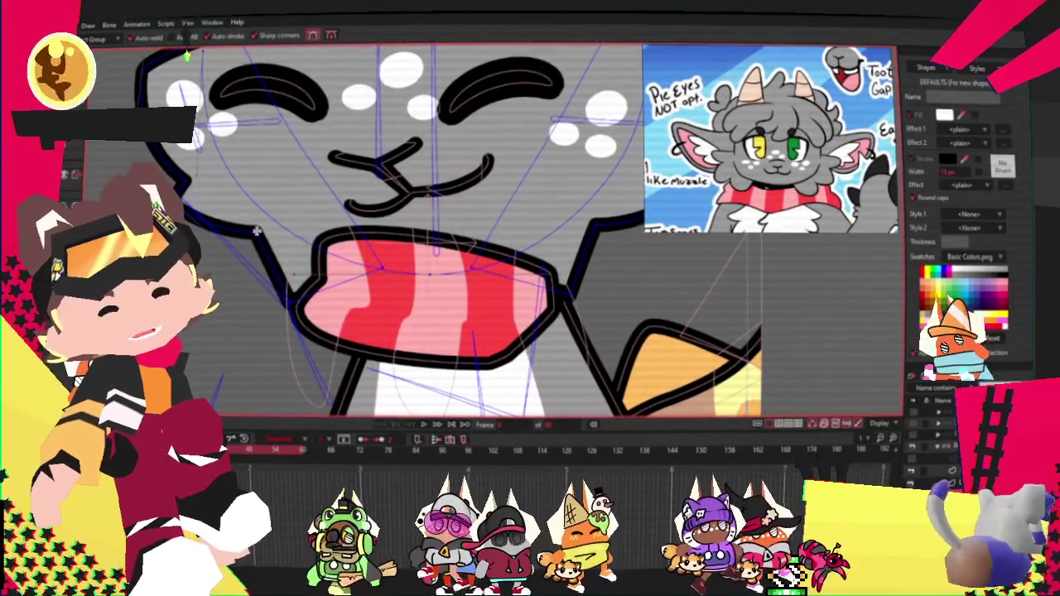
Drag the right cheek outline points into rounded, fluffy tufts
key(c)
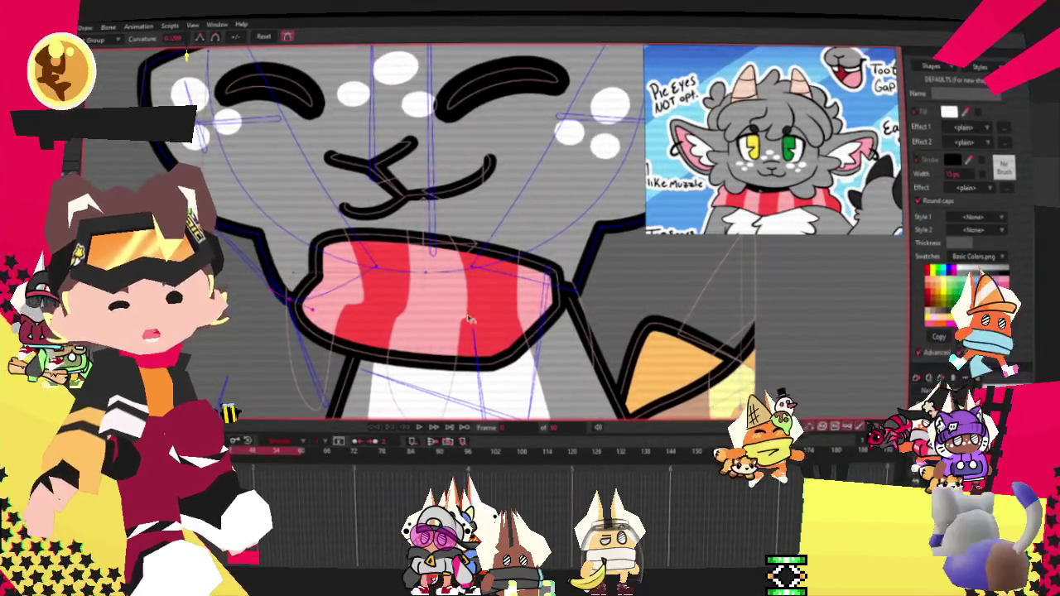
scroll(532, 335, down, 2)
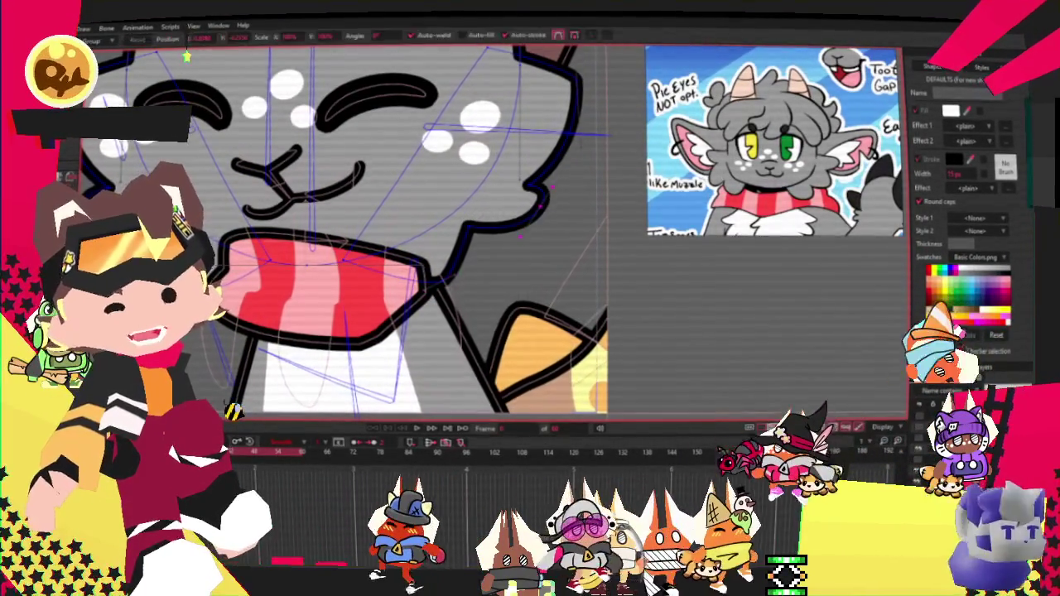
key(t)
mouse_move(540, 198)
mouse_down()
mouse_move(537, 264)
mouse_move(456, 245)
mouse_move(577, 93)
mouse_move(571, 173)
mouse_move(571, 93)
mouse_up()
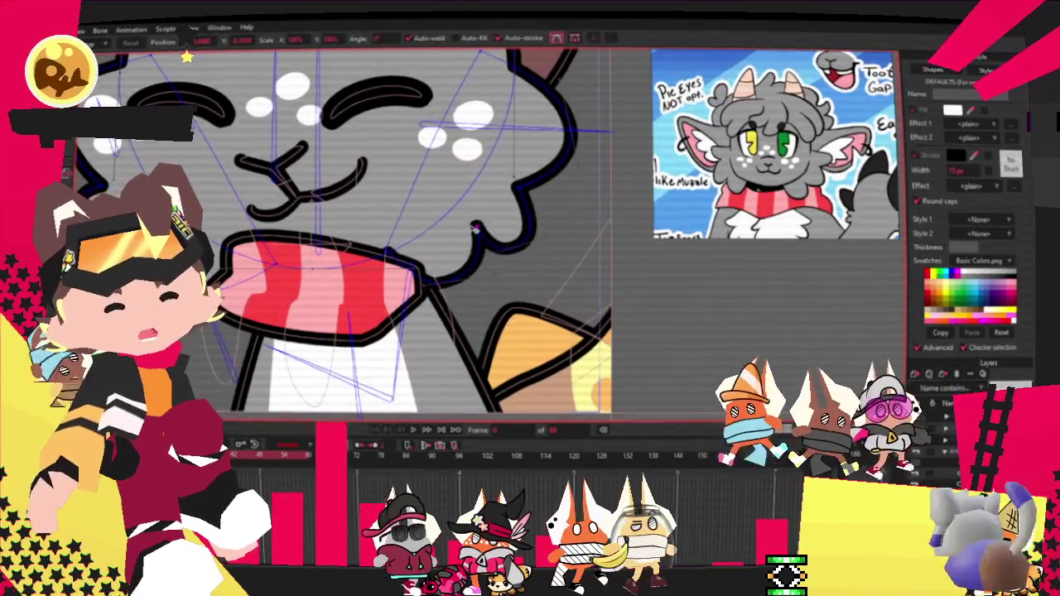
drag(475, 227, 520, 160)
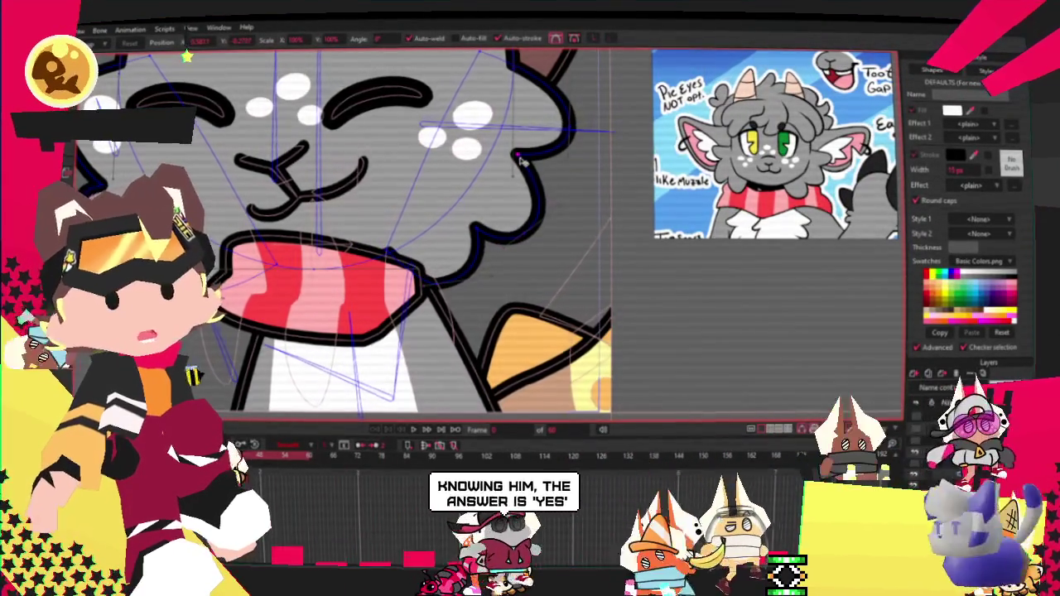
Adjust the right cheek outline points where the cheek meets the scarf to finish the tufts
scroll(550, 156, down, 1)
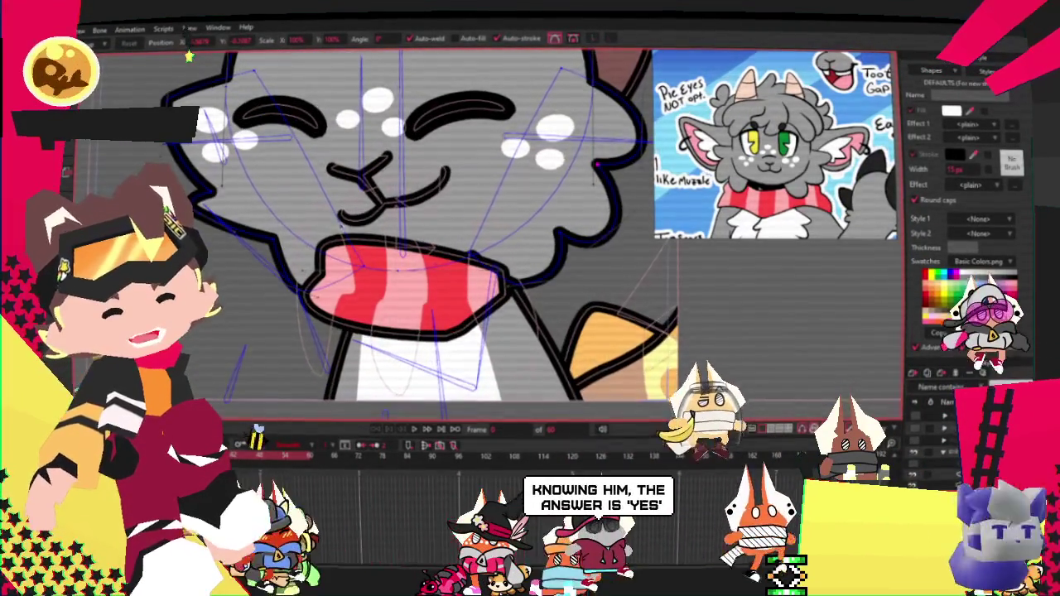
scroll(483, 279, up, 1)
click(518, 249)
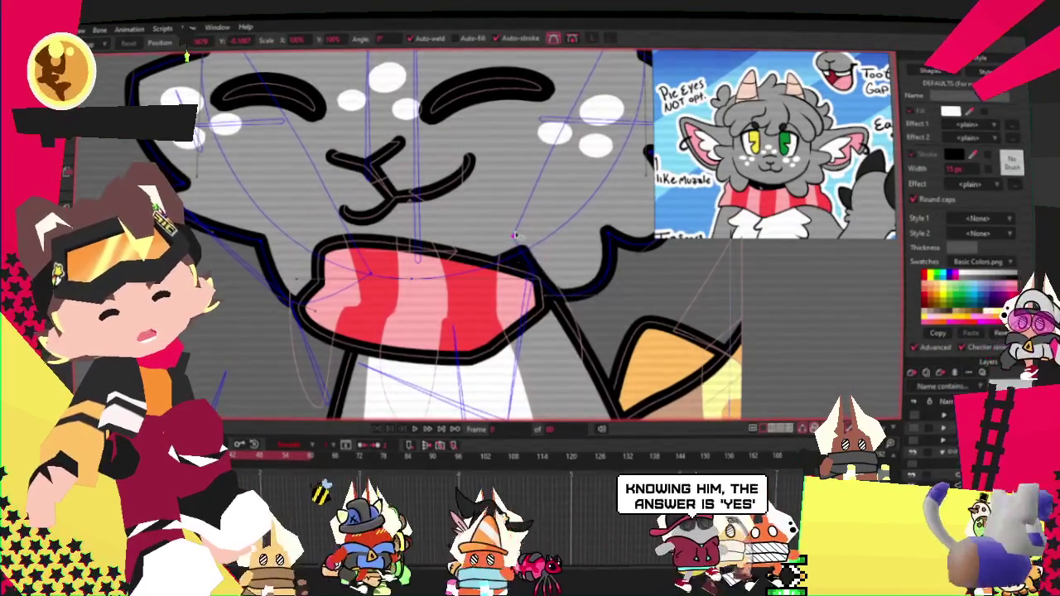
click(559, 276)
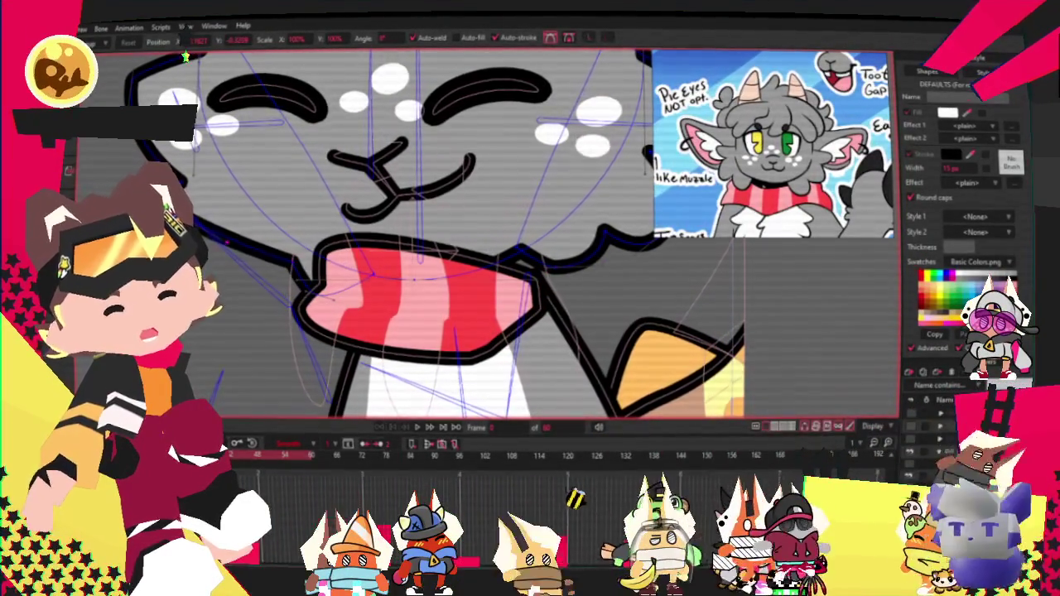
Shape the left cheek outline into scalloped tufts and select its stroke to check it
click(179, 174)
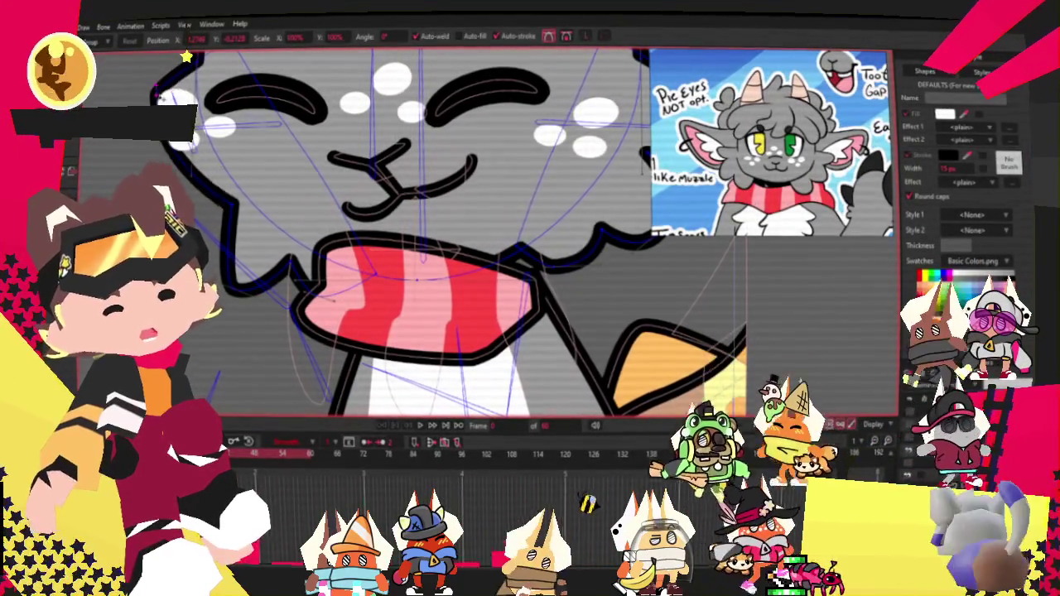
scroll(202, 116, down, 1)
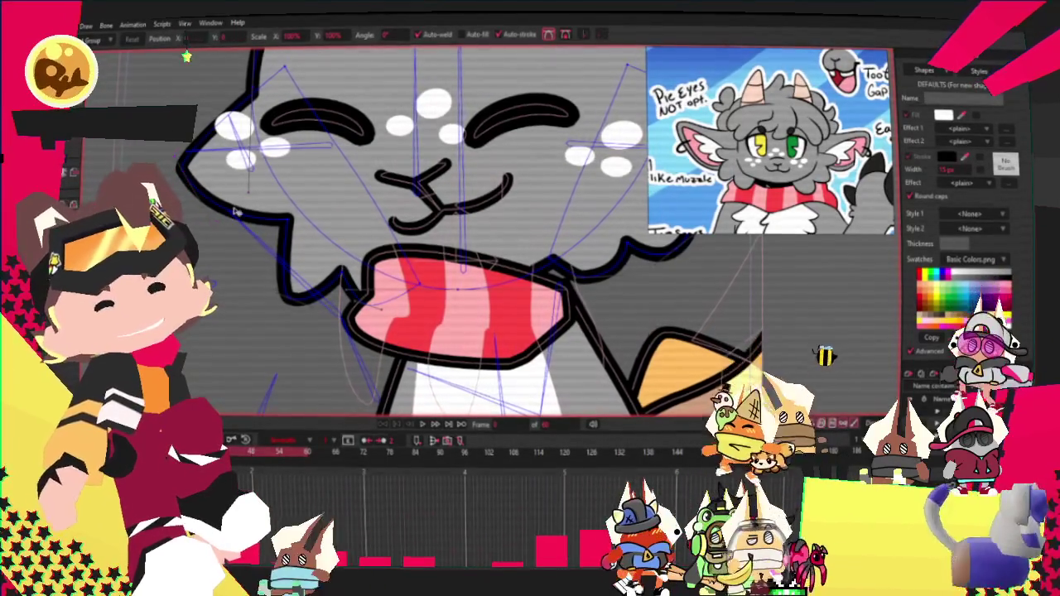
scroll(236, 212, down, 2)
scroll(523, 213, up, 2)
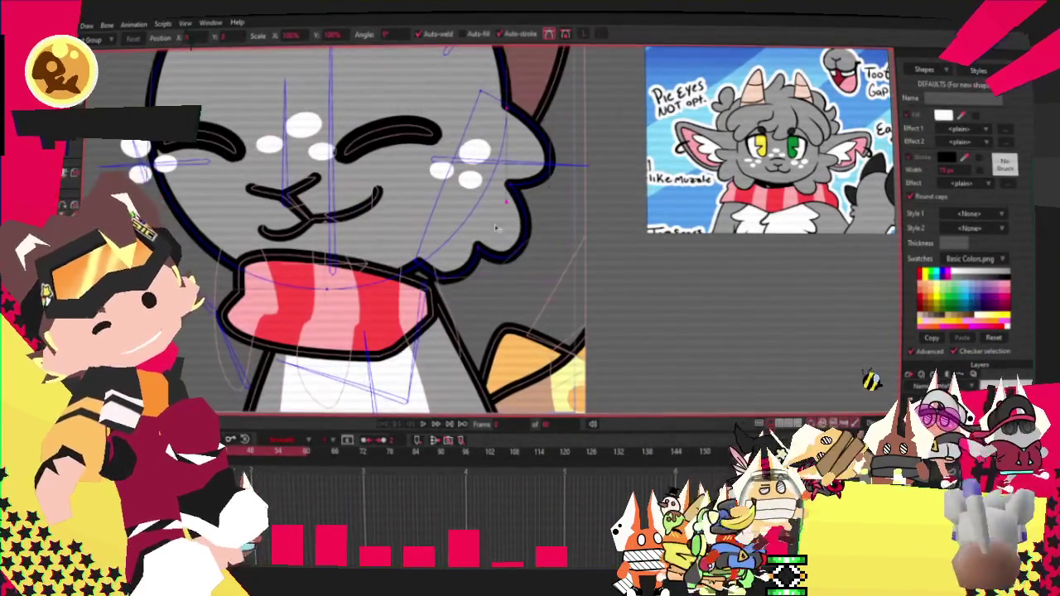
click(511, 217)
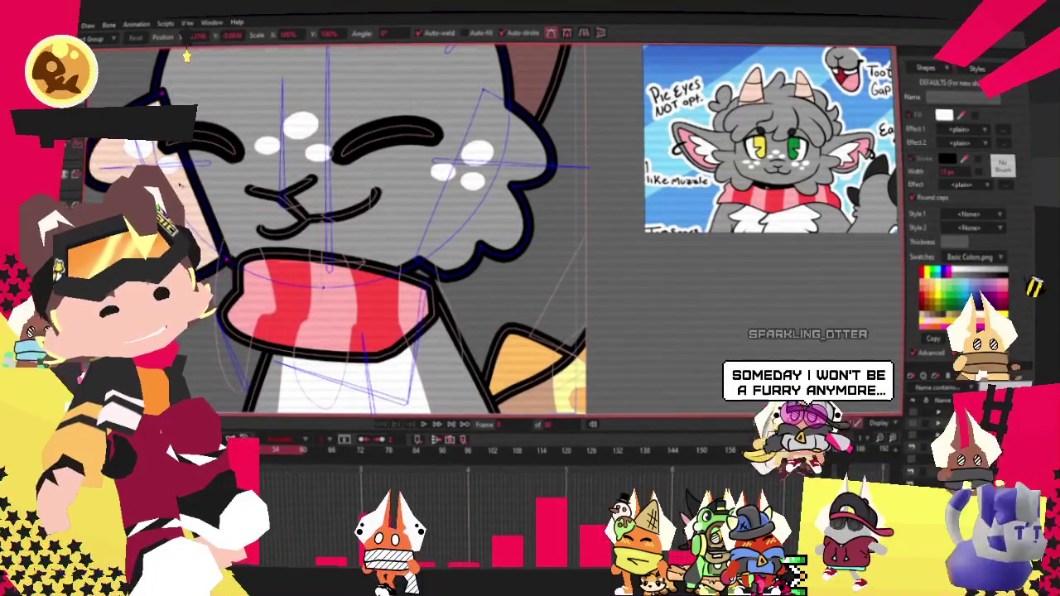
scroll(232, 190, down, 2)
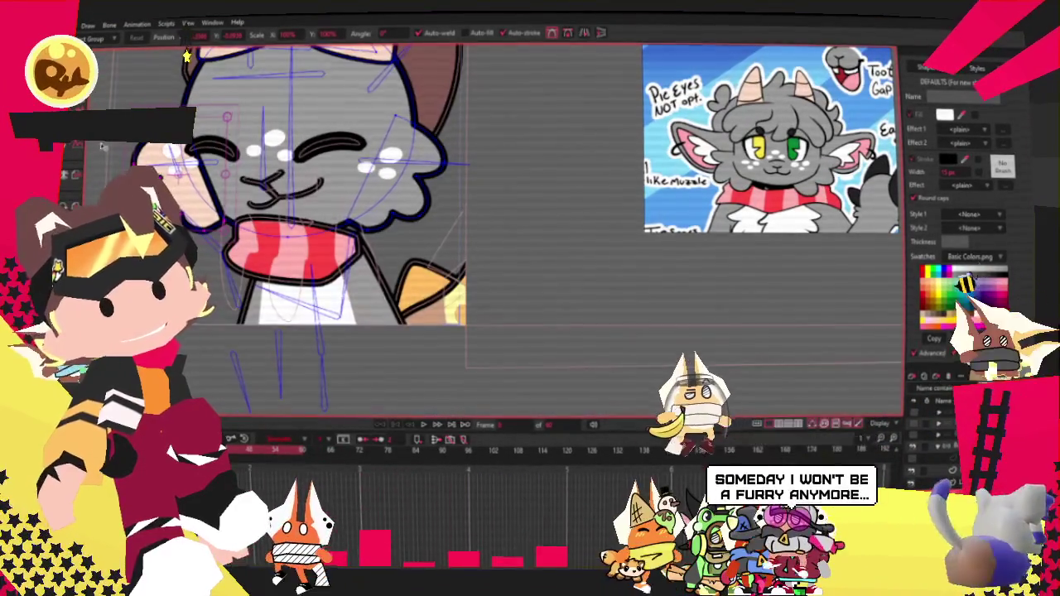
scroll(124, 141, up, 2)
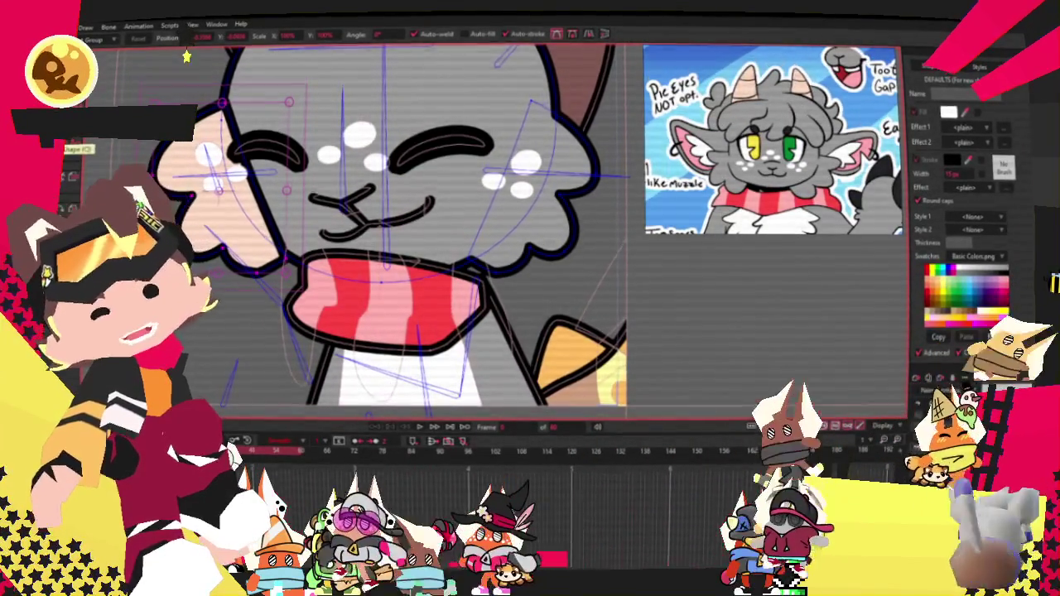
Inspect the left ear's pink inner shape, deselect it, and return to Transform Points
key(q)
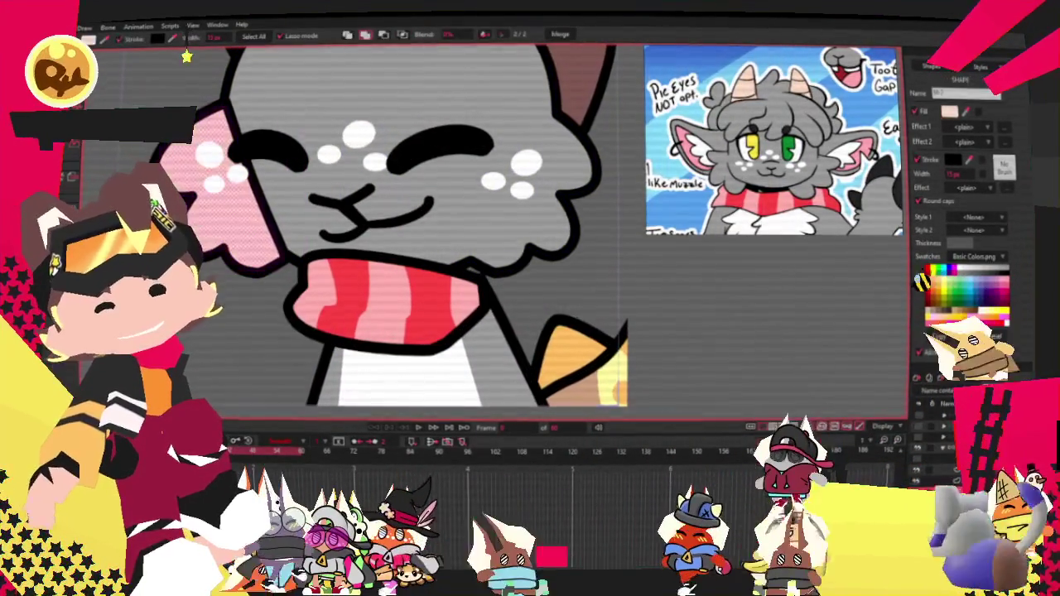
click(232, 207)
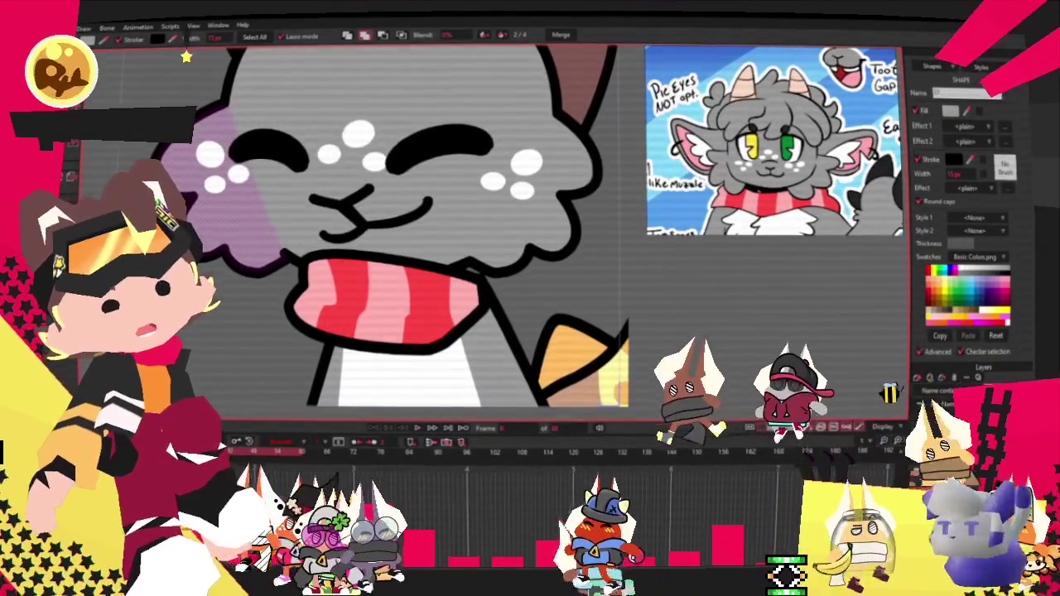
click(410, 383)
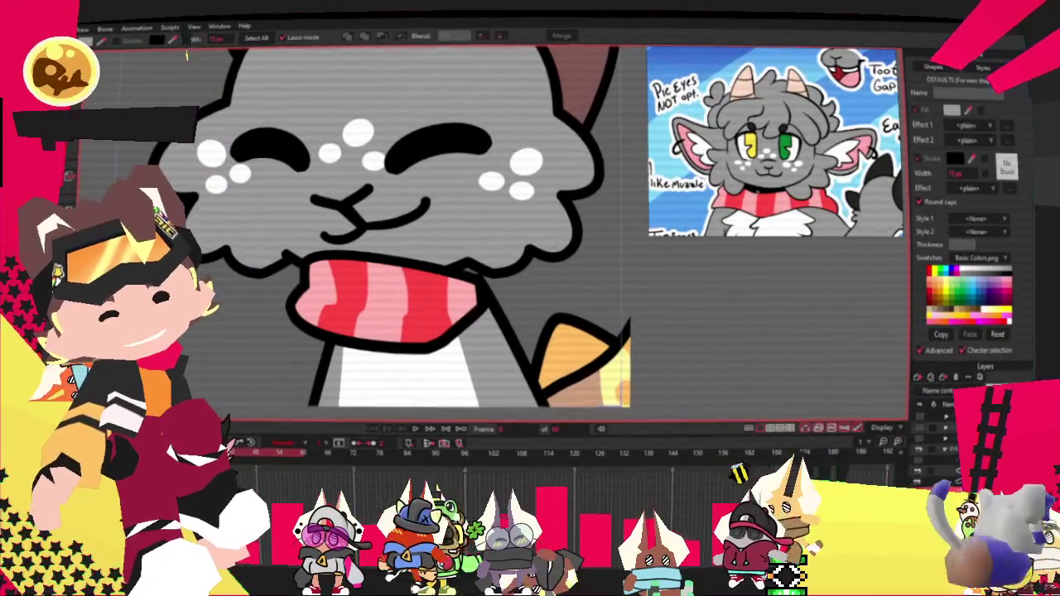
key(t)
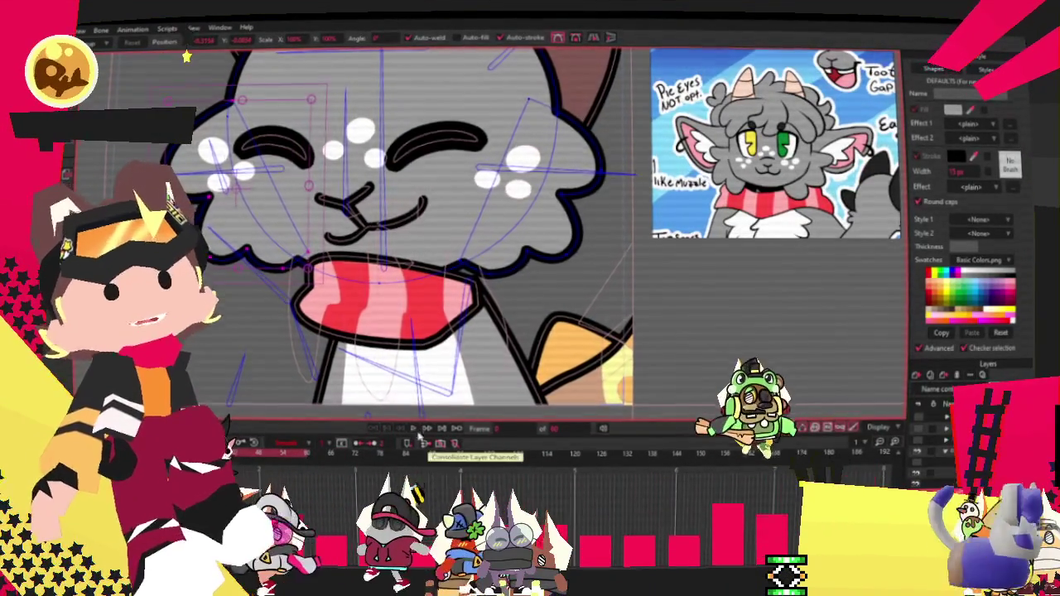
Cycle through the Select Bone, Add Point and Bind Points tools
scroll(183, 56, down, 2)
scroll(183, 56, down, 2)
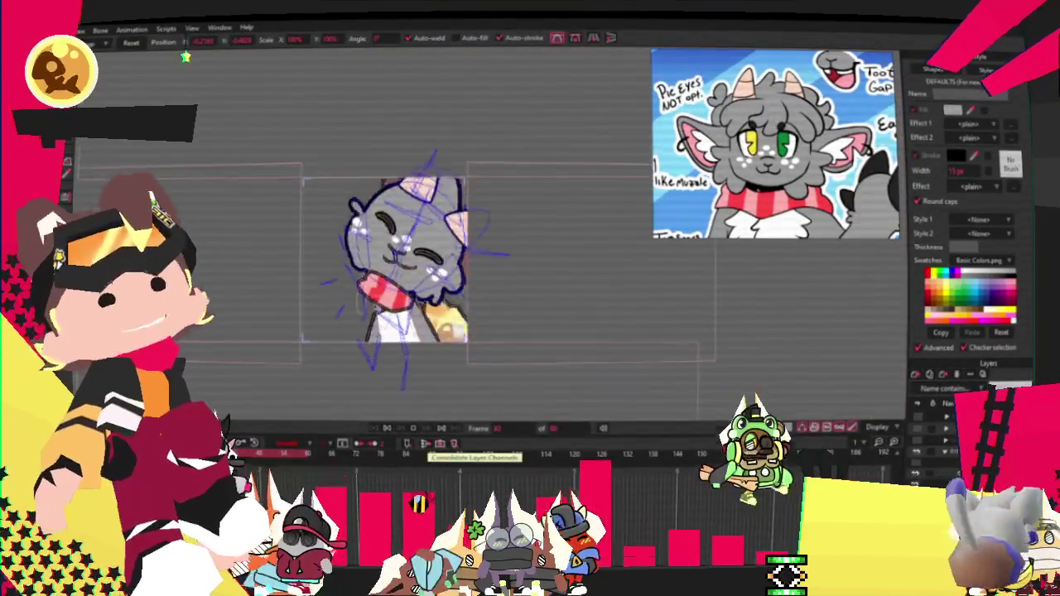
scroll(414, 428, up, 2)
scroll(414, 428, up, 1)
scroll(414, 428, up, 2)
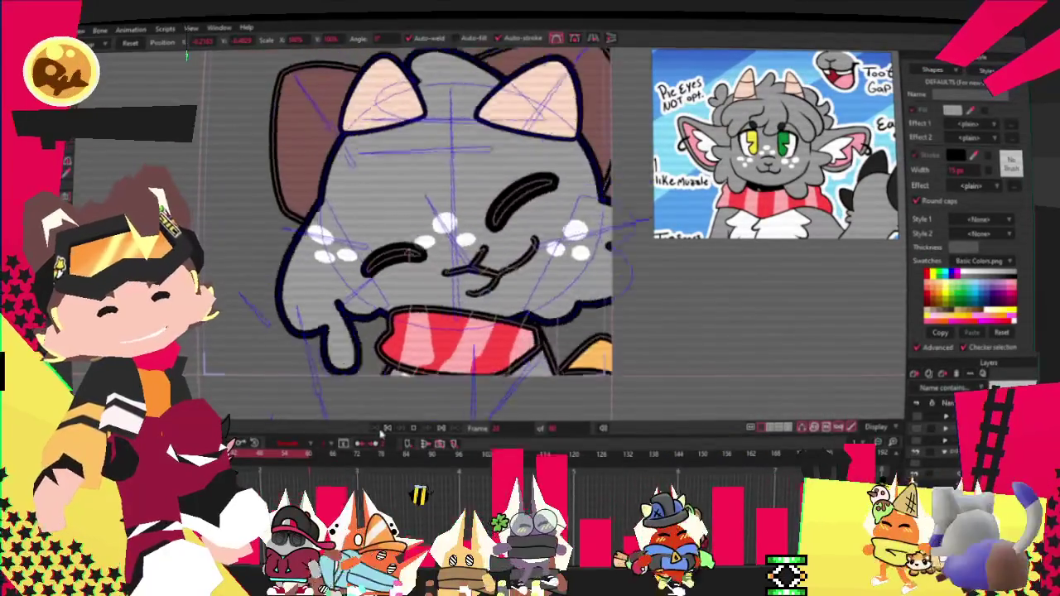
key(z)
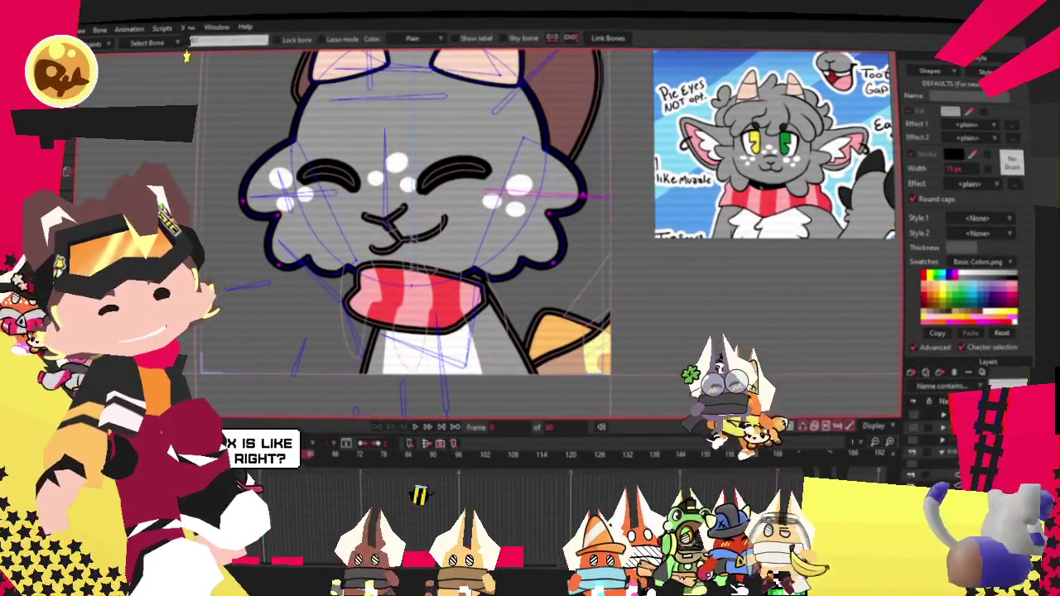
key(g)
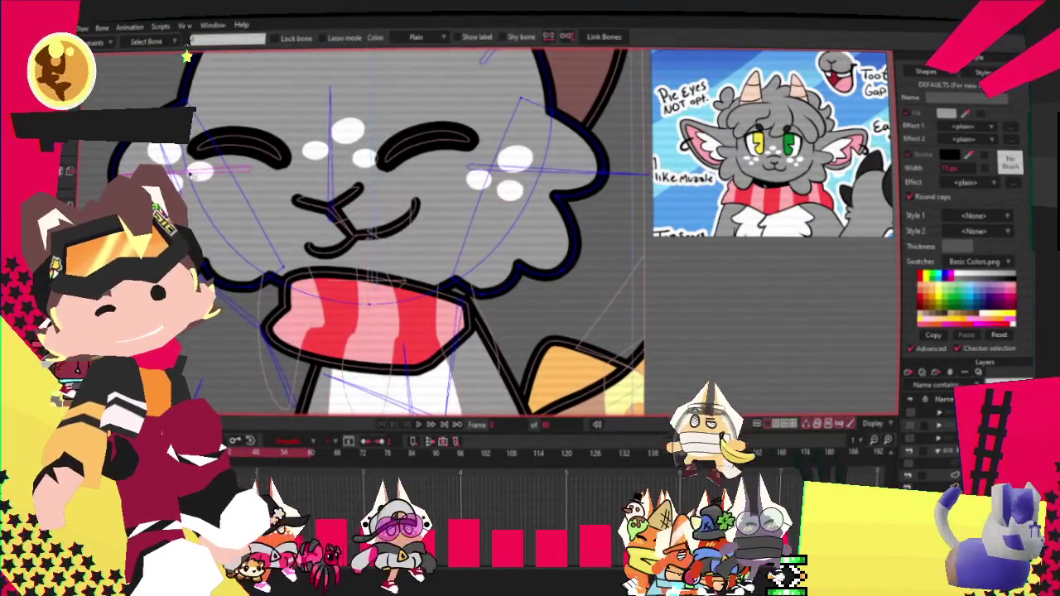
key(g)
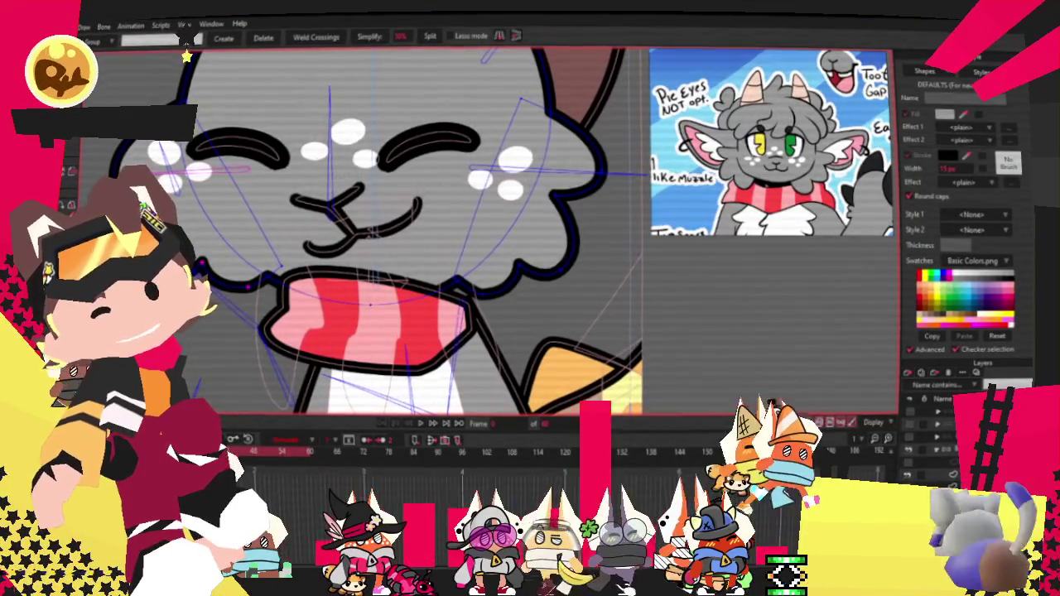
key(i)
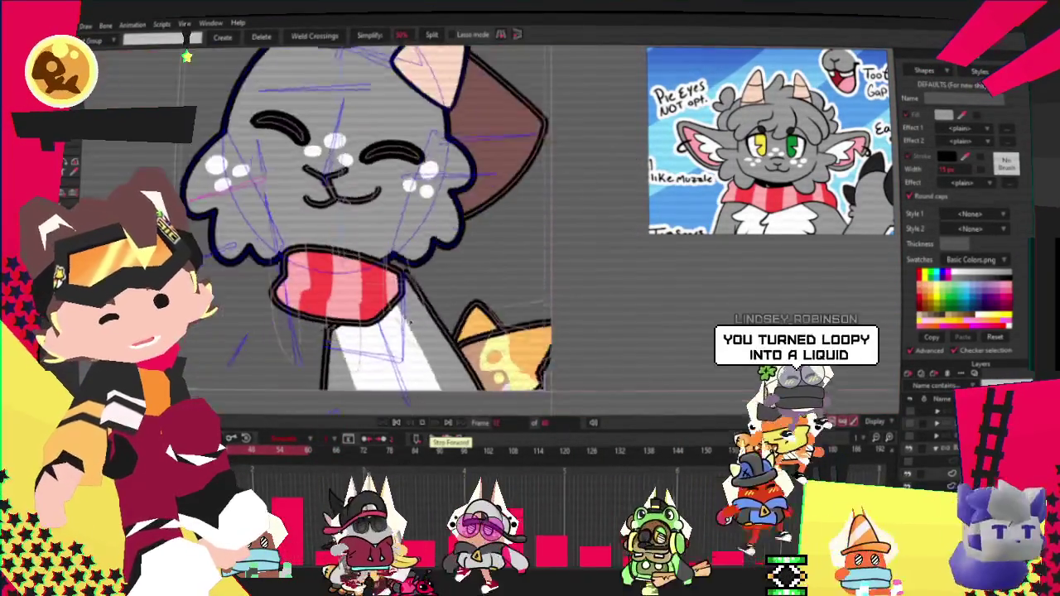
key(g)
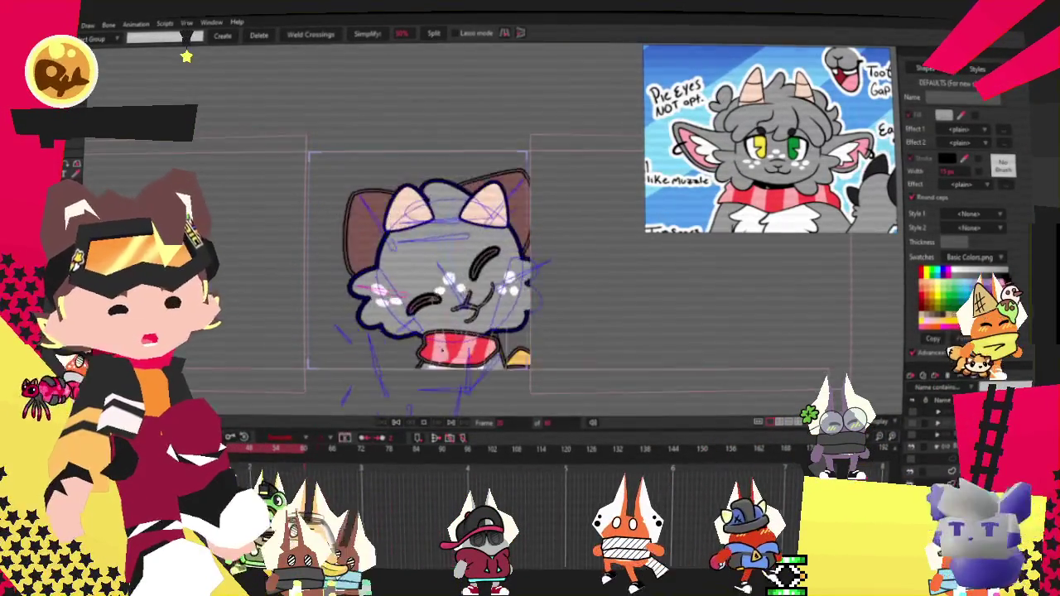
Stop the animation playback and select the brown back ear shape
click(397, 424)
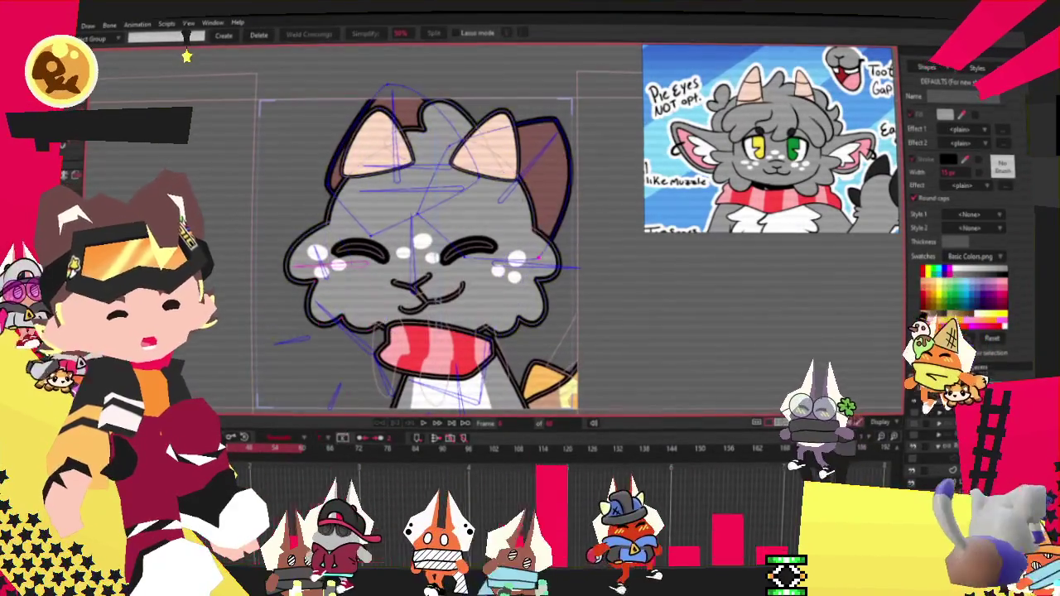
key(g)
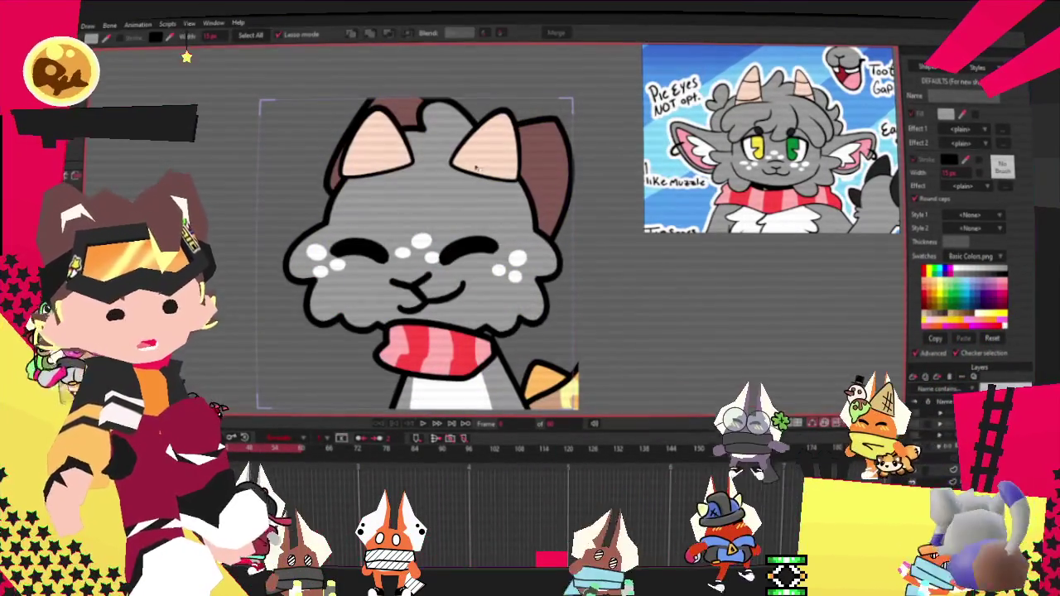
click(542, 157)
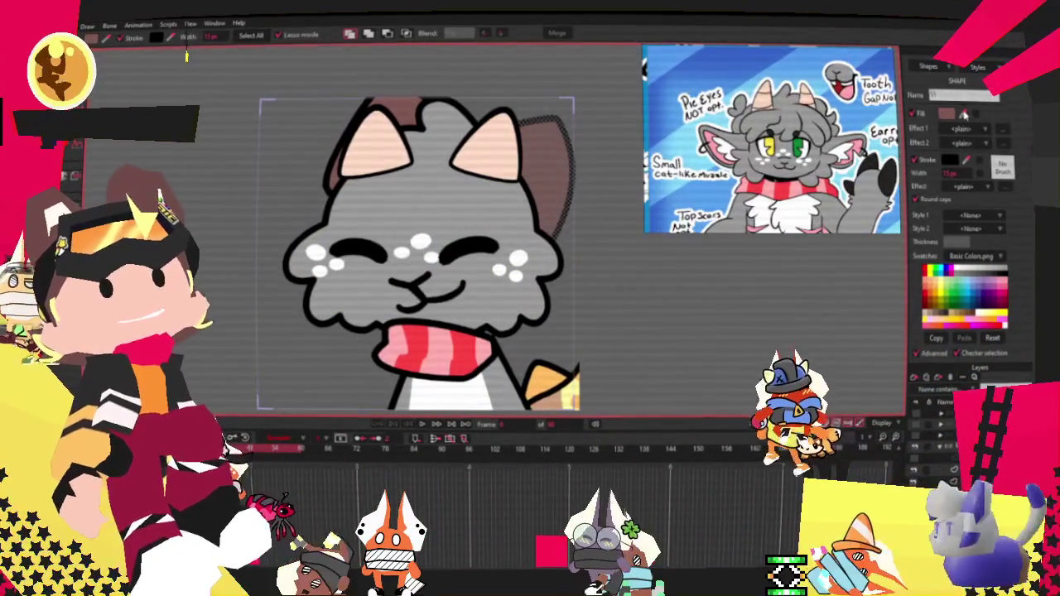
Stretch the back ear's points outward beside the right cheek, then deselect
key(t)
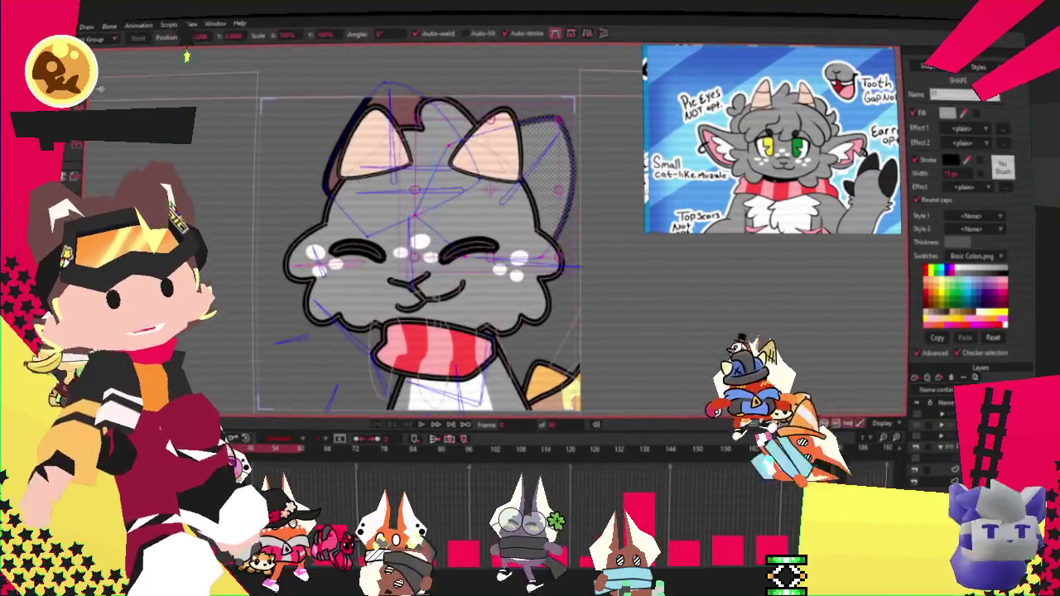
drag(469, 176, 399, 247)
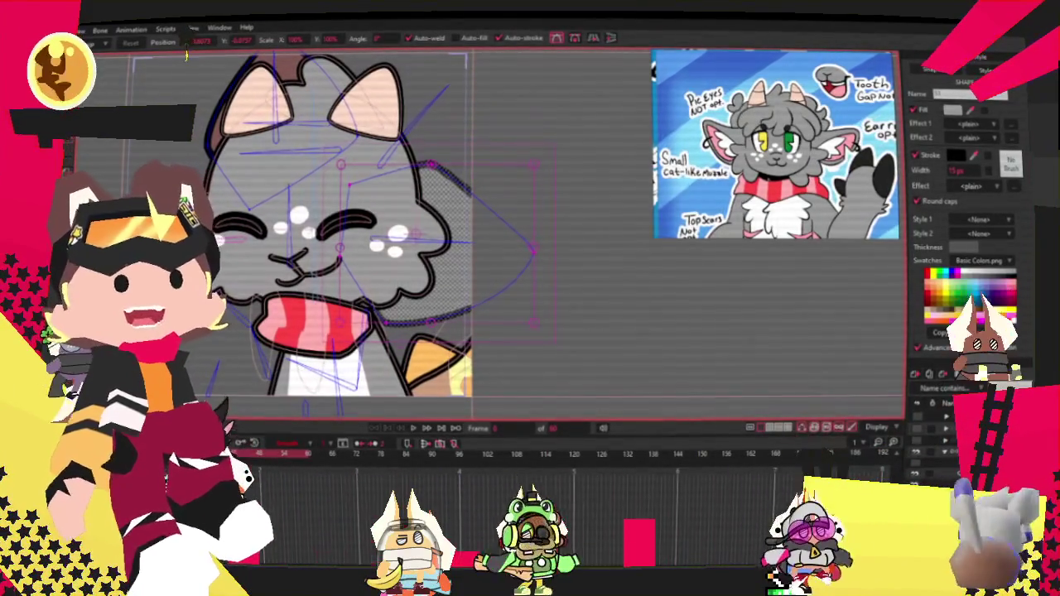
scroll(579, 277, up, 2)
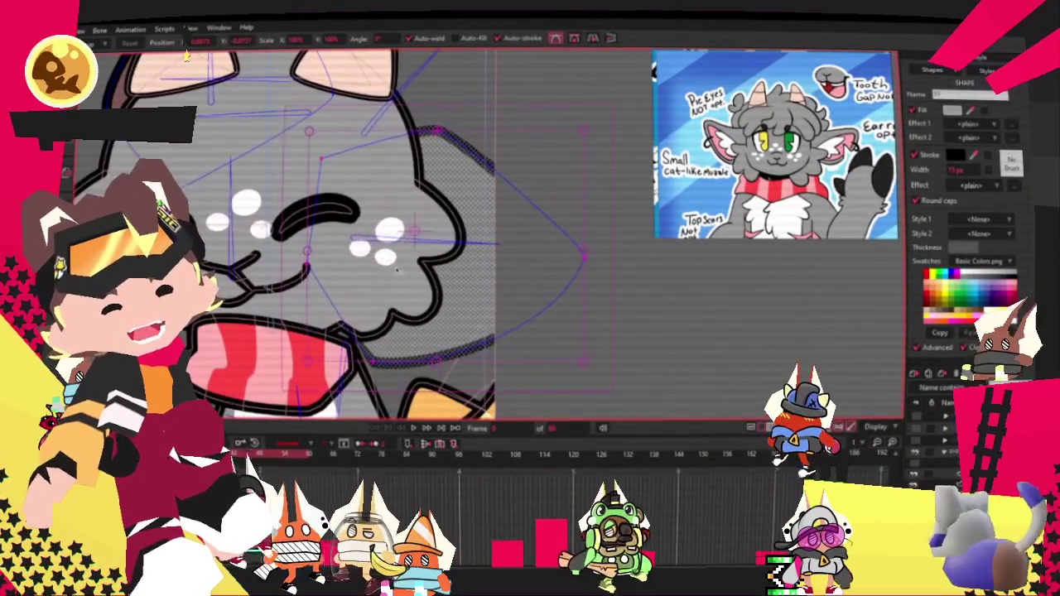
click(583, 260)
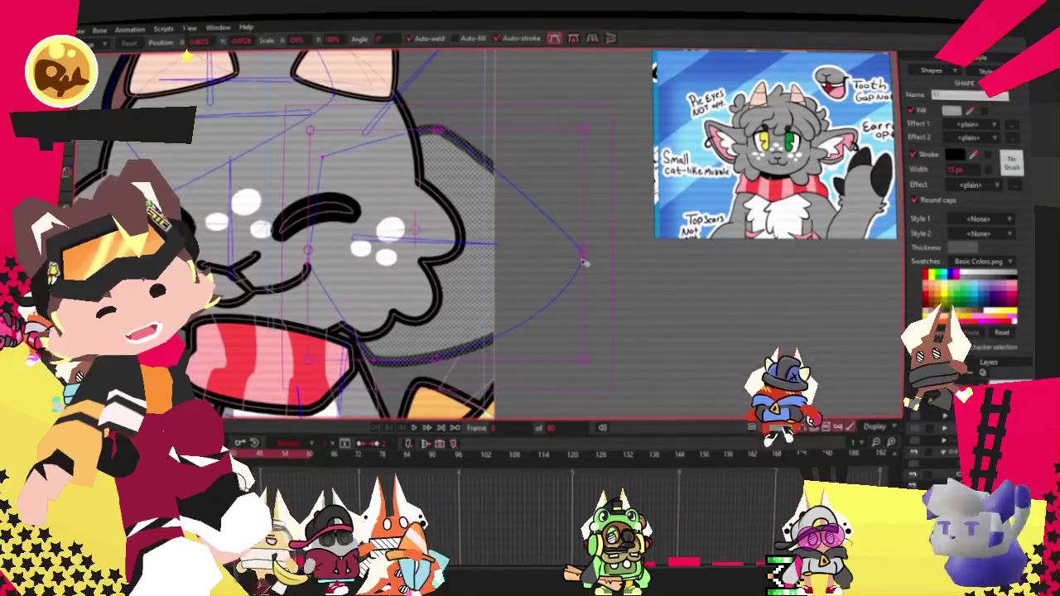
Pull the upper cheek vertex down and refine a point on the cheek tuft curve
scroll(583, 258, up, 2)
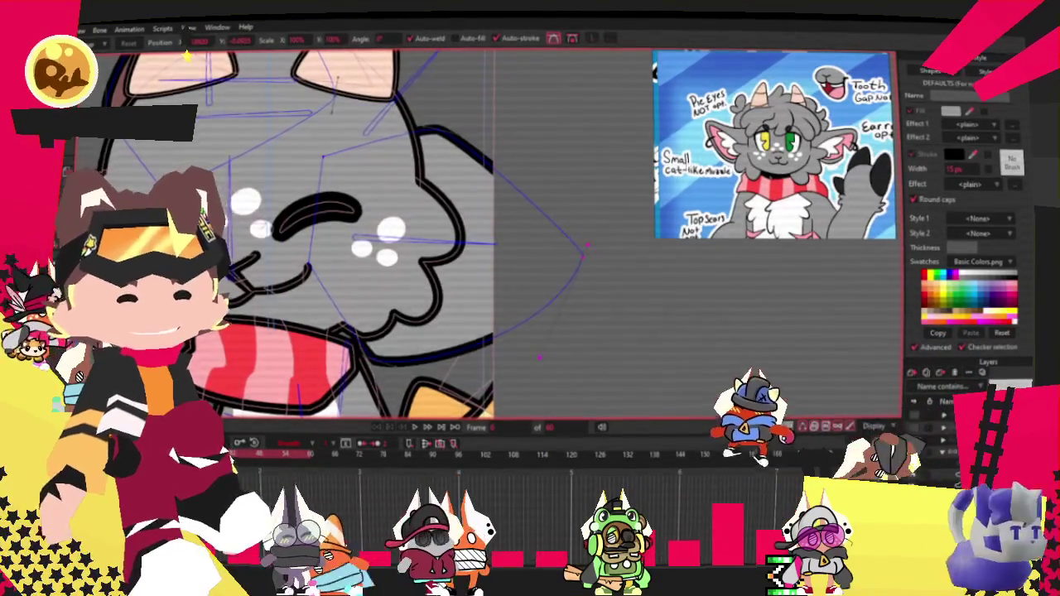
scroll(496, 314, down, 3)
scroll(414, 364, up, 3)
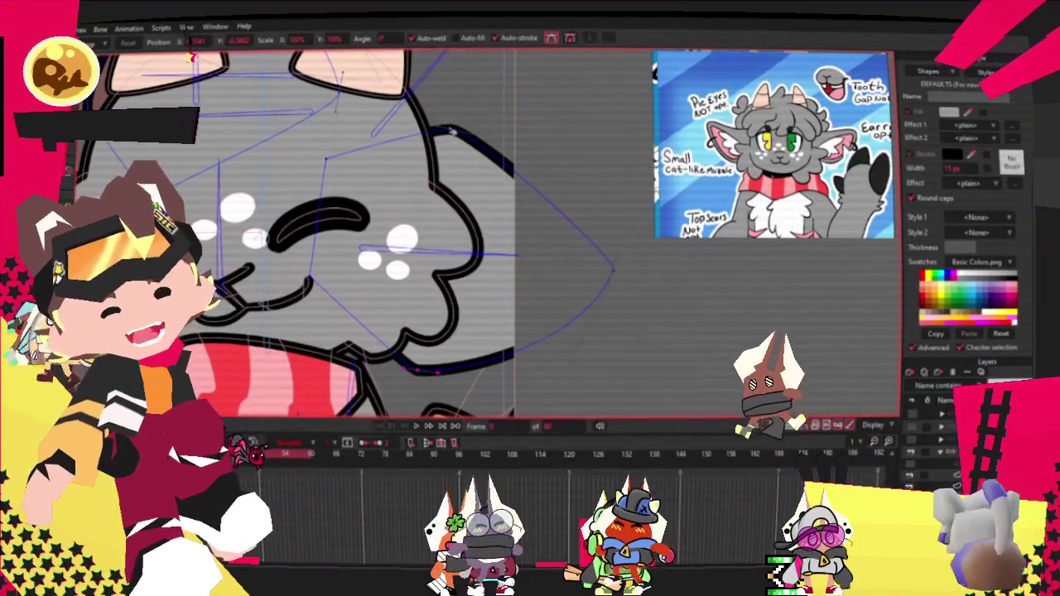
drag(430, 128, 428, 159)
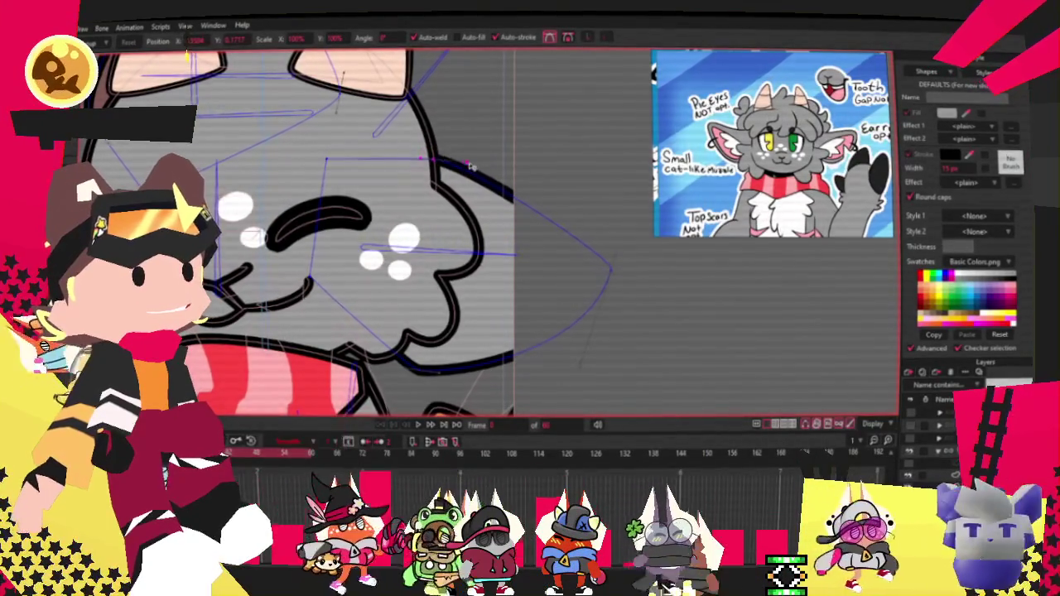
click(445, 154)
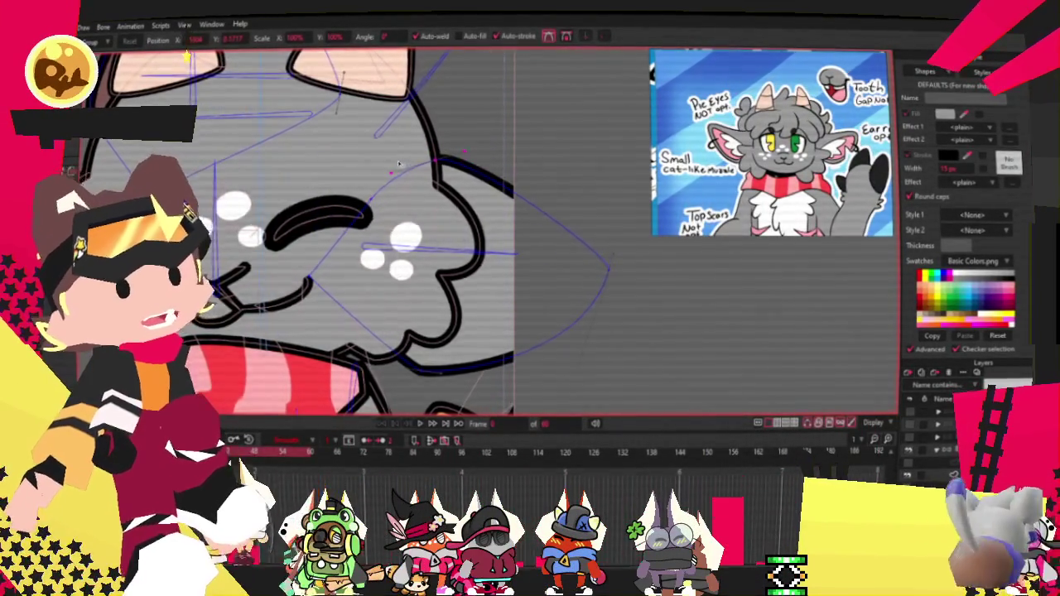
scroll(400, 163, down, 3)
scroll(400, 162, up, 3)
key(a)
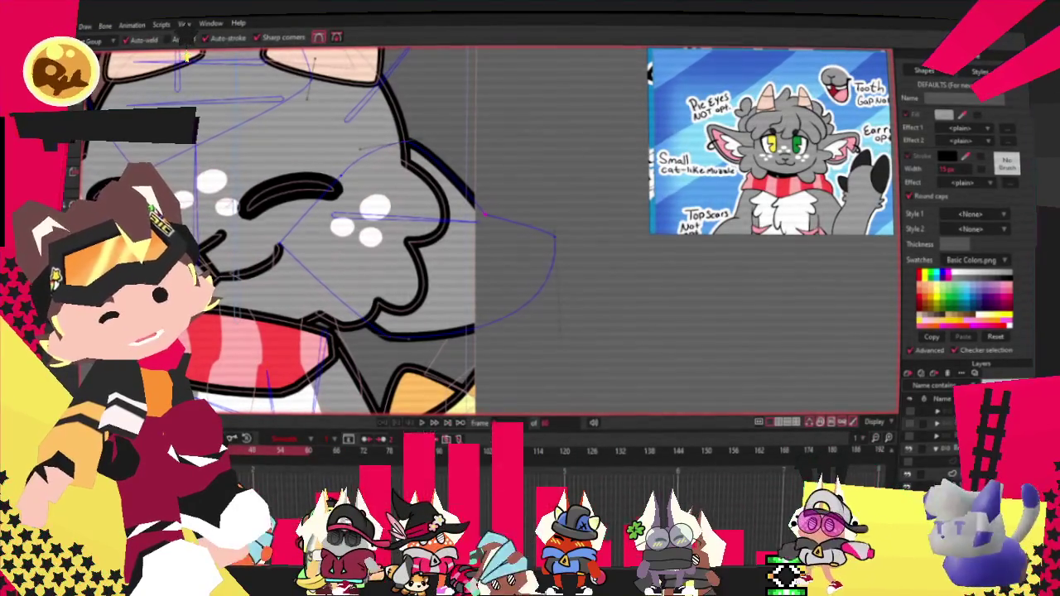
drag(550, 233, 541, 193)
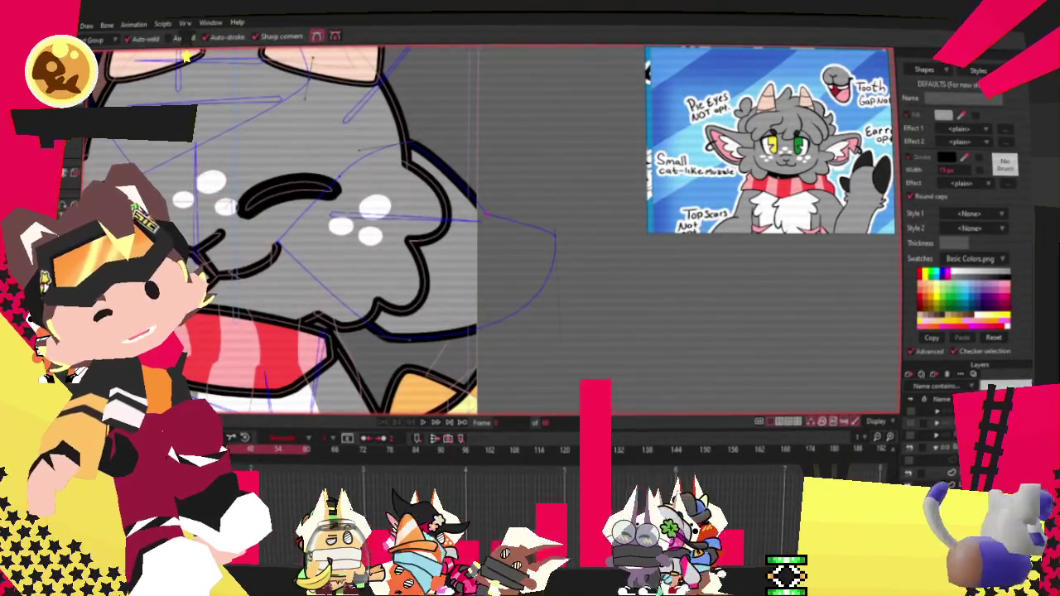
key(c)
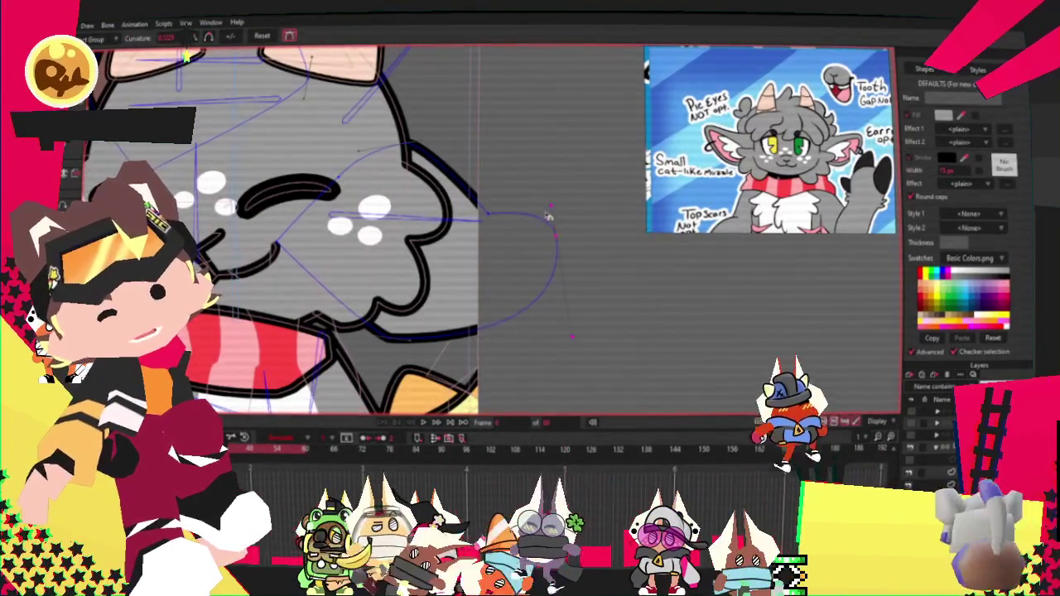
drag(557, 212, 557, 220)
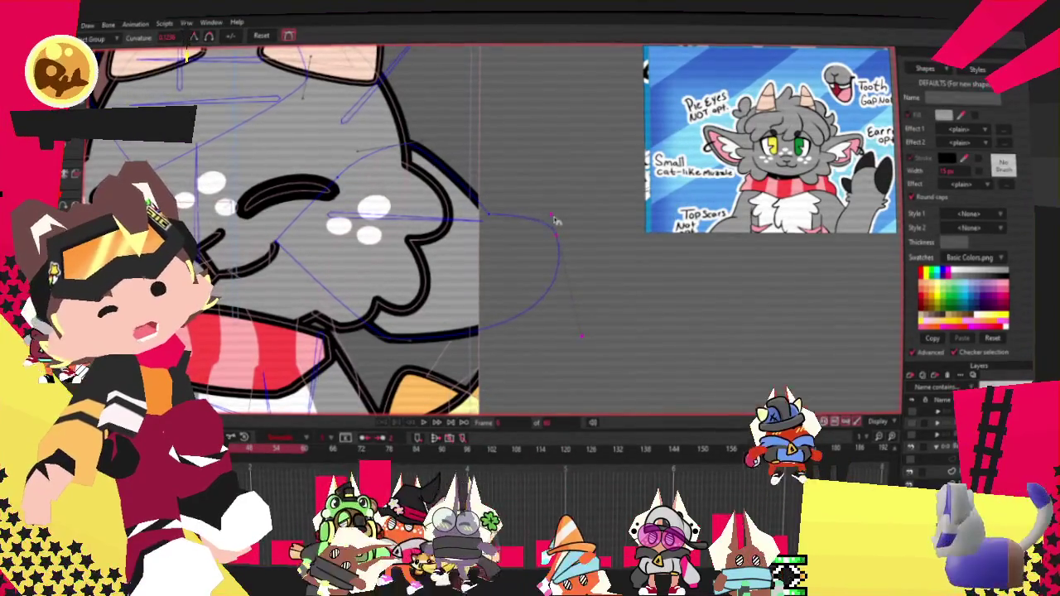
click(486, 212)
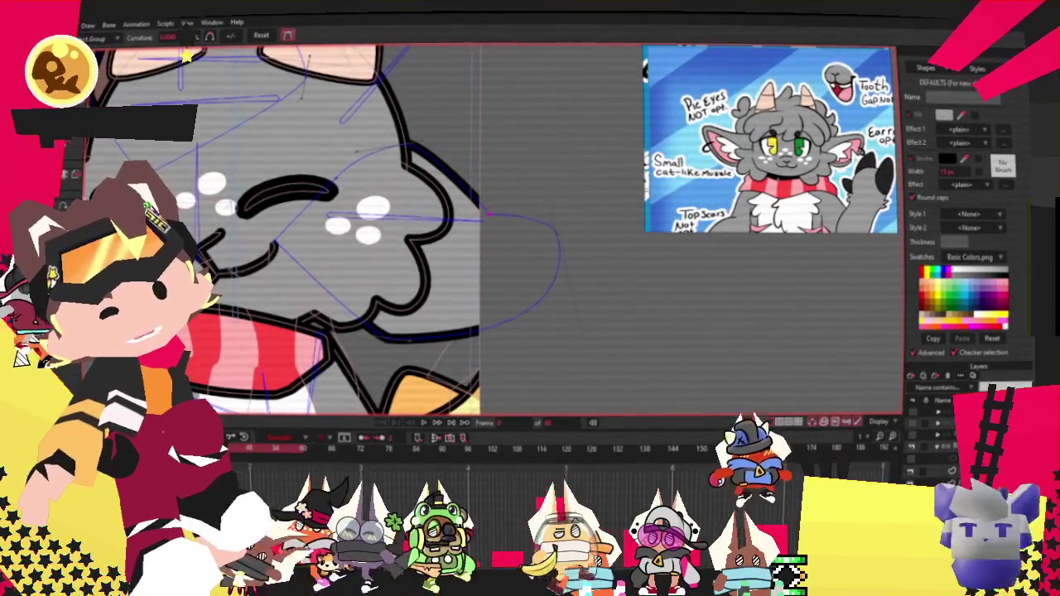
key(t)
scroll(484, 211, up, 2)
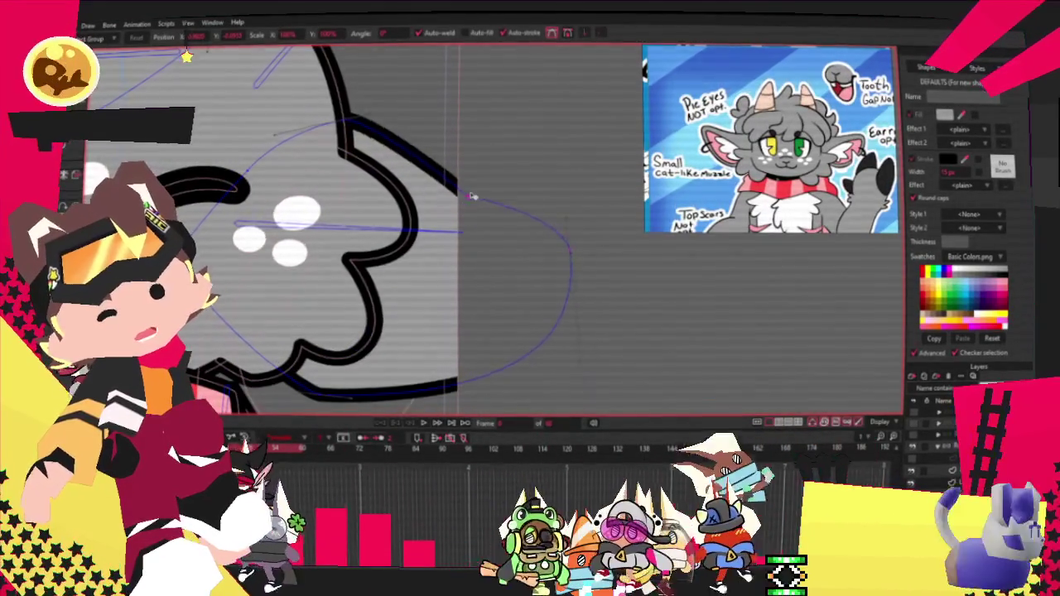
scroll(445, 307, down, 2)
scroll(444, 307, up, 2)
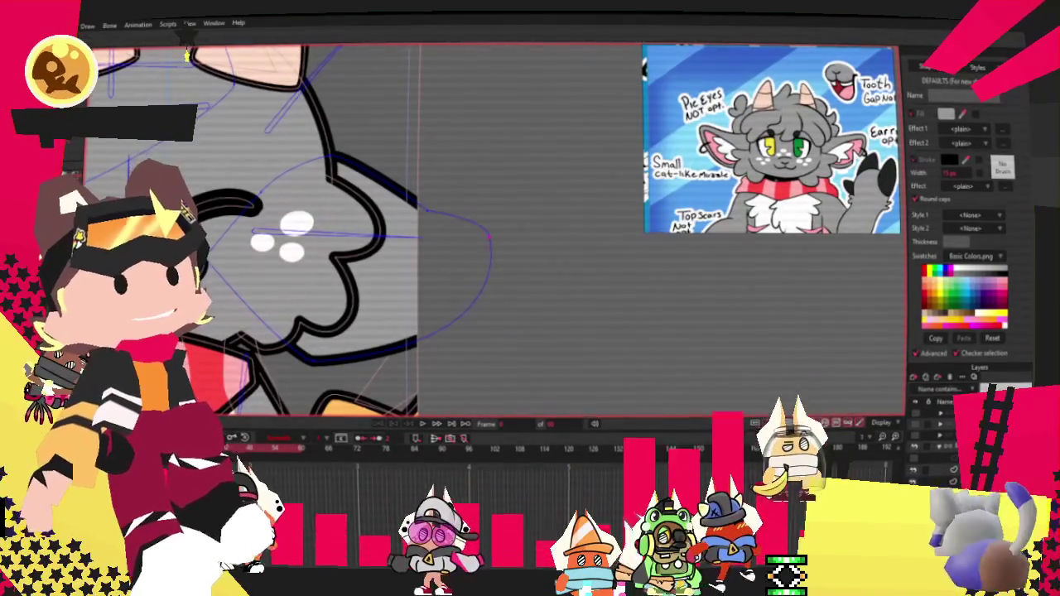
scroll(375, 323, up, 1)
key(a)
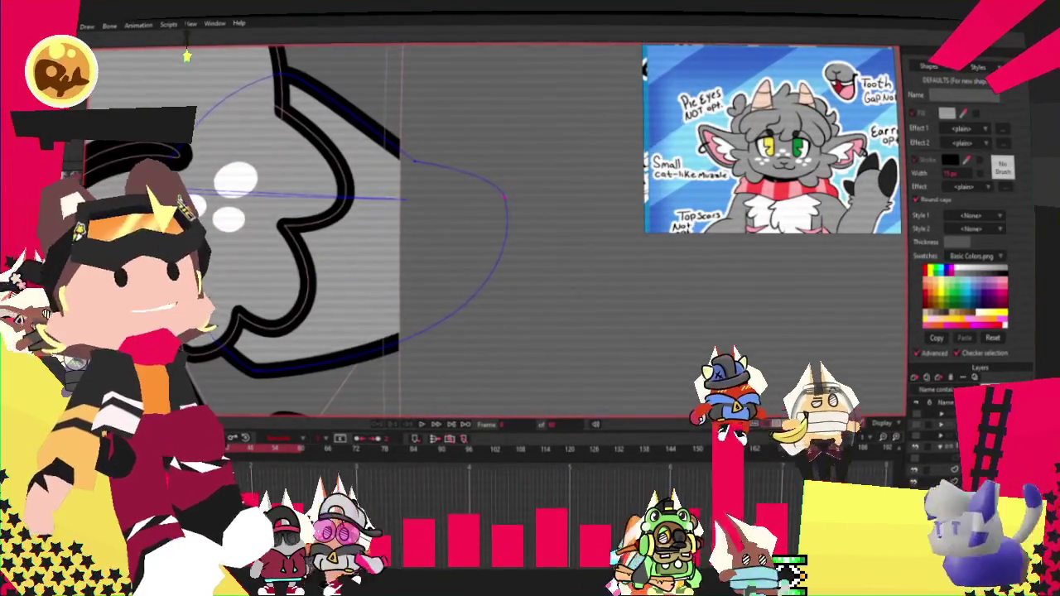
mouse_move(395, 341)
mouse_down()
mouse_move(396, 264)
mouse_move(437, 331)
mouse_up()
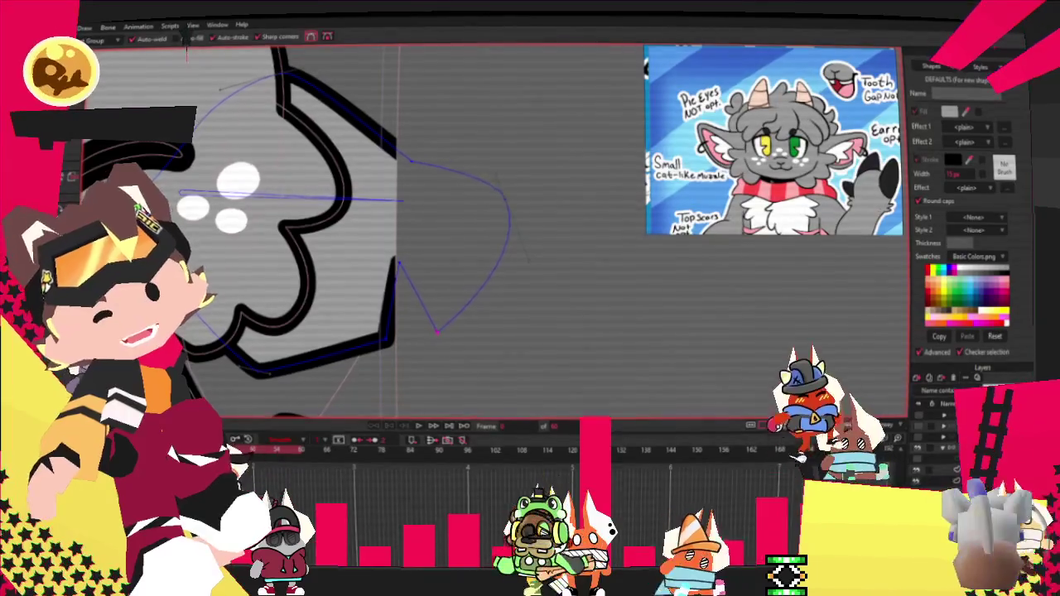
key(c)
scroll(408, 303, up, 2)
scroll(407, 303, up, 1)
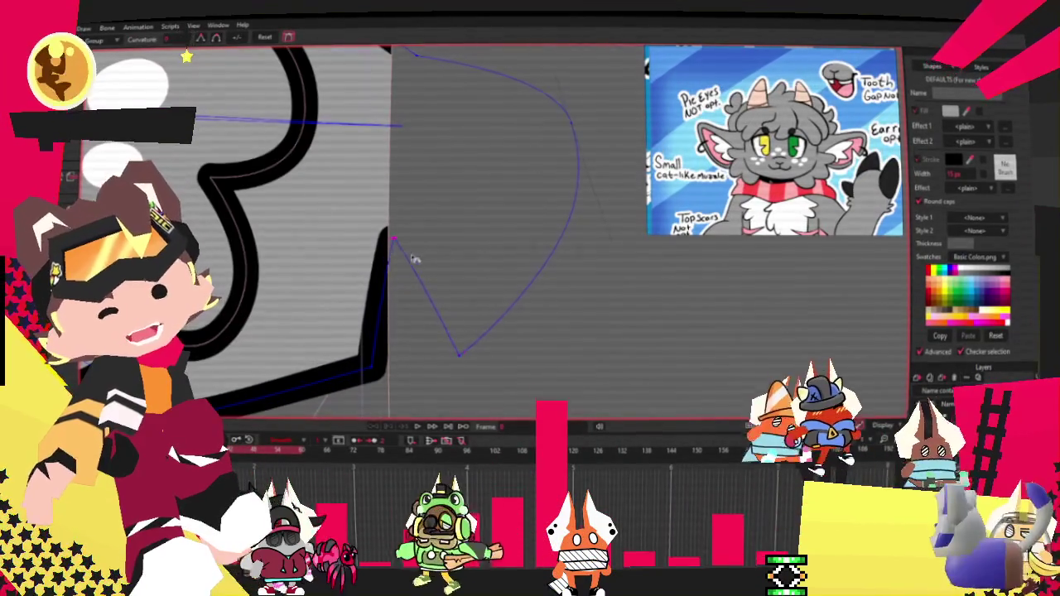
scroll(377, 301, down, 2)
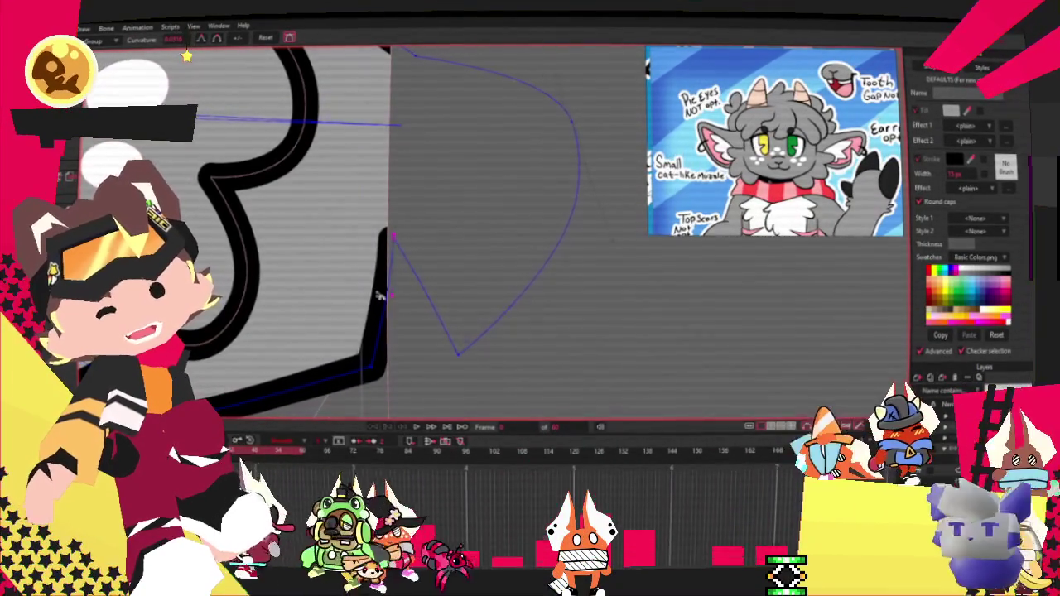
scroll(331, 265, down, 1)
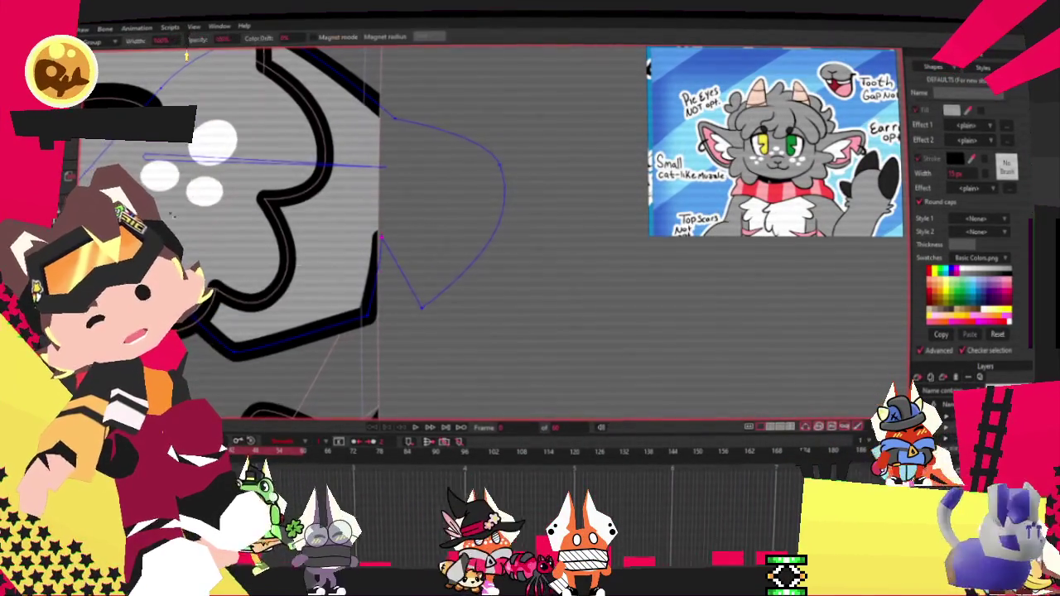
scroll(374, 232, up, 1)
scroll(372, 238, down, 3)
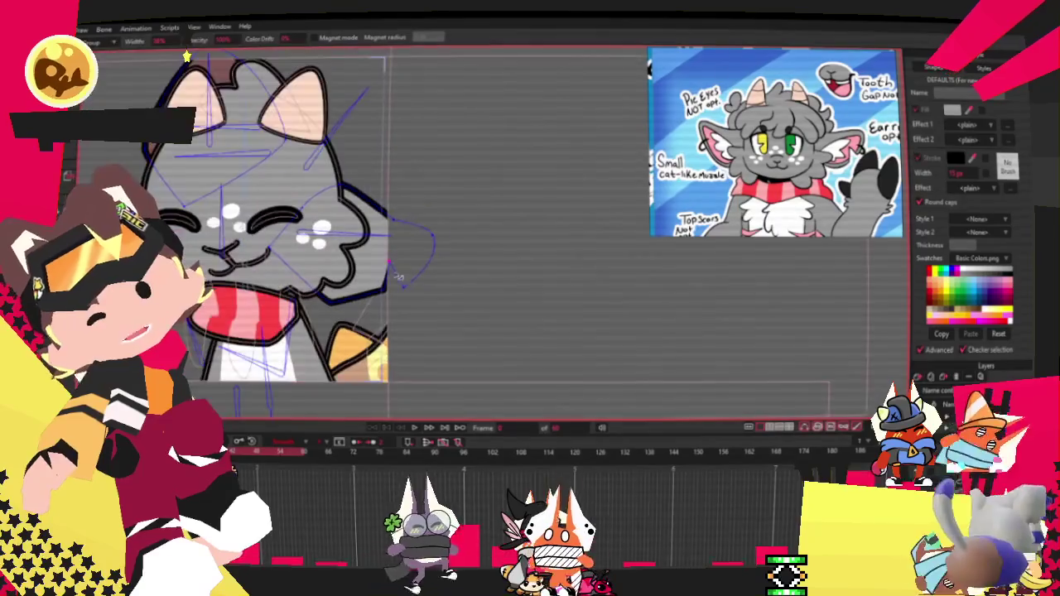
scroll(345, 299, up, 2)
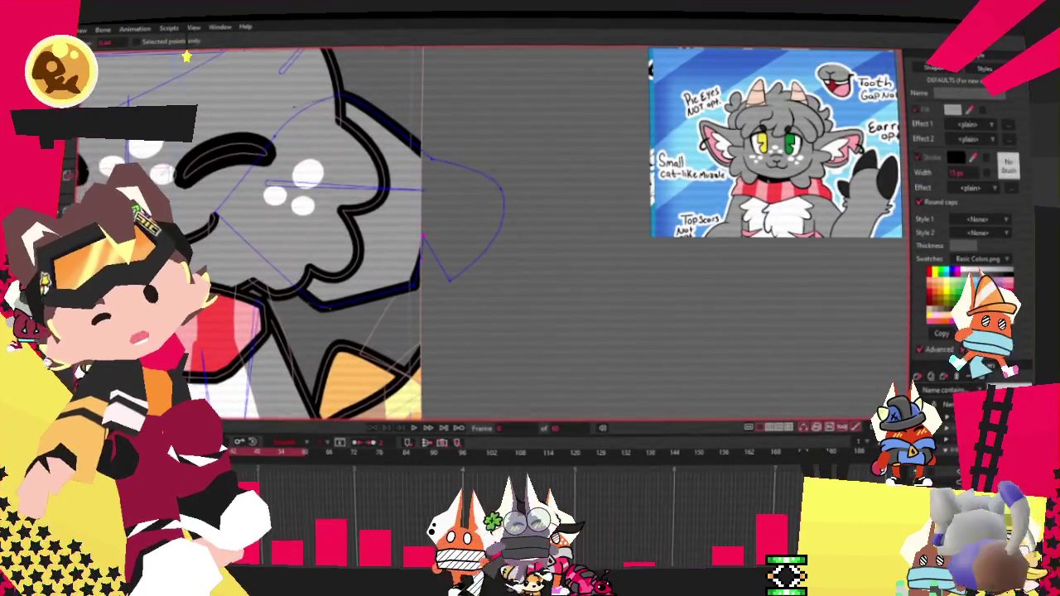
scroll(326, 261, up, 1)
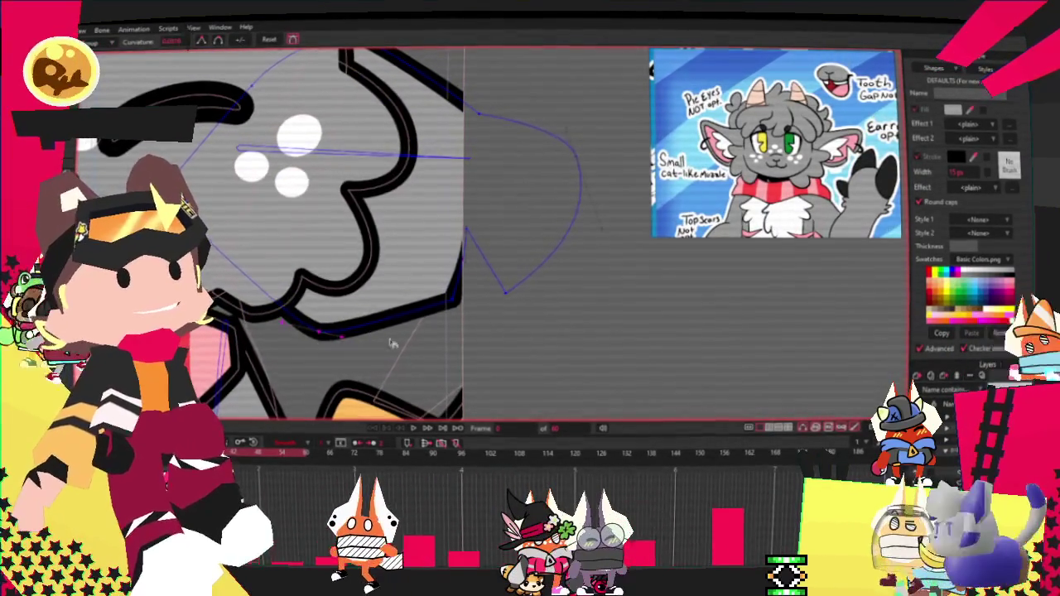
key(t)
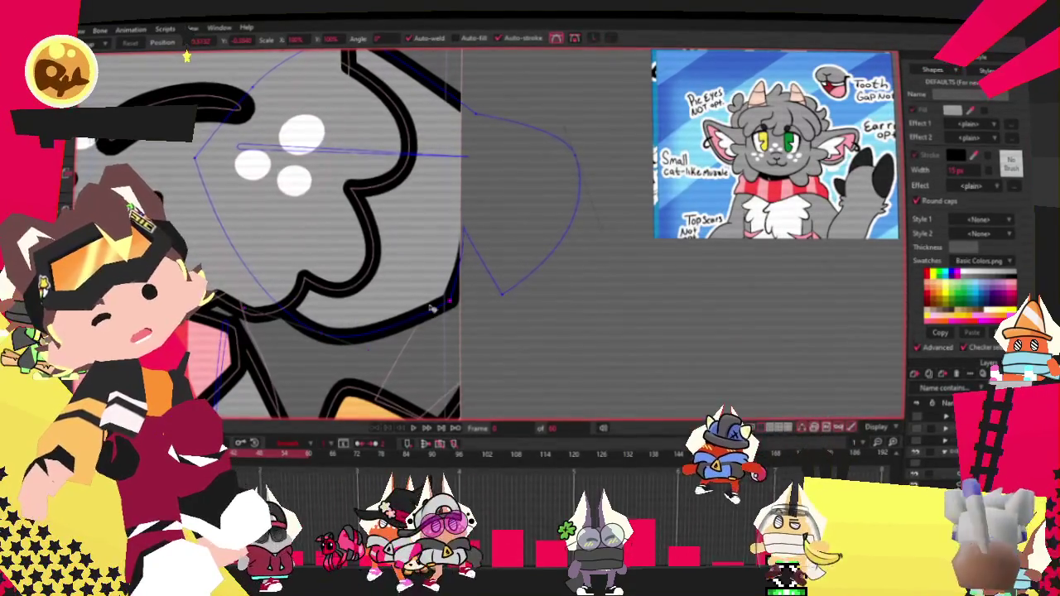
scroll(426, 315, down, 2)
scroll(438, 298, down, 1)
scroll(453, 284, down, 1)
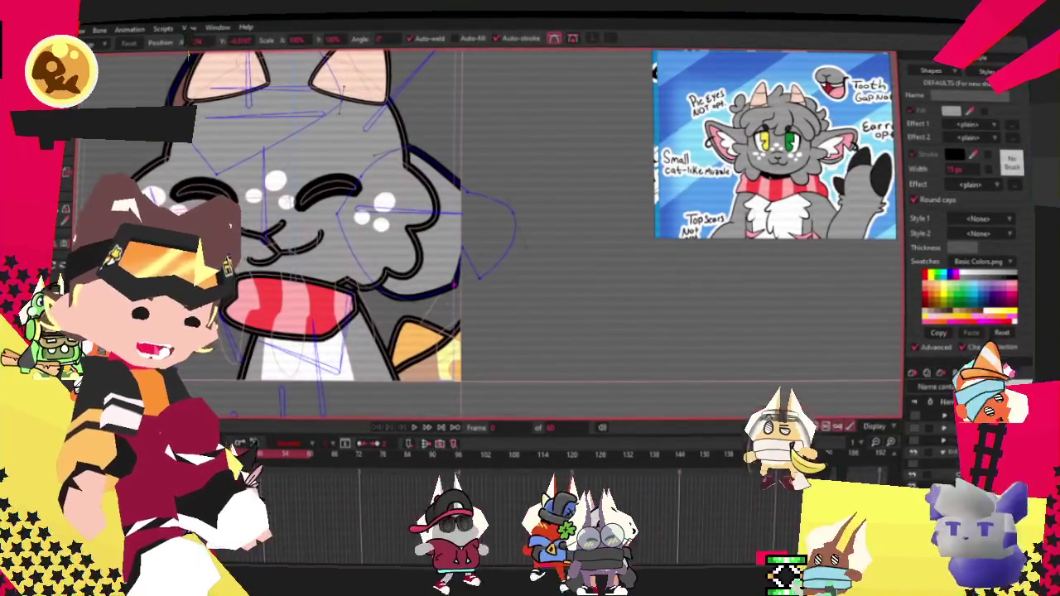
scroll(468, 232, up, 2)
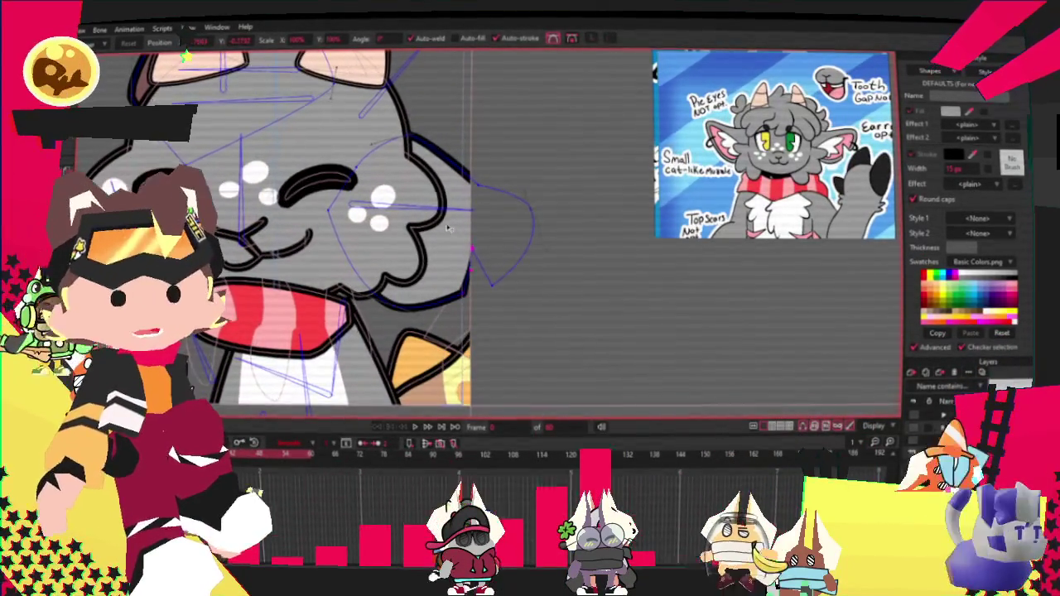
scroll(534, 234, down, 2)
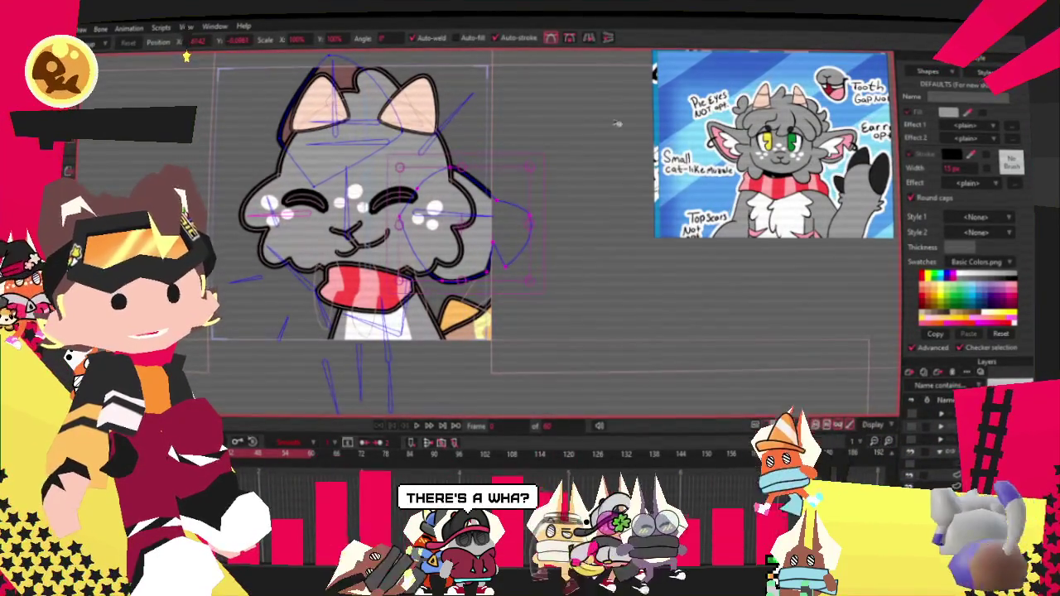
scroll(604, 121, up, 3)
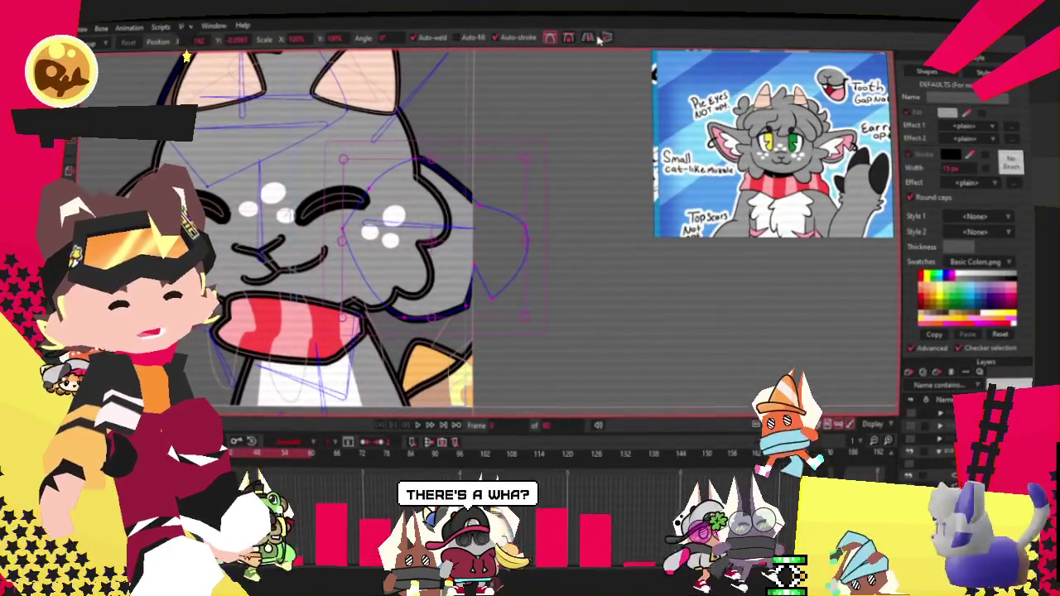
click(550, 111)
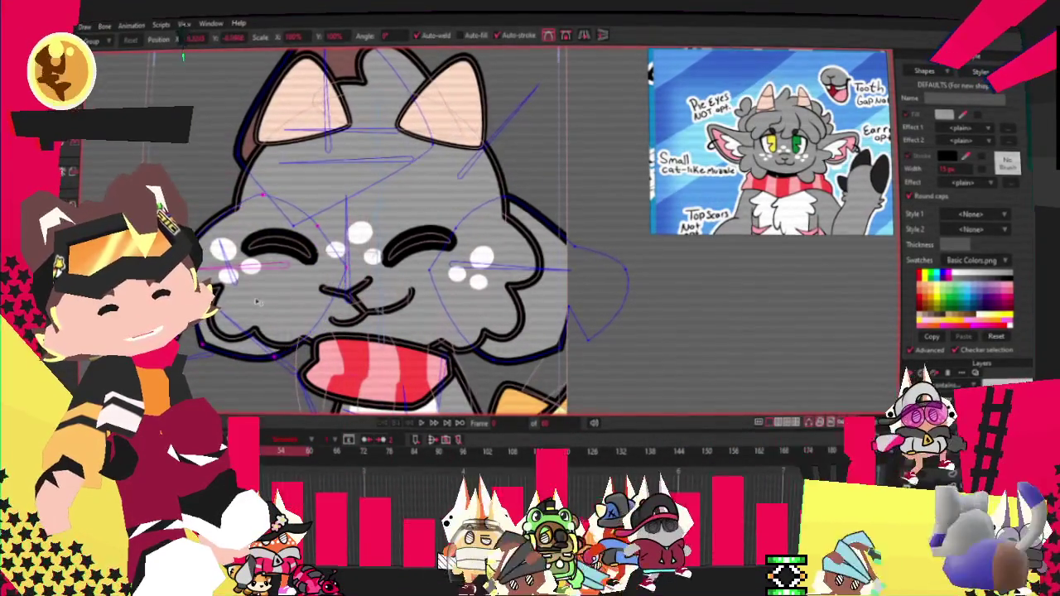
scroll(272, 263, up, 2)
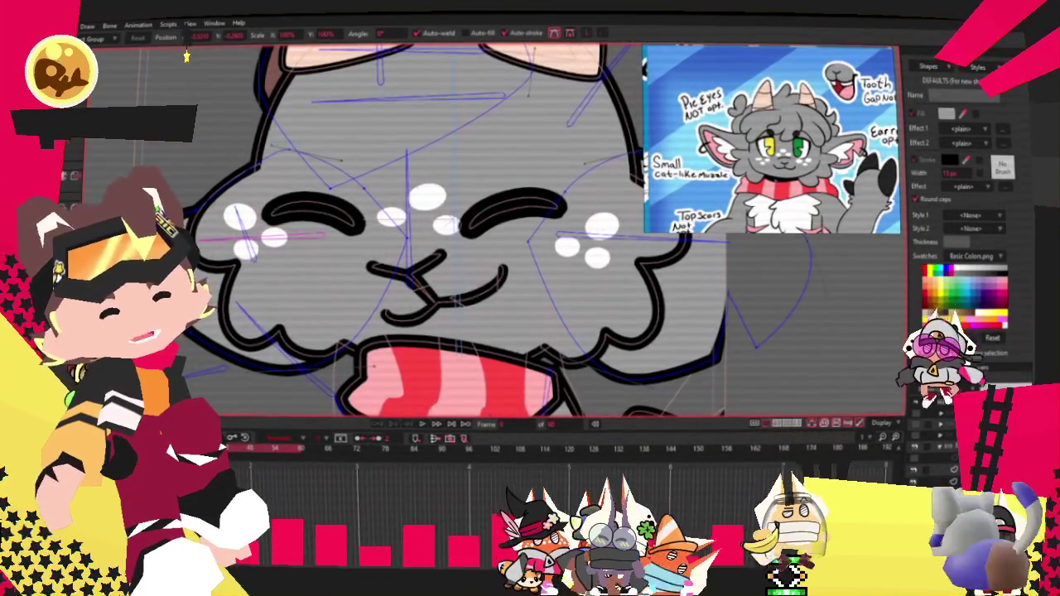
scroll(186, 56, down, 2)
scroll(186, 56, down, 2)
scroll(186, 56, up, 2)
scroll(186, 57, up, 2)
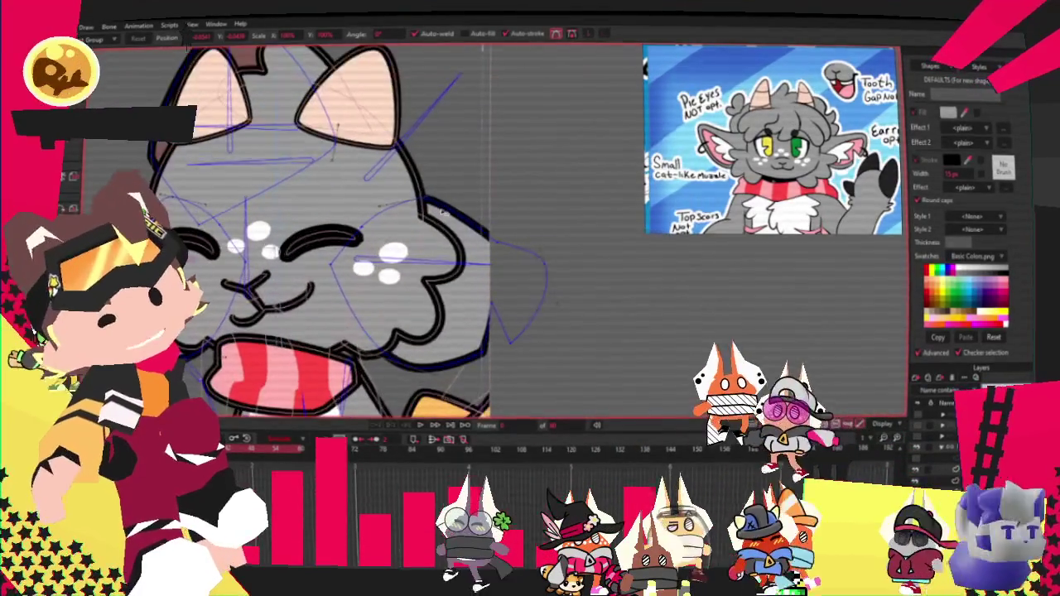
key(e)
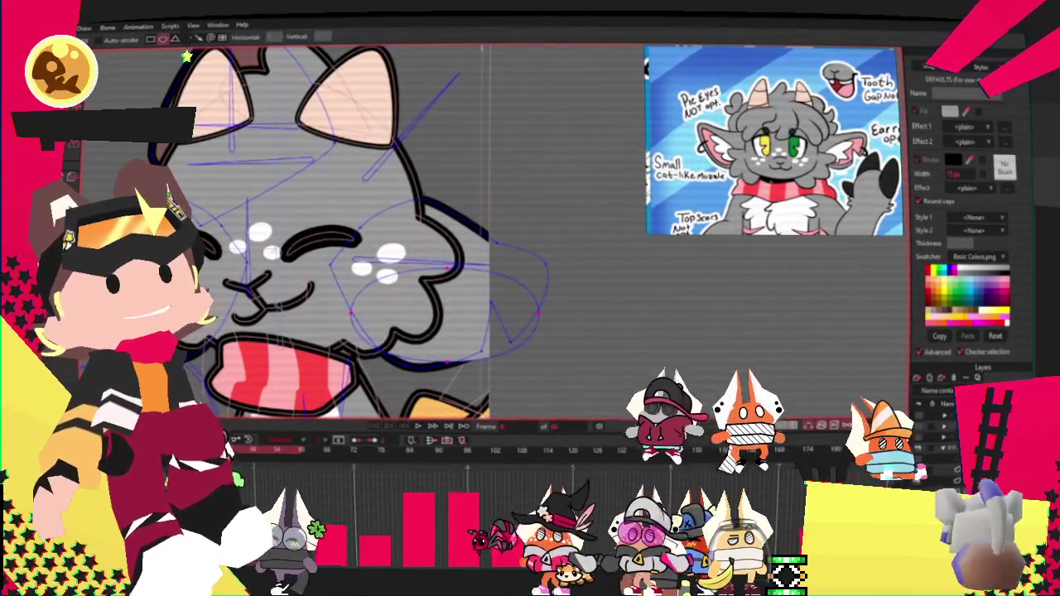
Select the pink shape on the right cheek, then clear the selection
key(g)
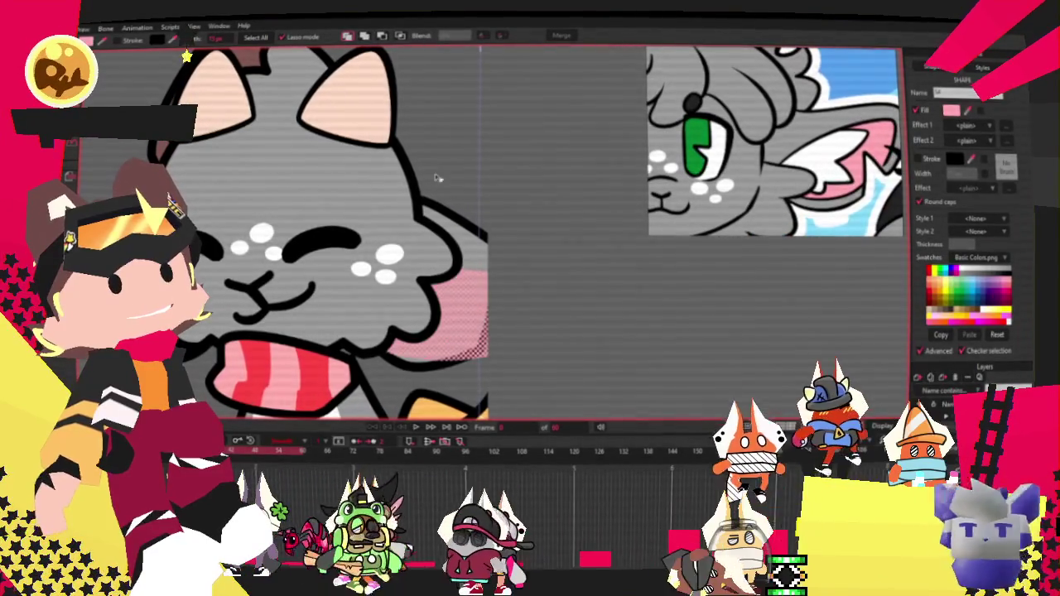
click(419, 314)
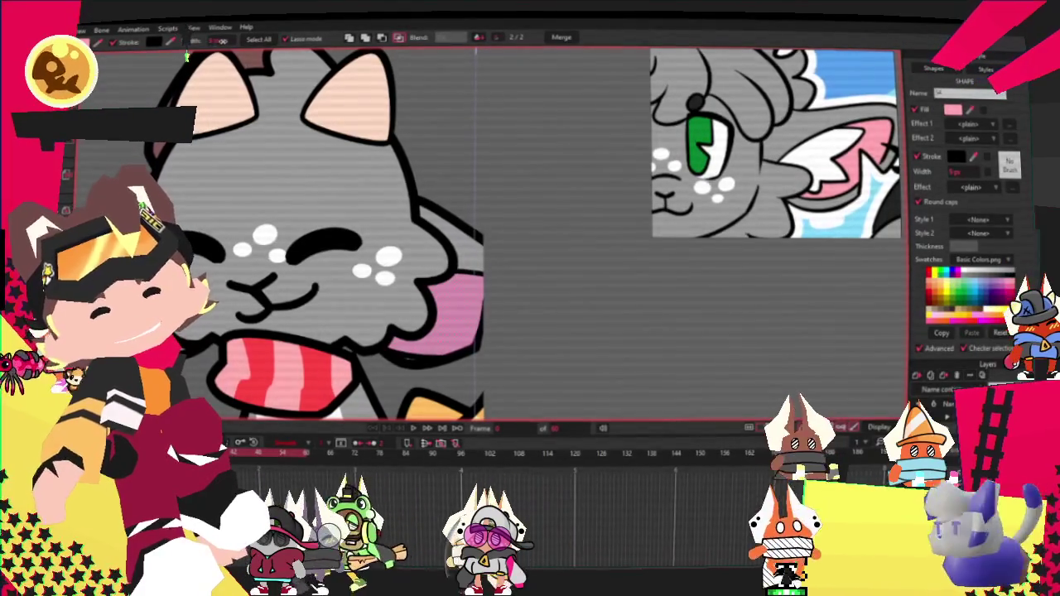
click(139, 73)
key(t)
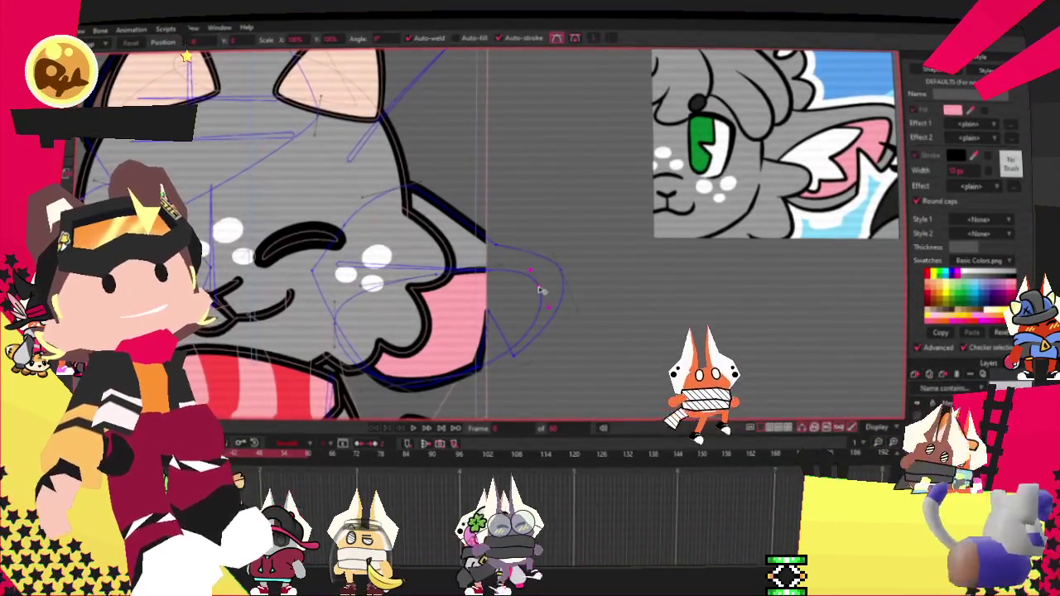
key(c)
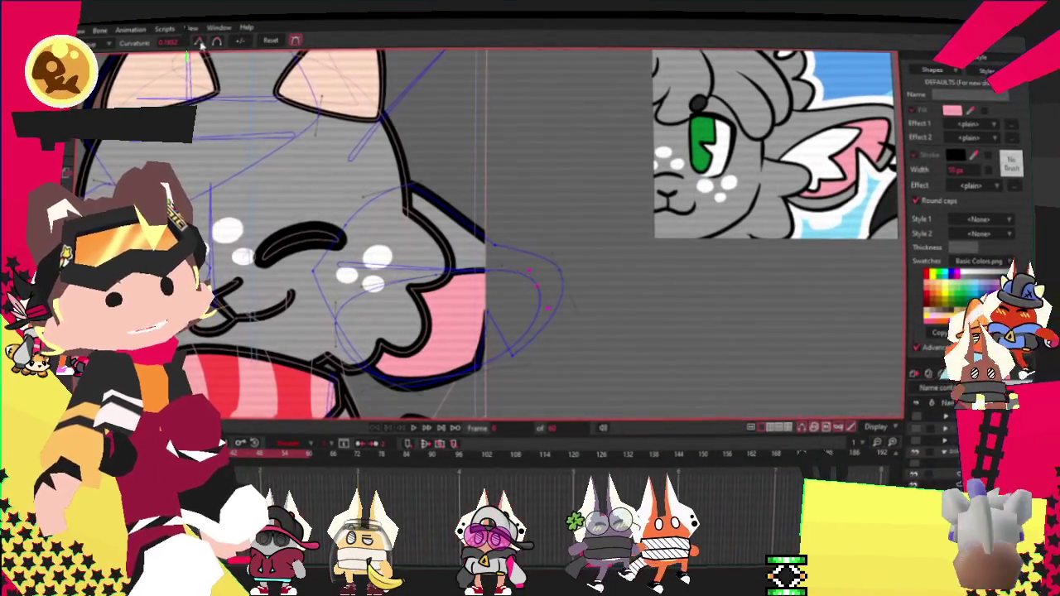
key(t)
Drag the pink shape's points up and along the outline so it tucks beneath the fluffy cheek
scroll(313, 343, up, 3)
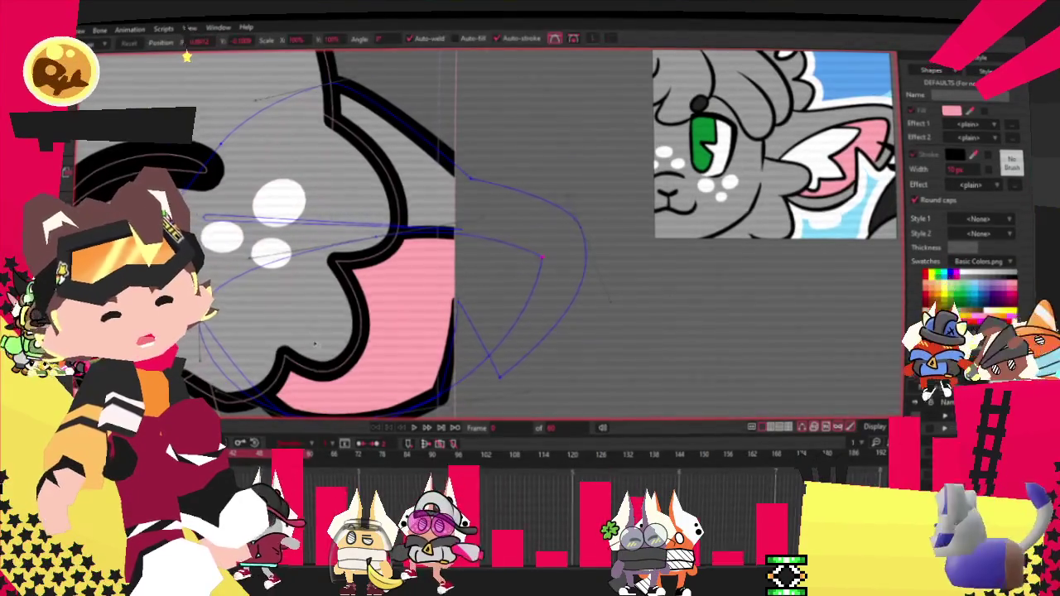
scroll(312, 343, down, 2)
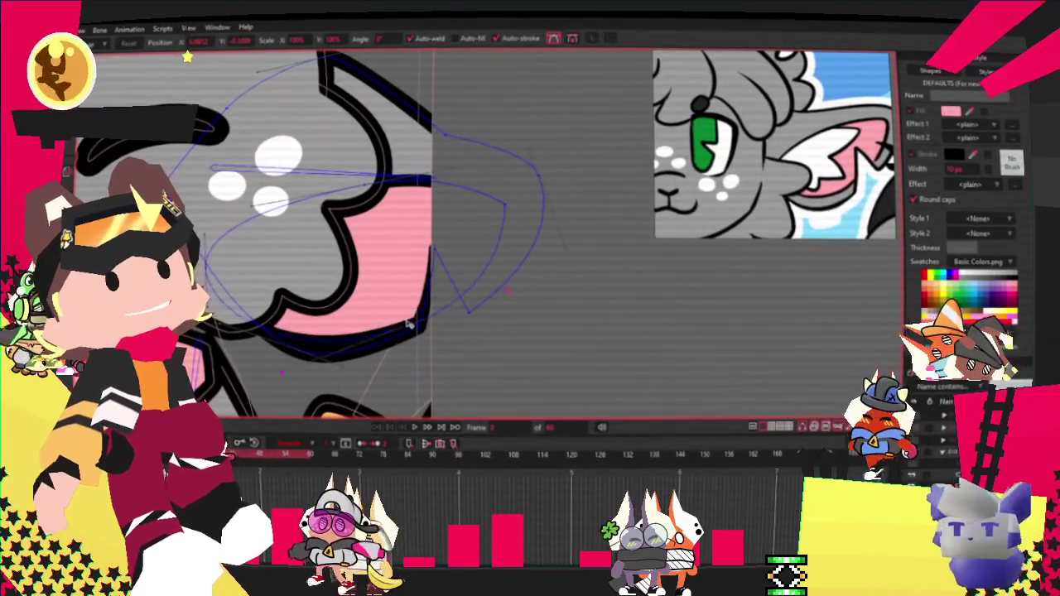
drag(407, 325, 228, 233)
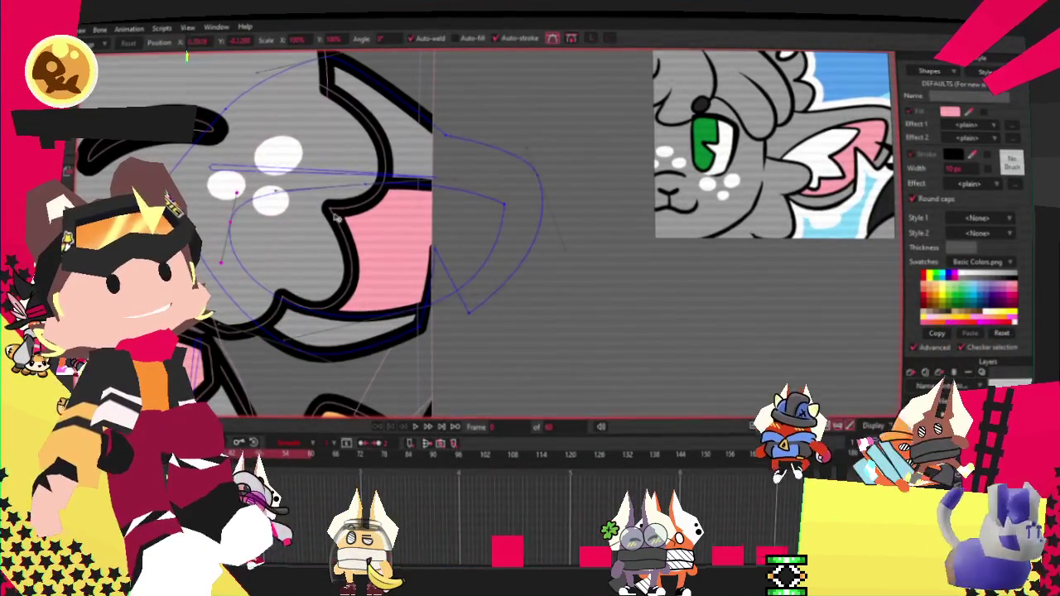
drag(351, 214, 335, 245)
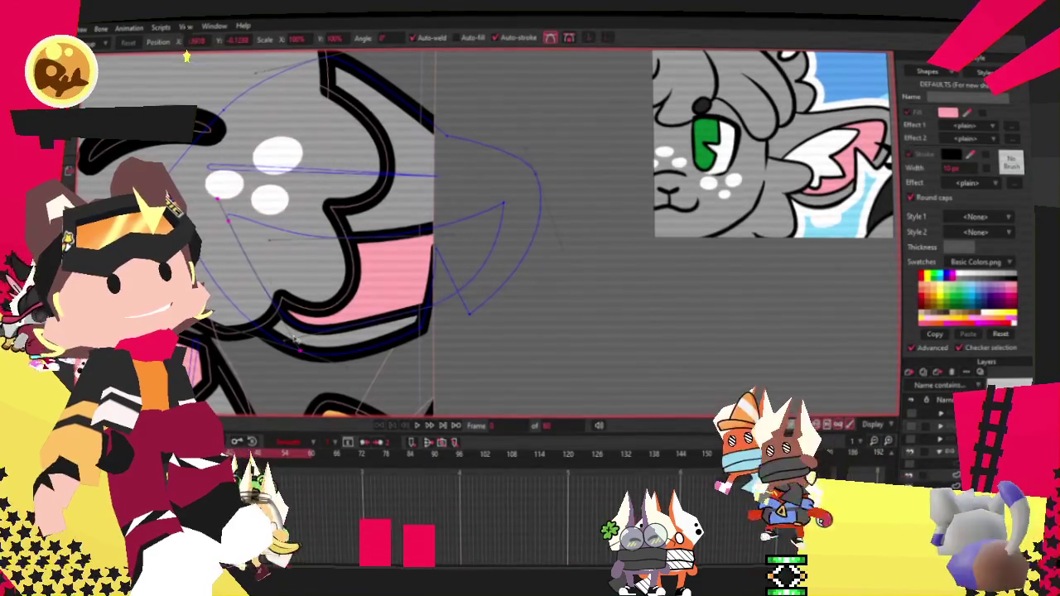
mouse_move(295, 338)
mouse_down()
mouse_move(231, 214)
mouse_move(207, 207)
mouse_up()
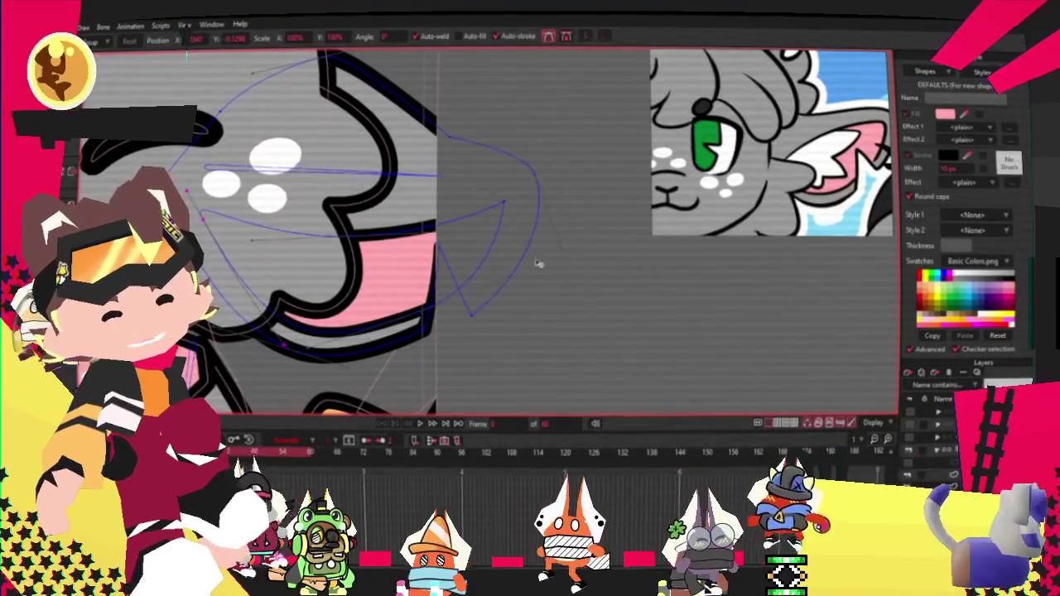
drag(514, 197, 367, 244)
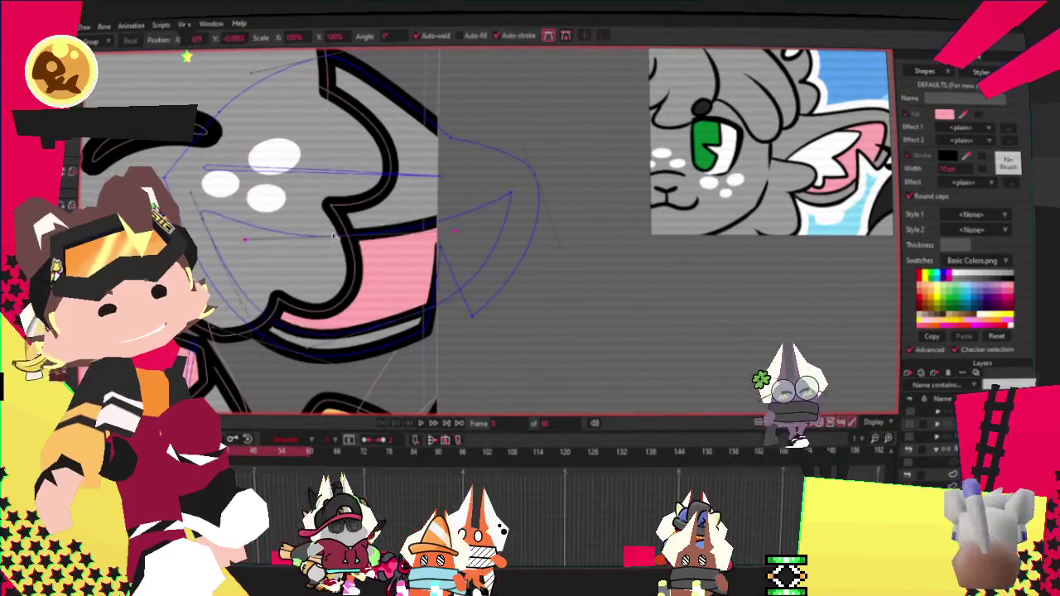
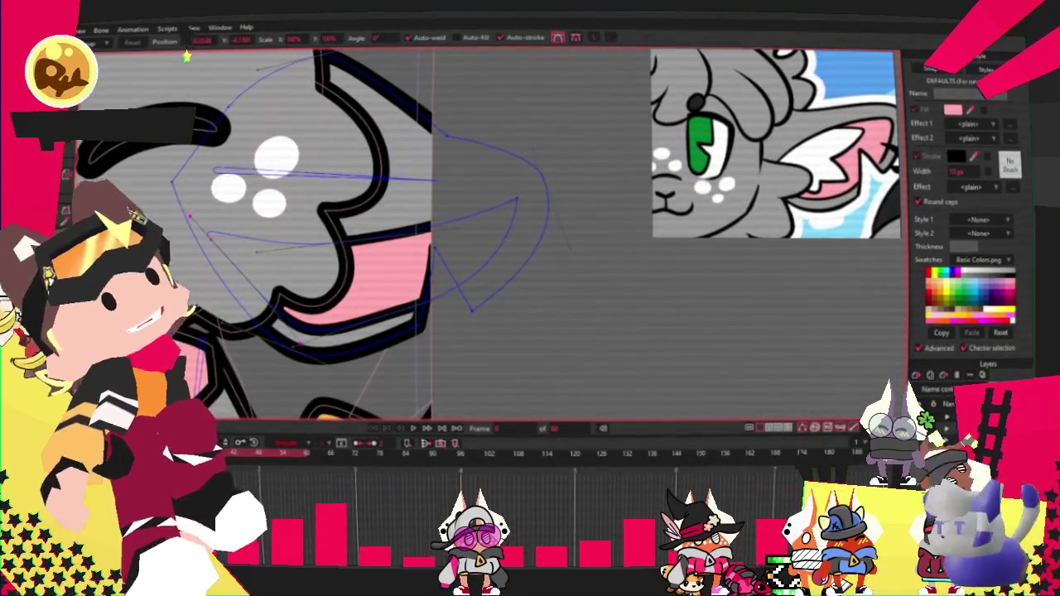
Draw a rectangle shape over the pink area beside the grey face outline and select it
scroll(414, 260, up, 1)
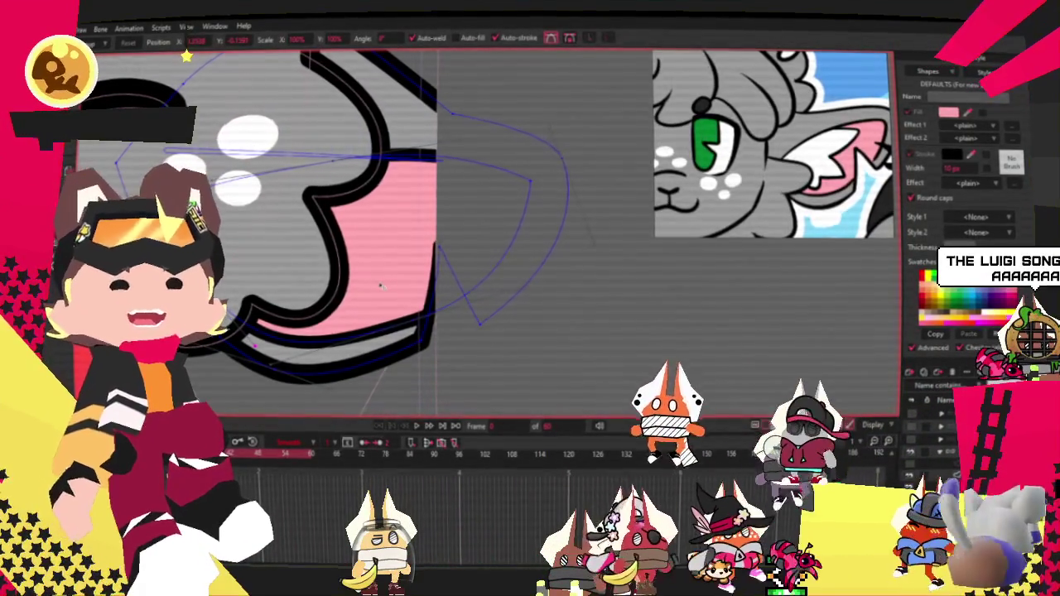
key(r)
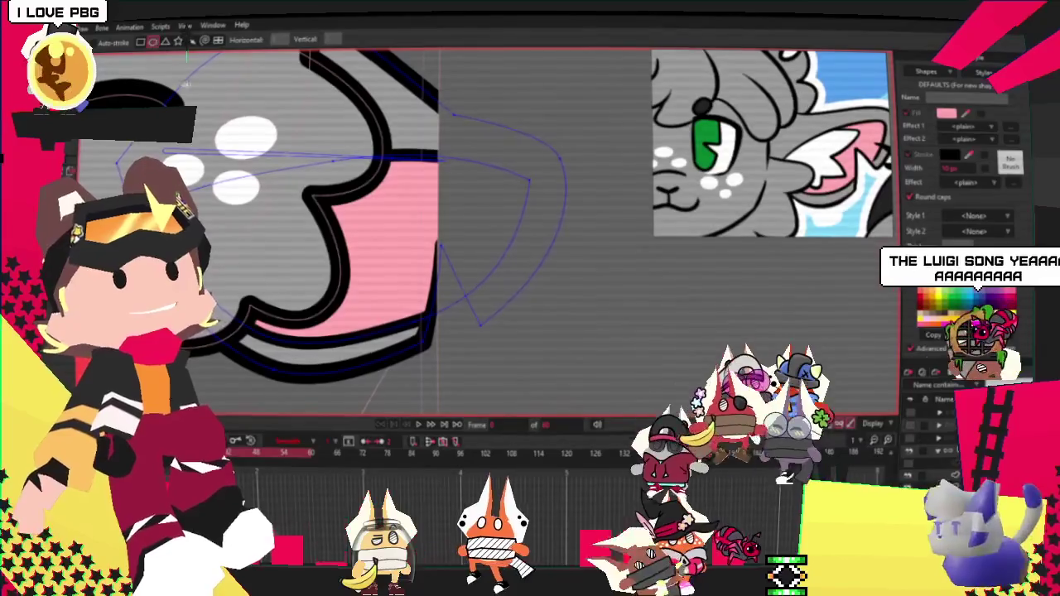
click(141, 42)
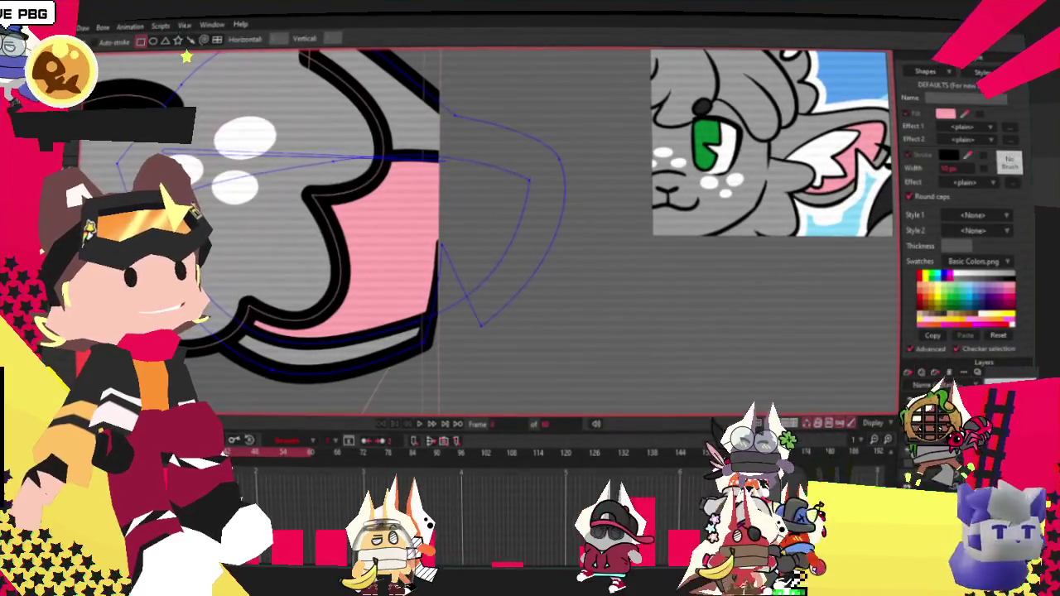
drag(198, 157, 387, 281)
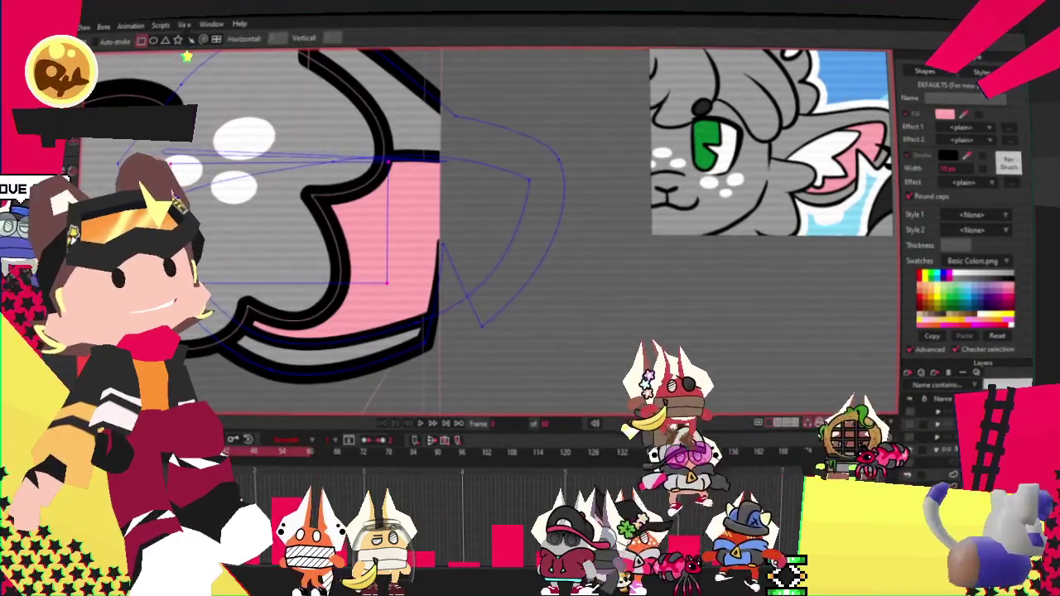
key(g)
click(348, 260)
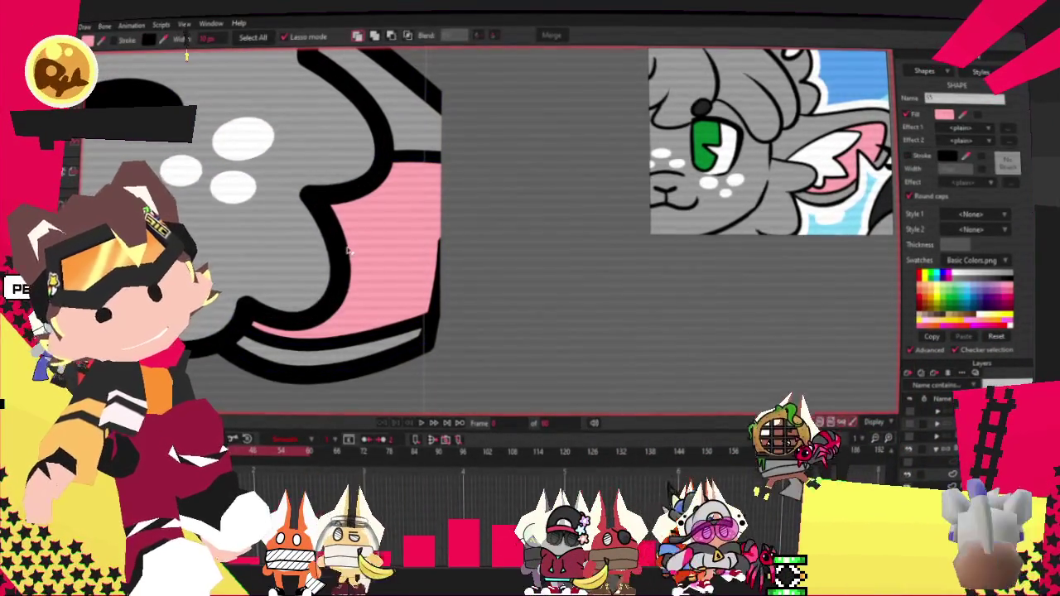
scroll(348, 251, down, 3)
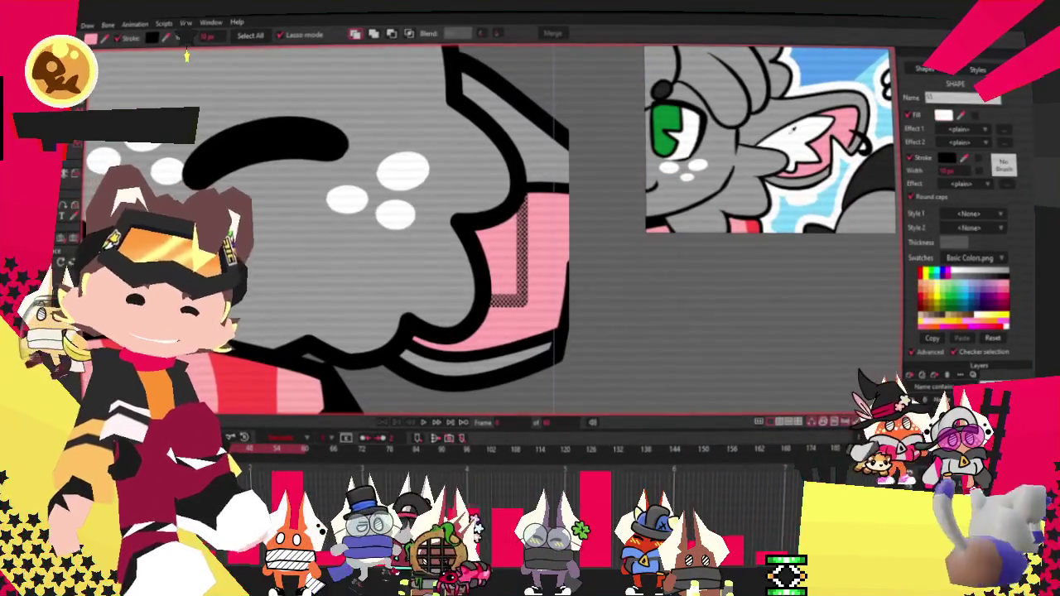
Fill the new shape white and pull an added point inward to form a V-shaped notch
click(594, 119)
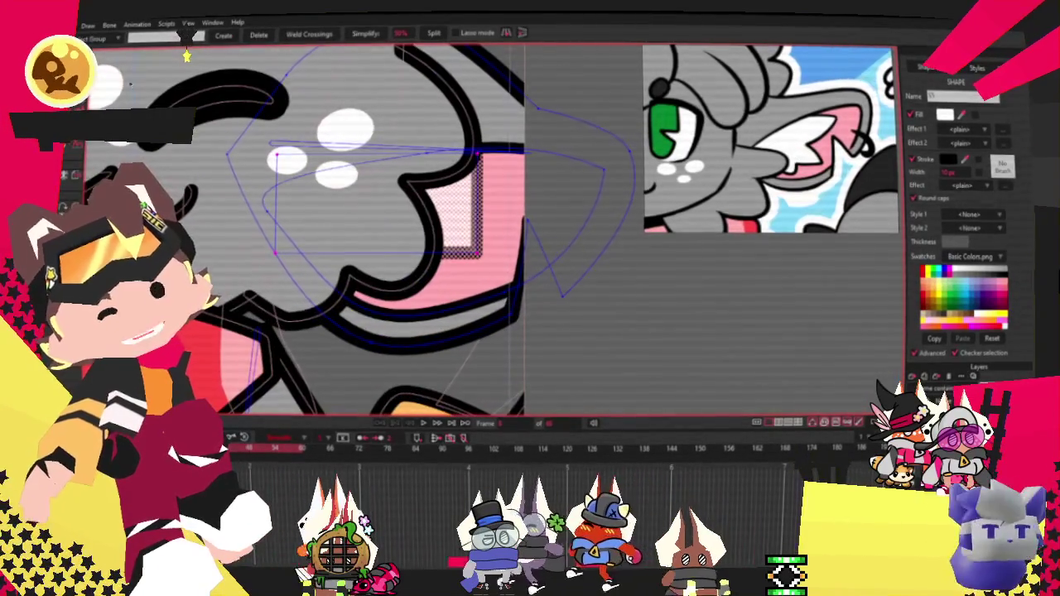
key(a)
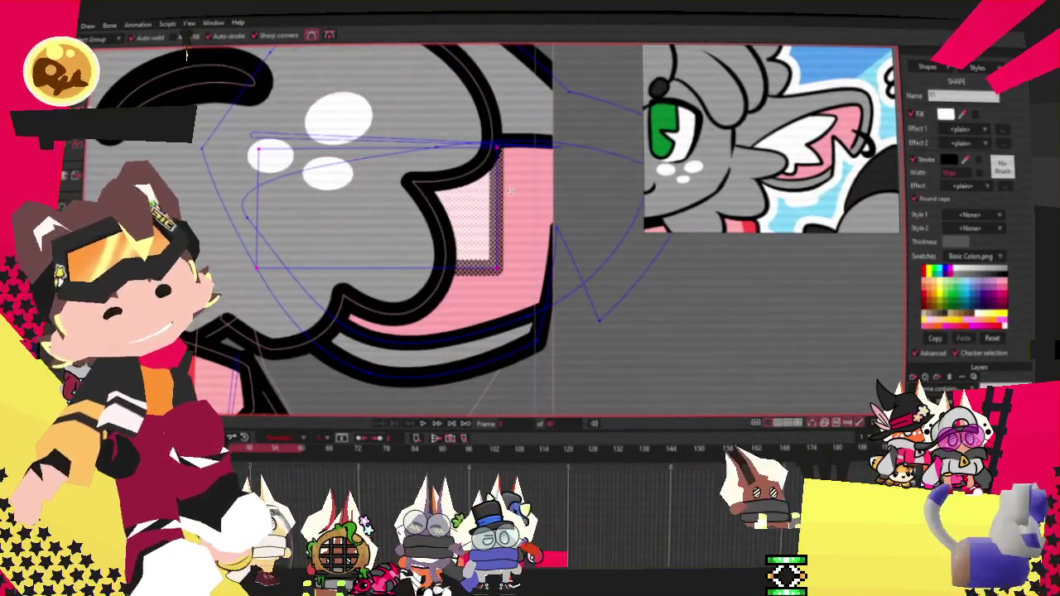
key(space)
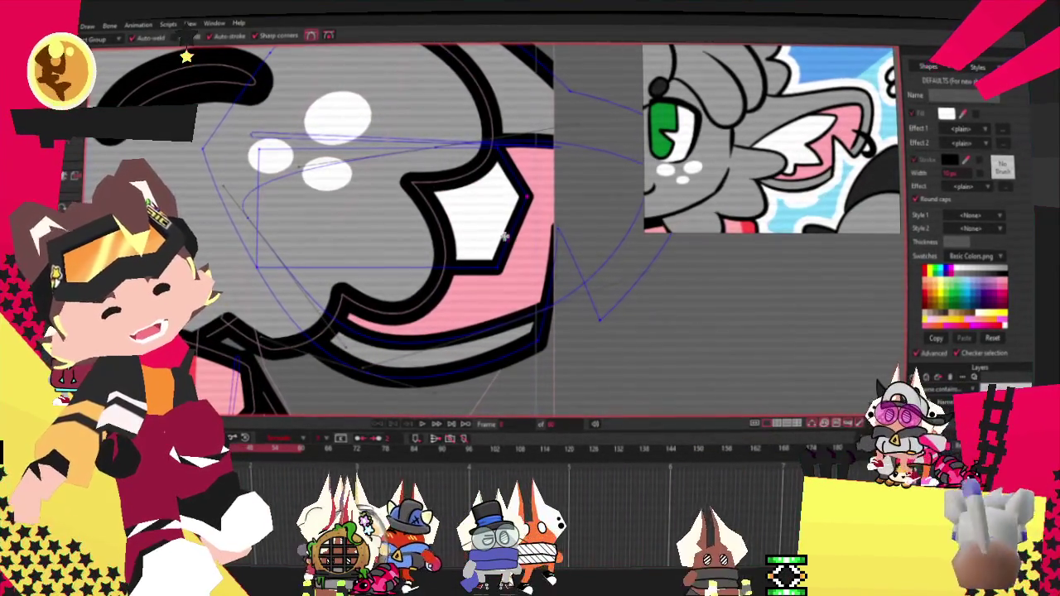
drag(505, 236, 447, 212)
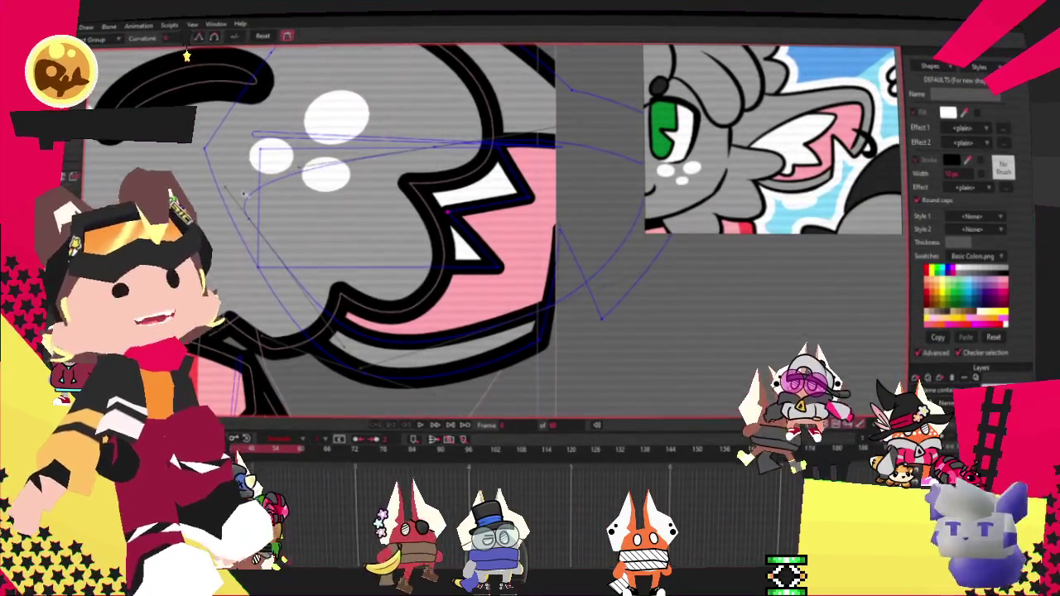
scroll(572, 240, up, 2)
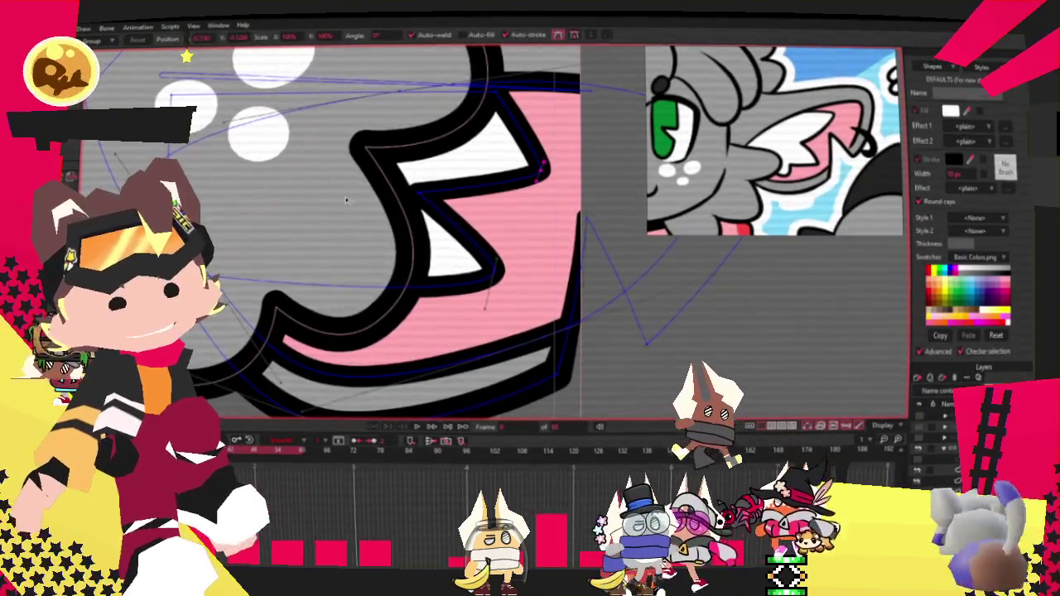
Fine-tune the white shape's outline points, reshaping its inner edge
key(t)
scroll(319, 121, down, 1)
scroll(405, 204, up, 1)
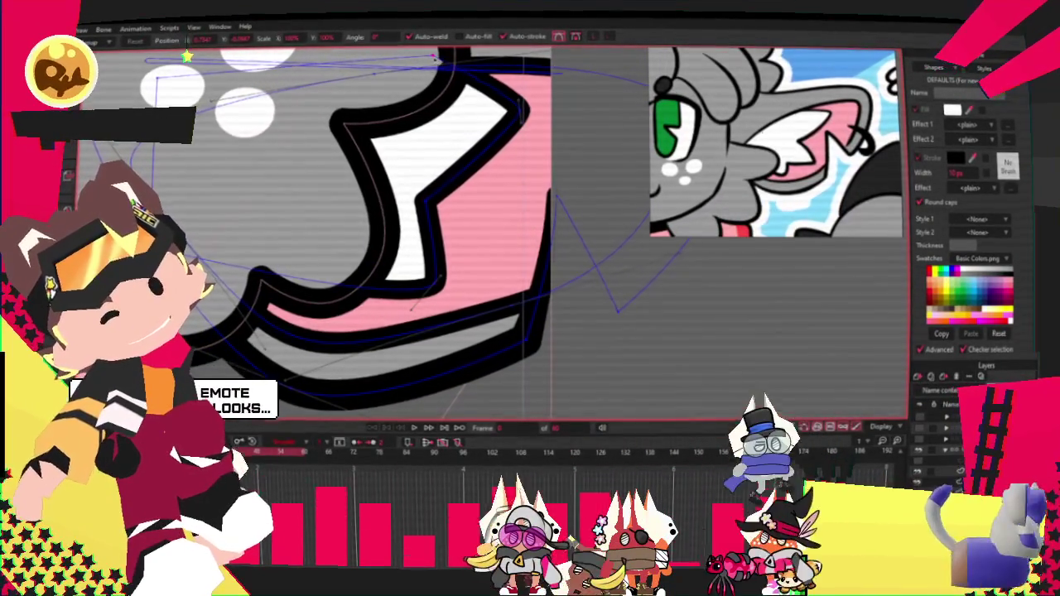
click(433, 174)
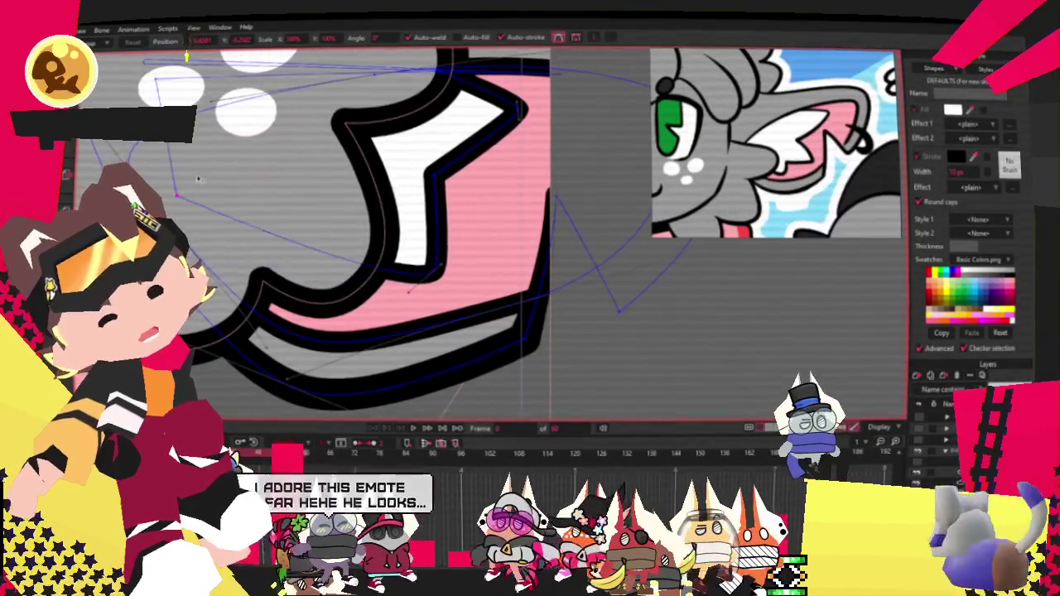
scroll(324, 232, down, 2)
scroll(324, 233, up, 1)
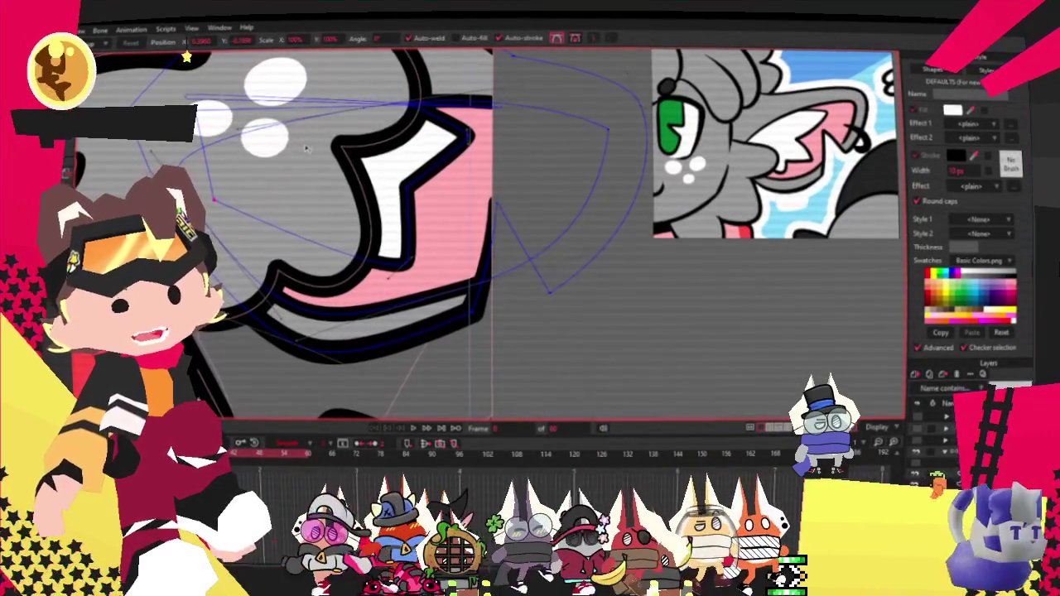
drag(222, 210, 217, 219)
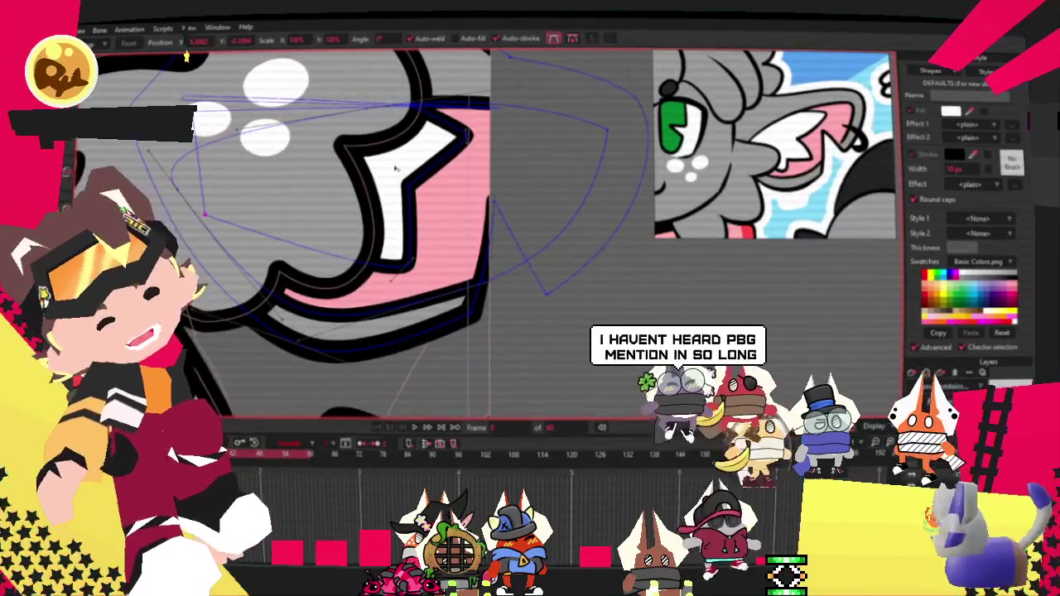
drag(397, 250, 425, 265)
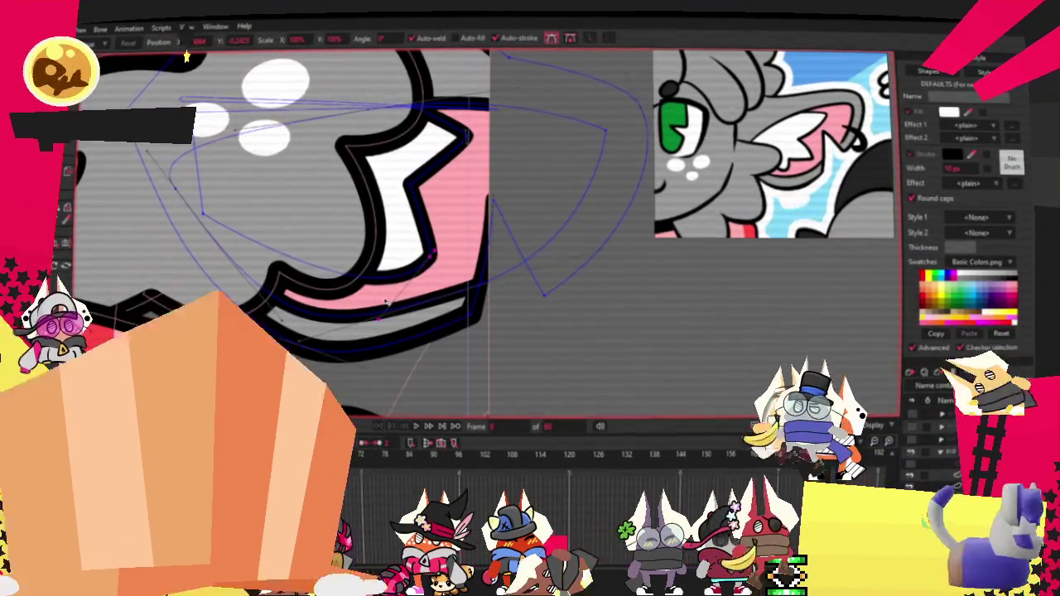
drag(380, 320, 424, 166)
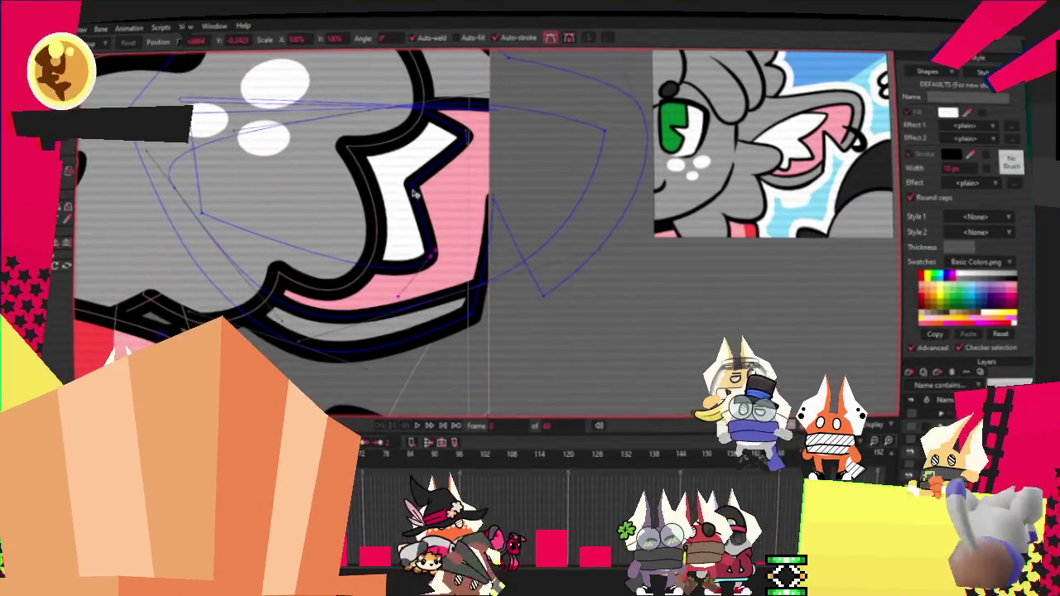
scroll(424, 165, up, 2)
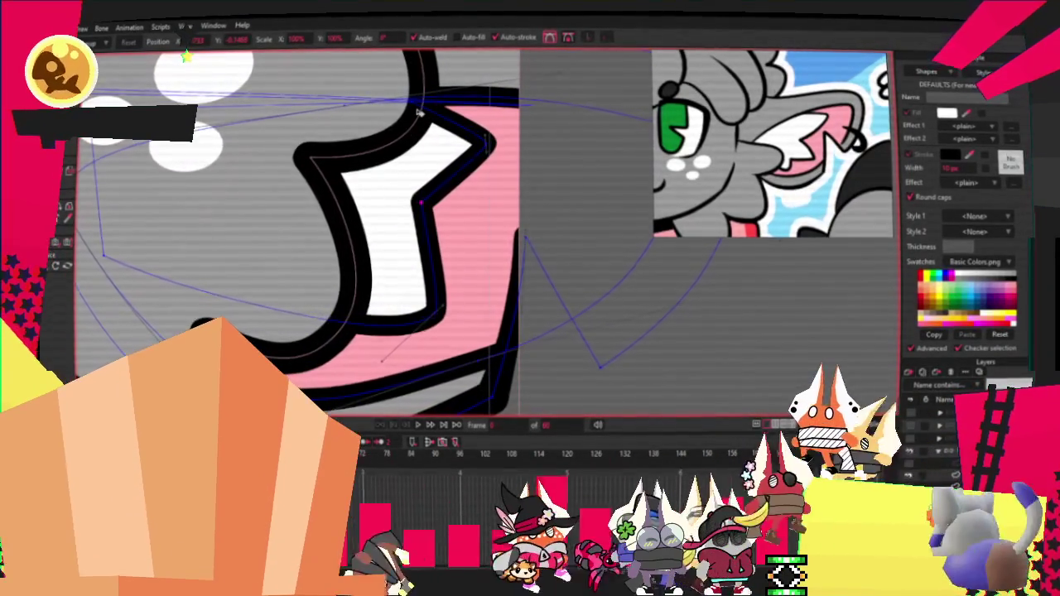
scroll(426, 99, down, 2)
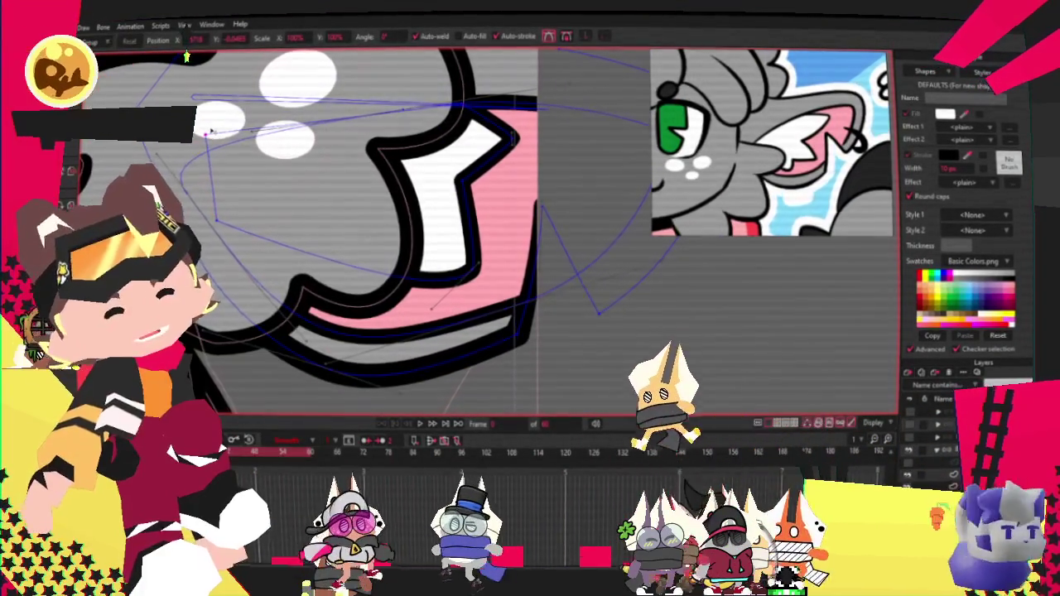
scroll(311, 96, down, 1)
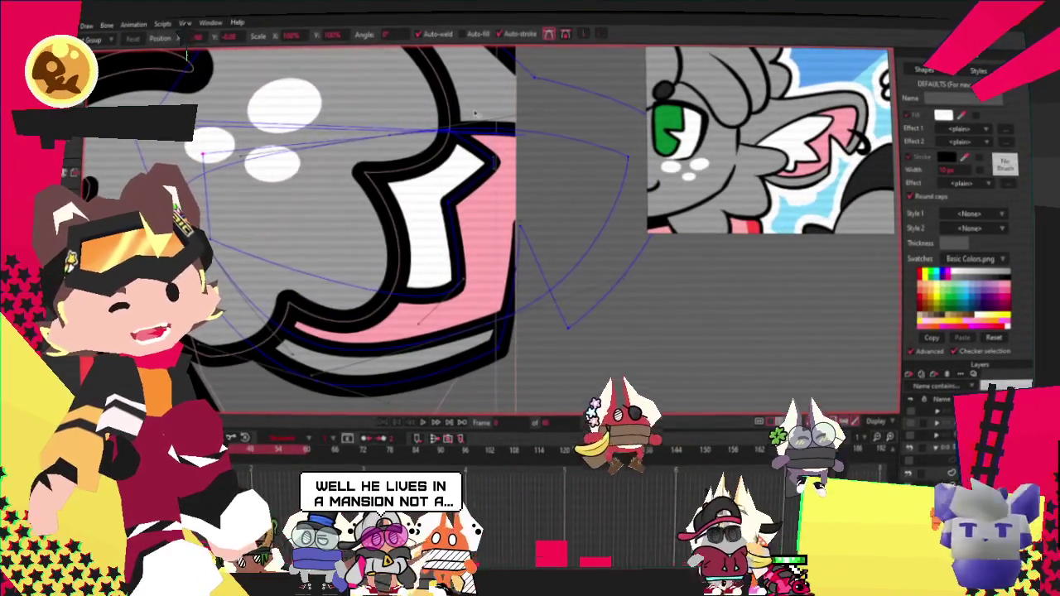
click(480, 176)
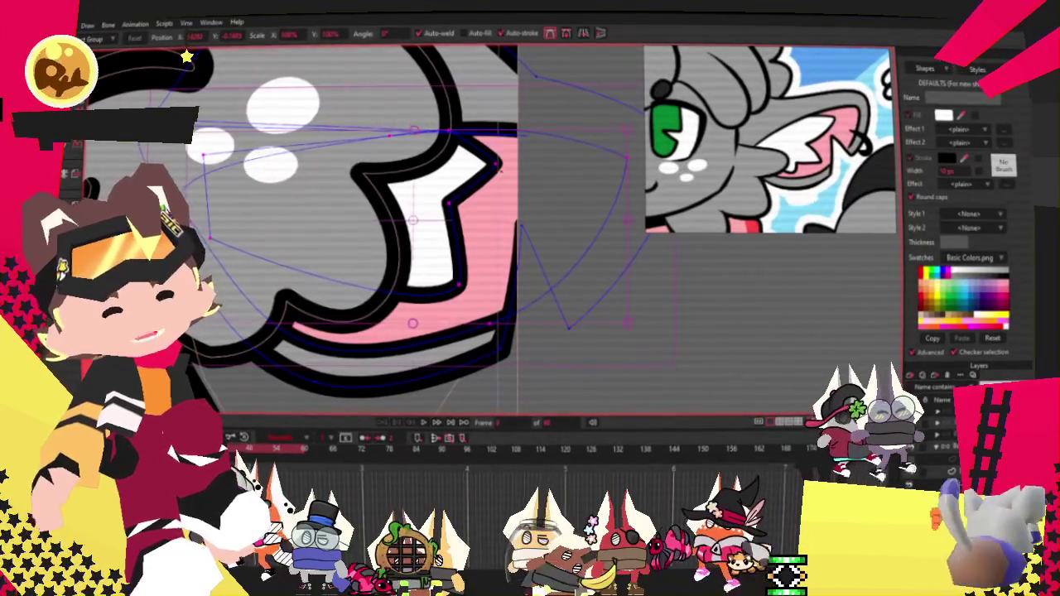
scroll(508, 175, down, 2)
scroll(508, 166, up, 1)
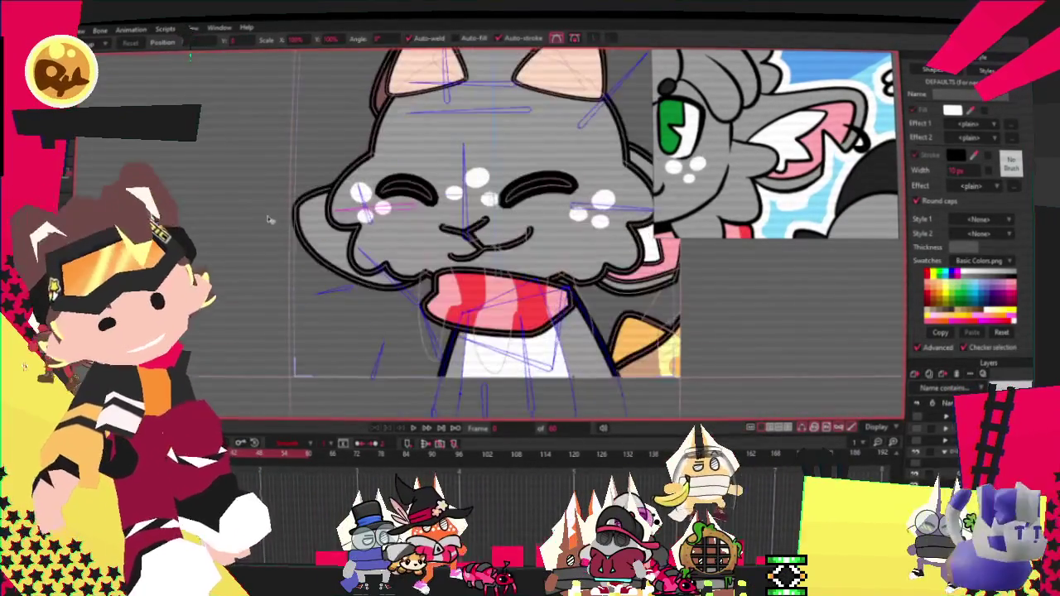
Select the white notched shape on the face and flip it horizontally
click(335, 253)
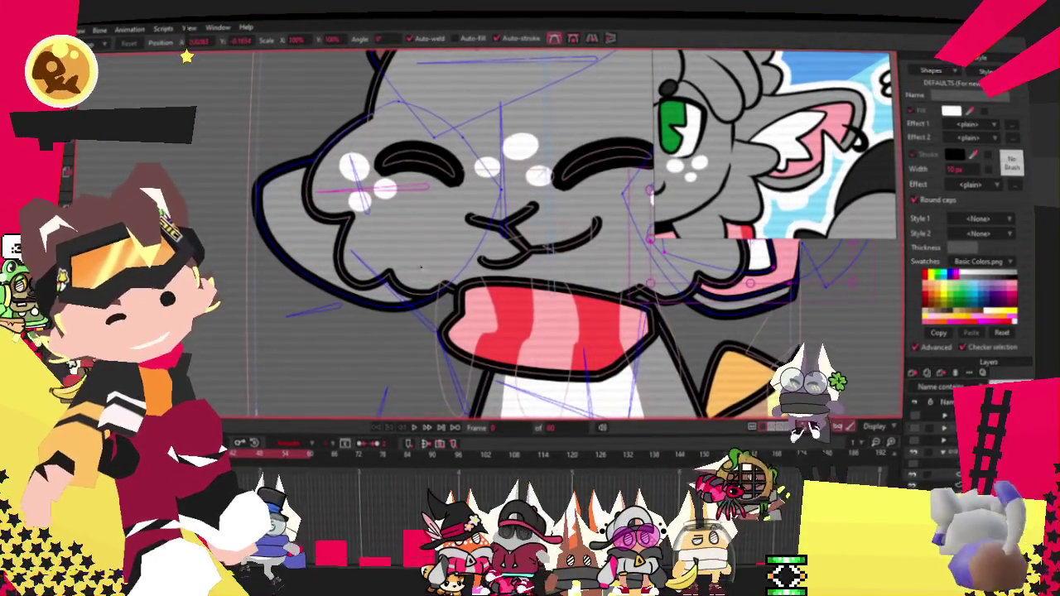
scroll(496, 192, up, 3)
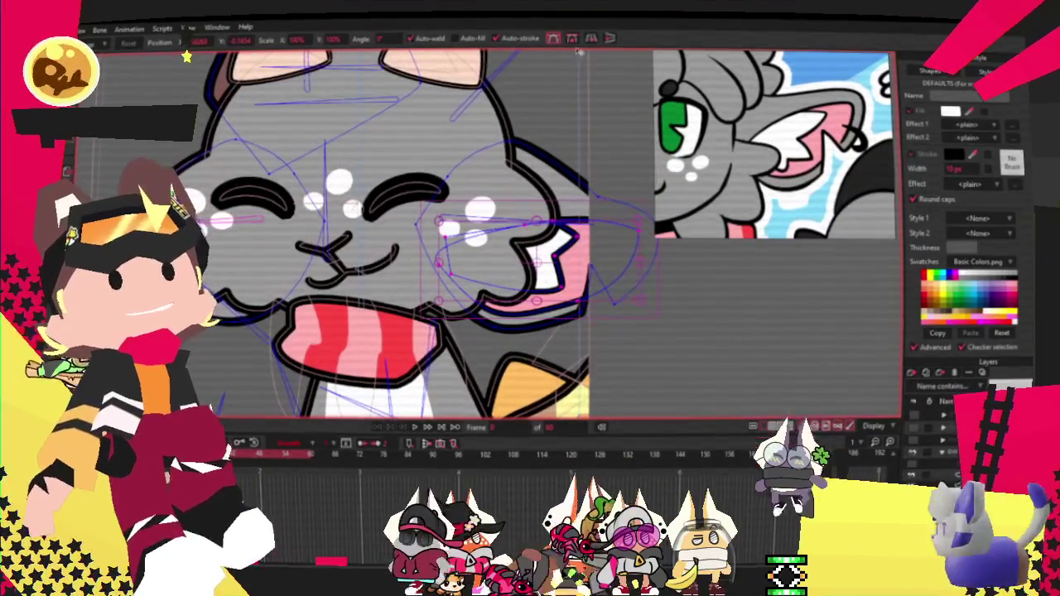
click(593, 40)
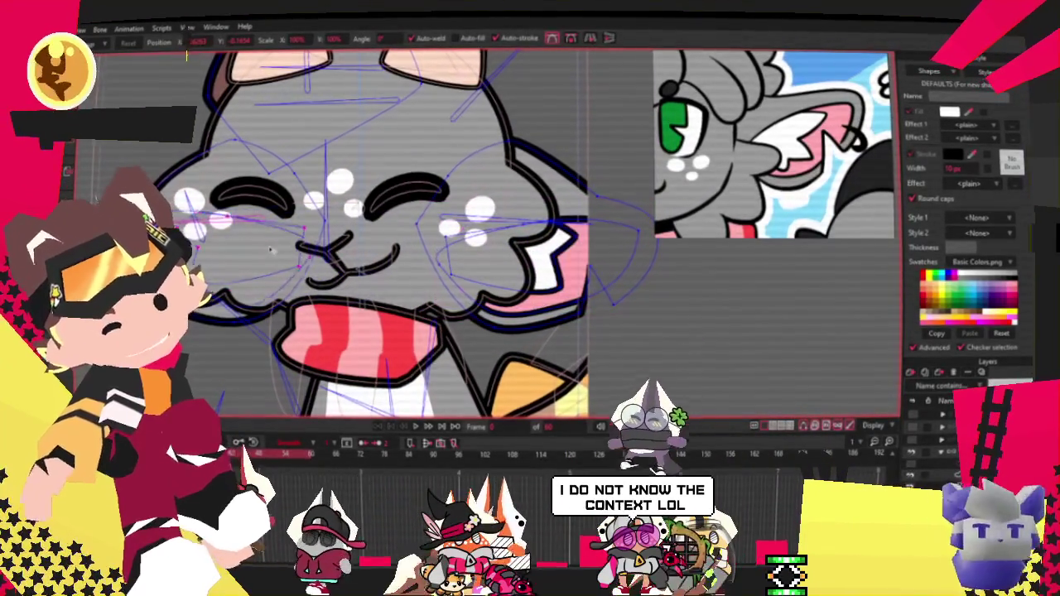
scroll(267, 249, up, 2)
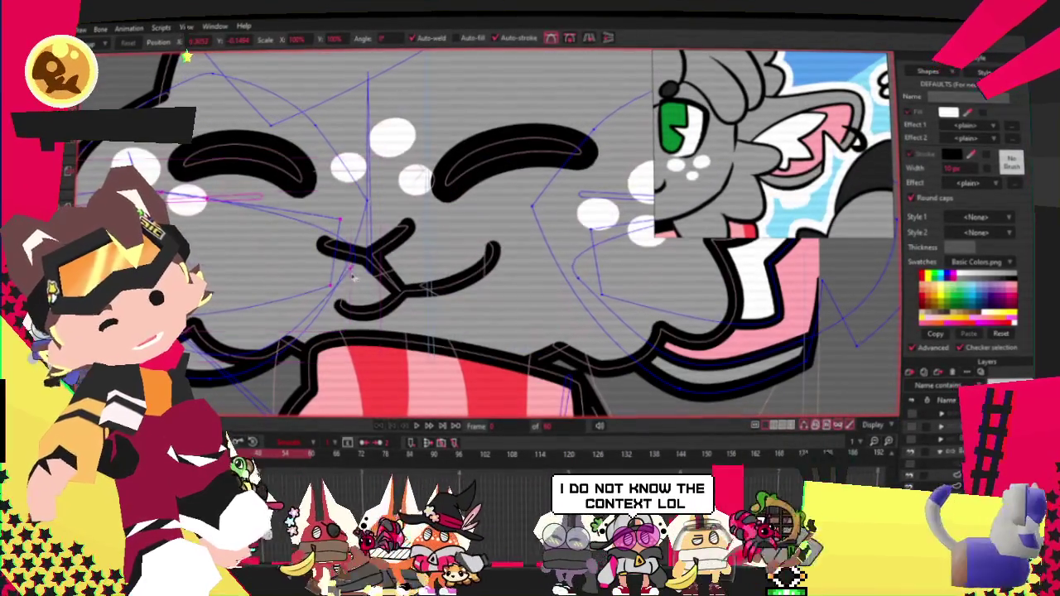
scroll(281, 292, down, 2)
scroll(373, 315, up, 2)
scroll(400, 344, up, 1)
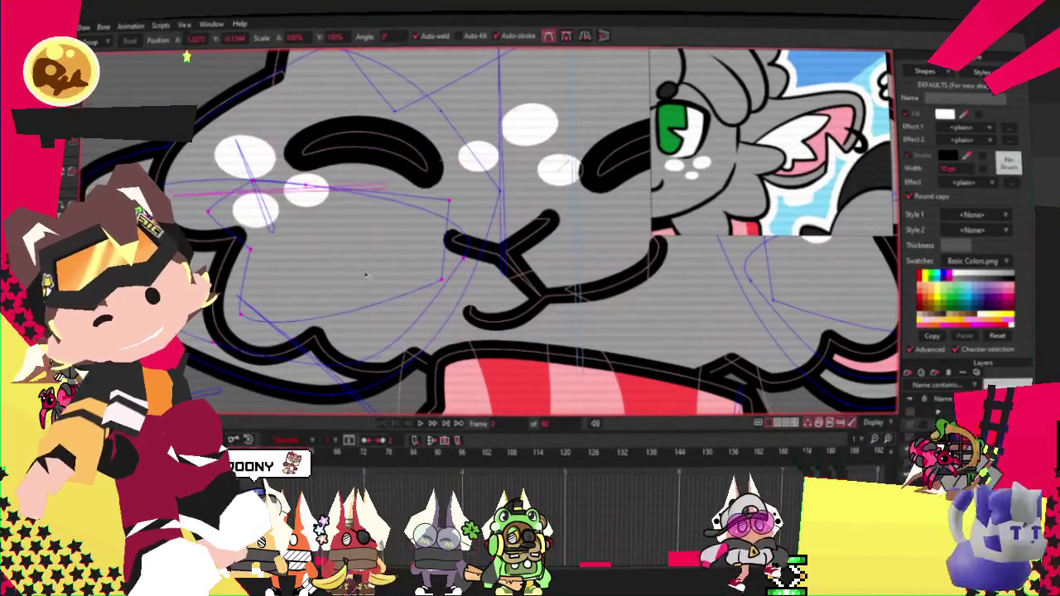
Select the pink shape and lower it behind the face outline artwork
key(u)
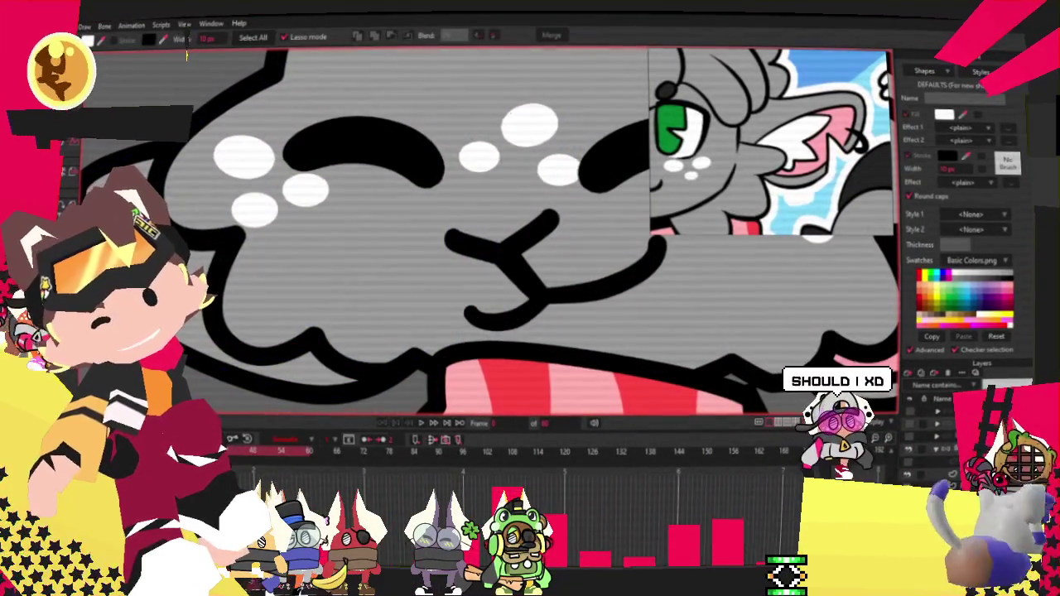
click(465, 298)
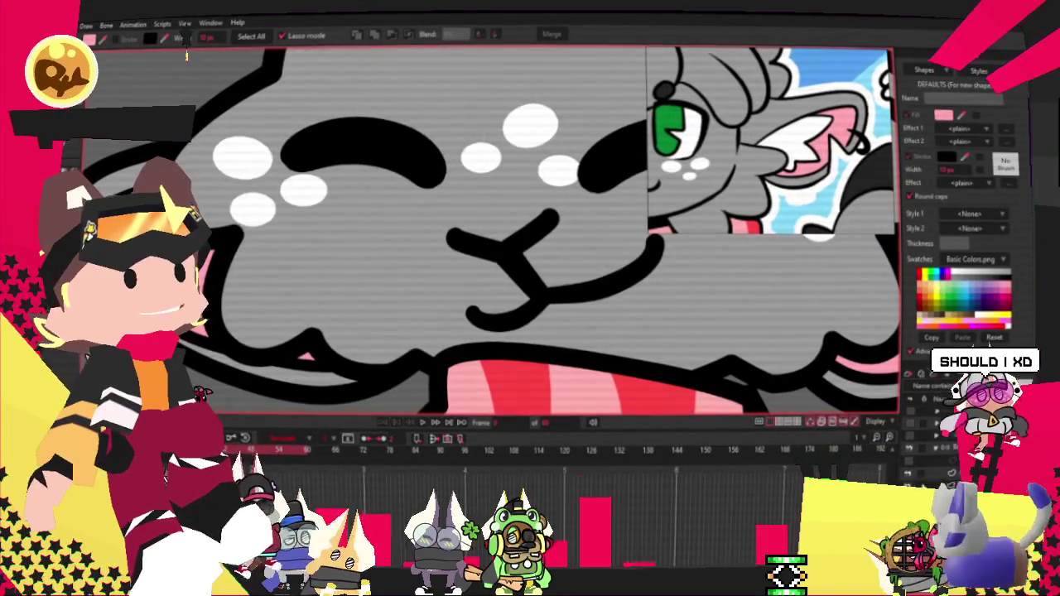
key(Delete)
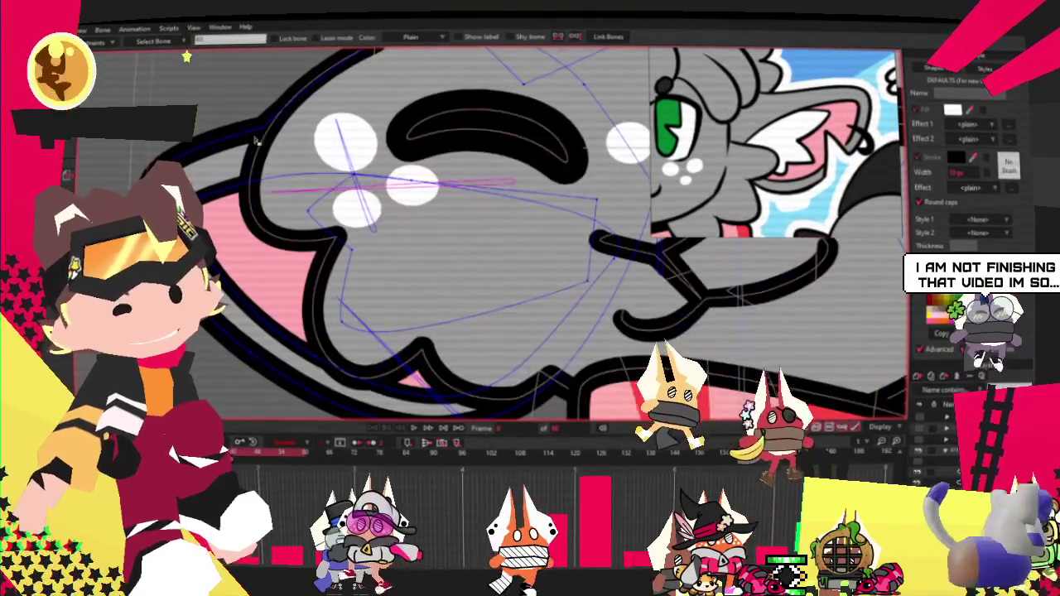
key(g)
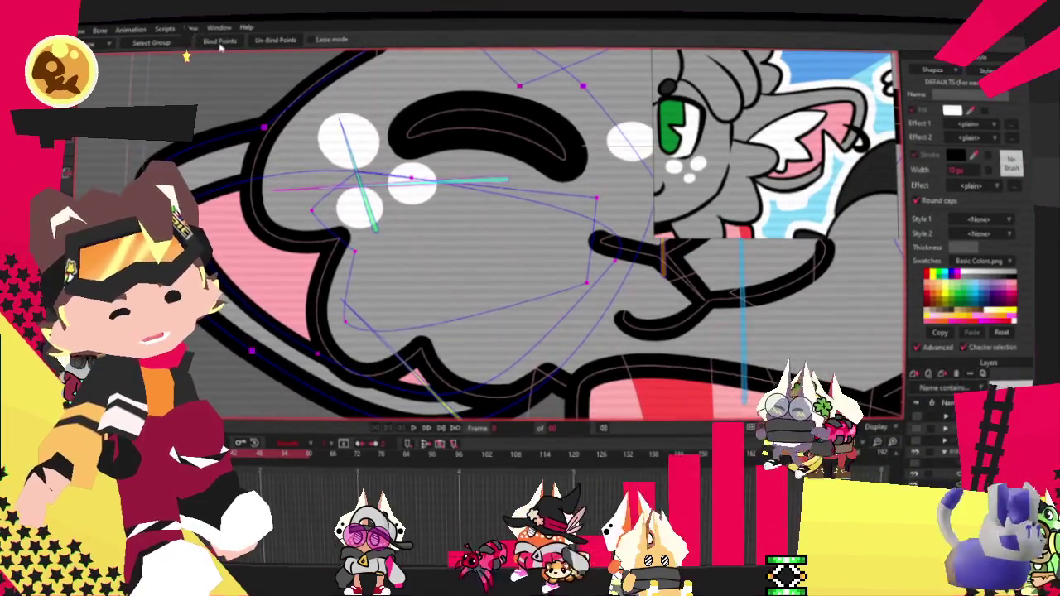
scroll(186, 56, down, 3)
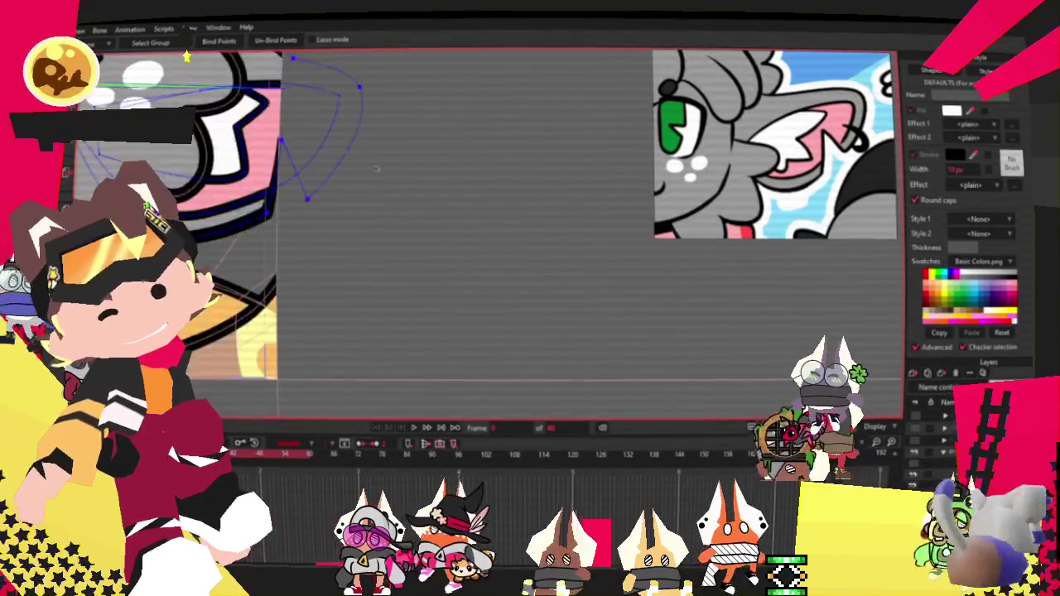
scroll(186, 56, up, 2)
key(z)
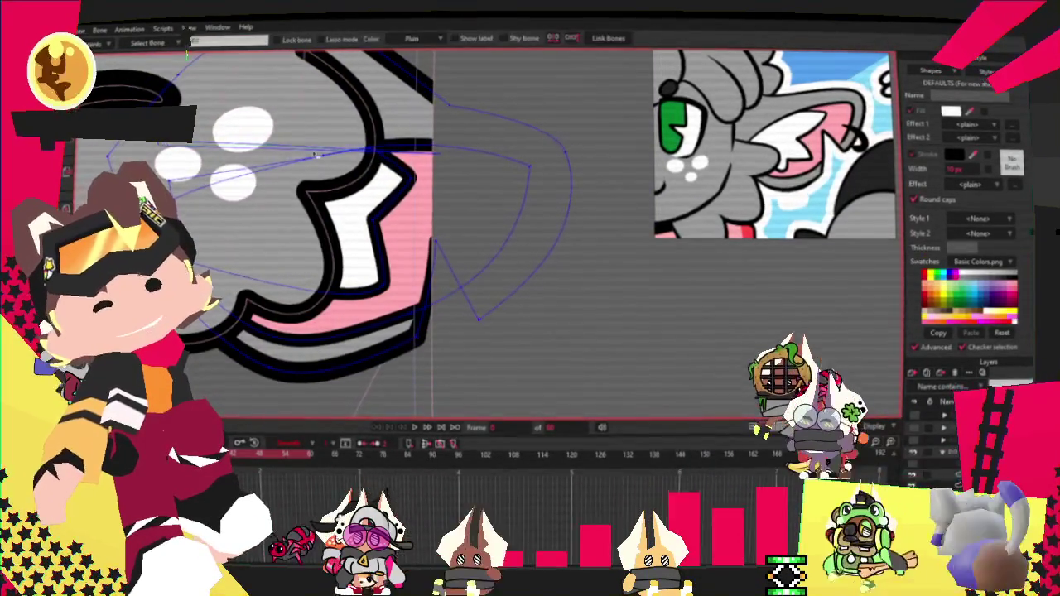
key(u)
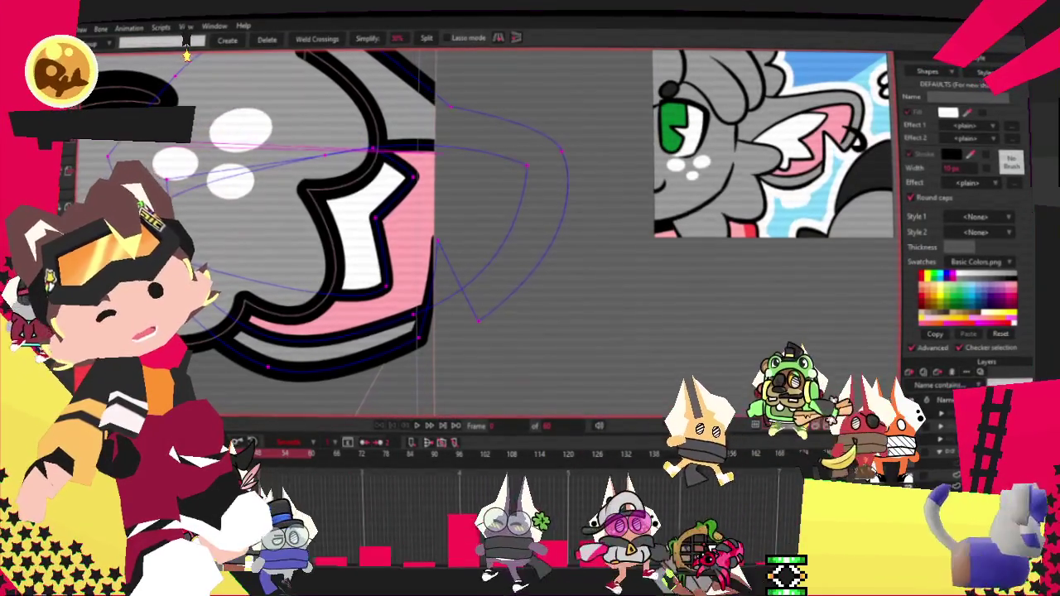
key(g)
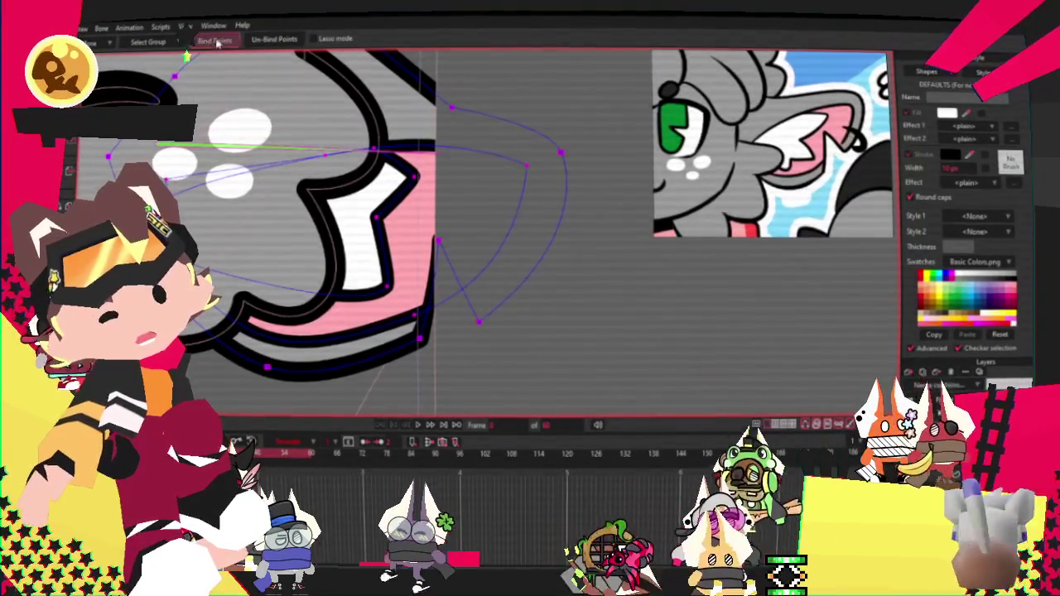
scroll(233, 57, down, 3)
scroll(233, 57, down, 3)
scroll(187, 57, up, 3)
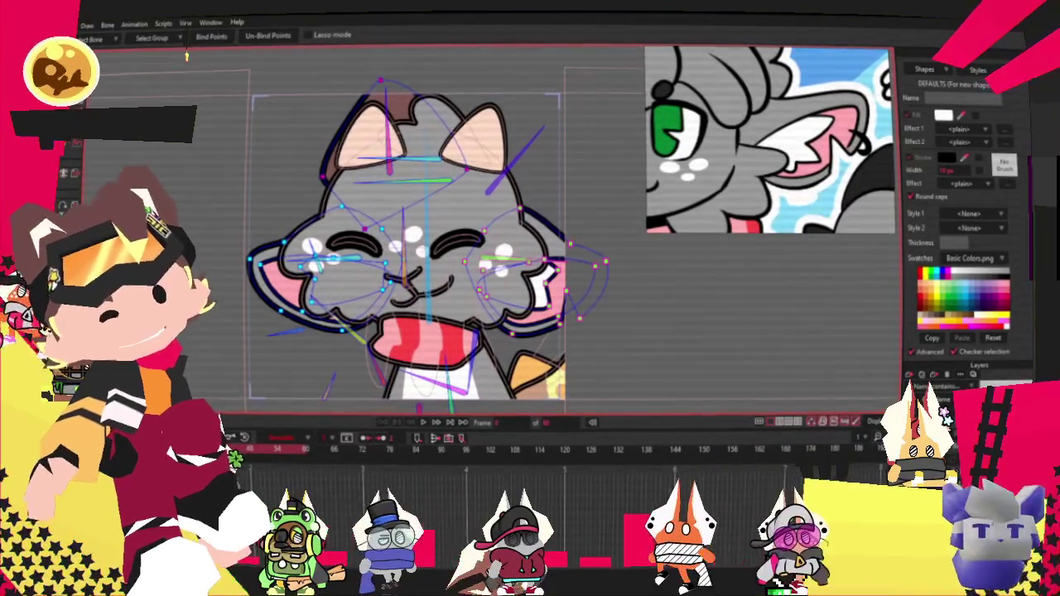
Play the timeline to preview the cat head swinging side to side
key(g)
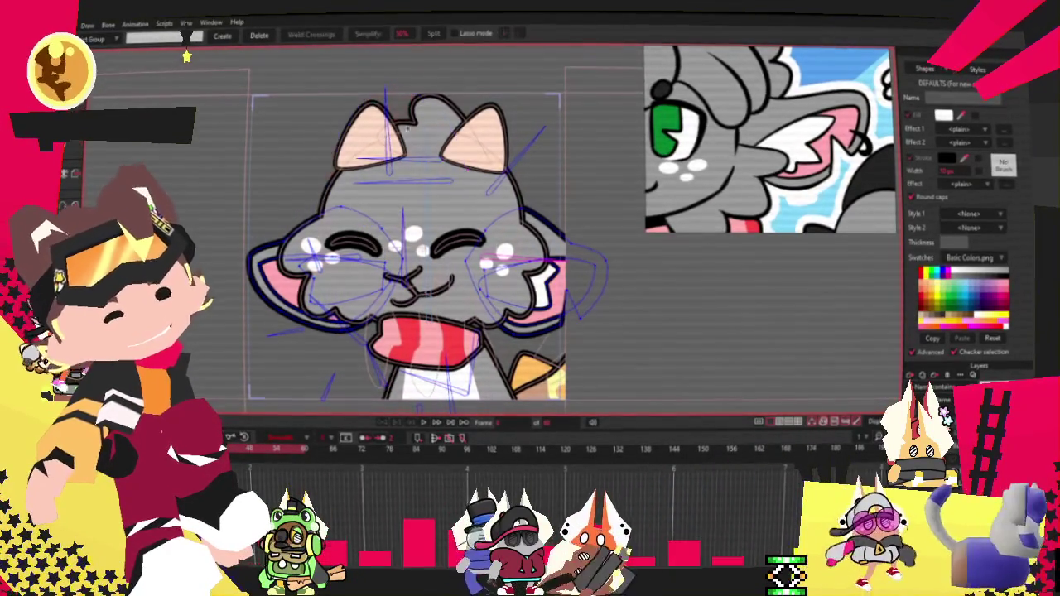
click(423, 423)
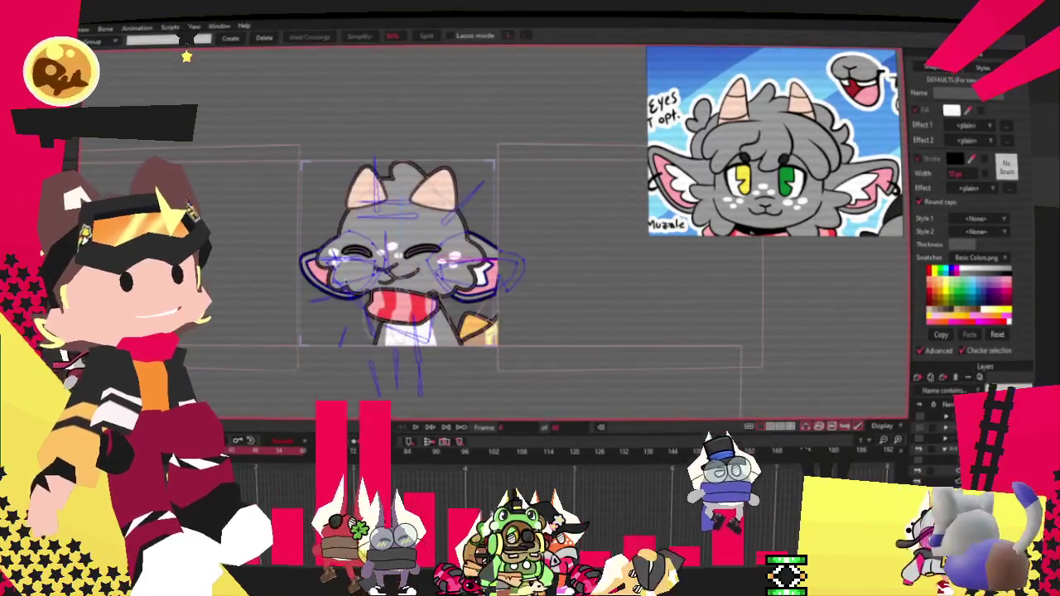
scroll(349, 313, up, 3)
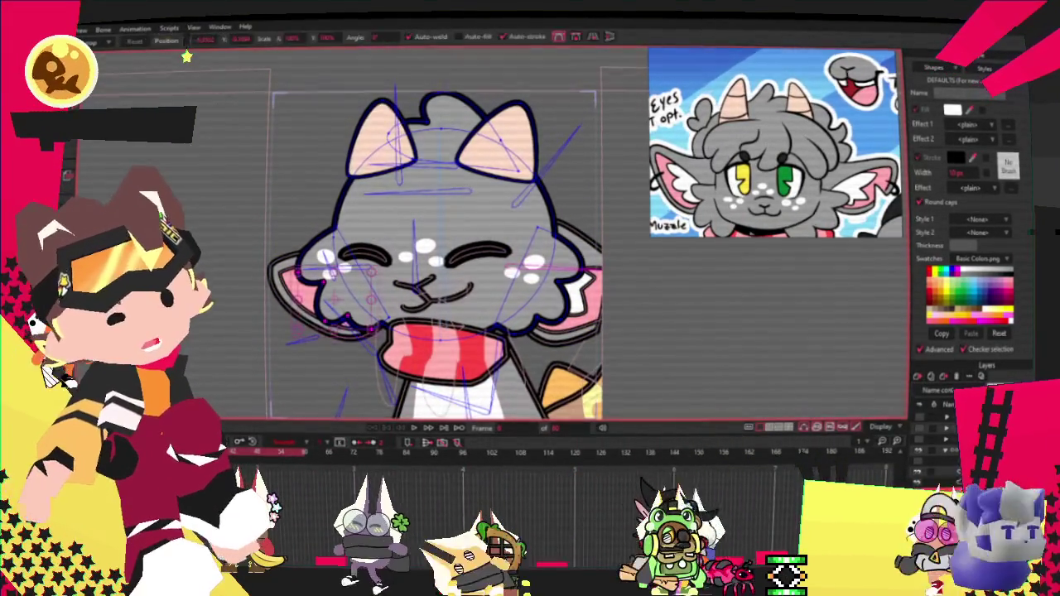
Nudge the top of the head up, tilt the left ear outward, and reshape the left fluffy bumps
scroll(431, 150, up, 2)
key(t)
drag(465, 98, 463, 85)
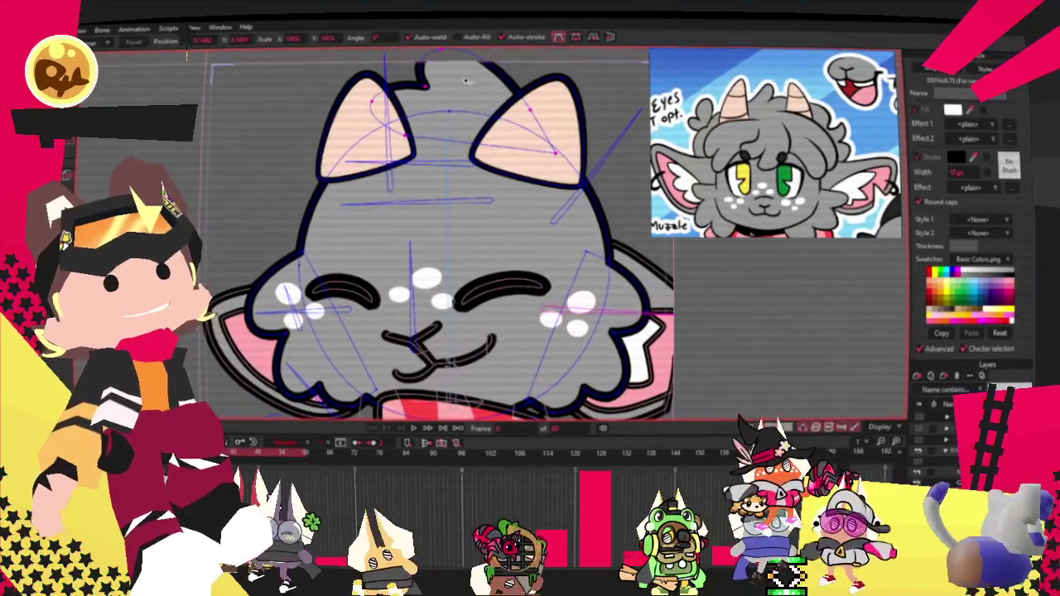
mouse_move(404, 165)
mouse_down()
mouse_move(396, 219)
mouse_move(408, 172)
mouse_up()
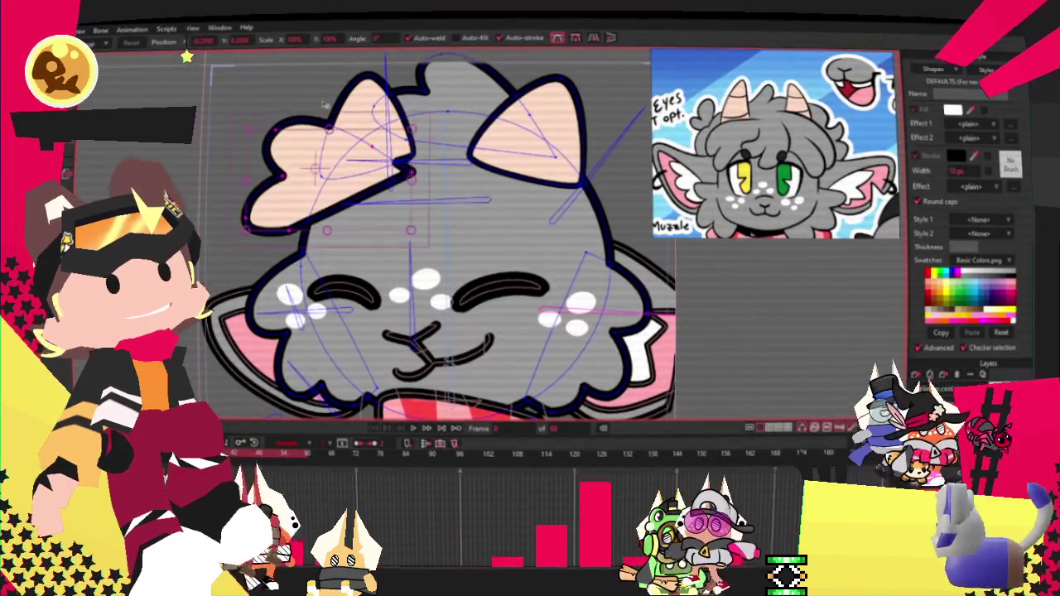
key(q)
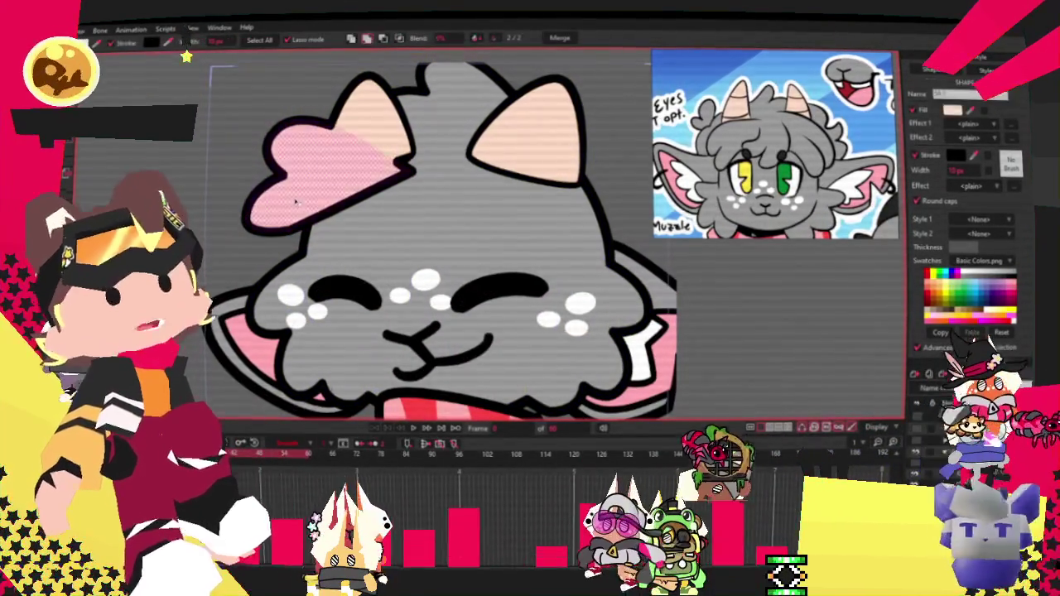
key(t)
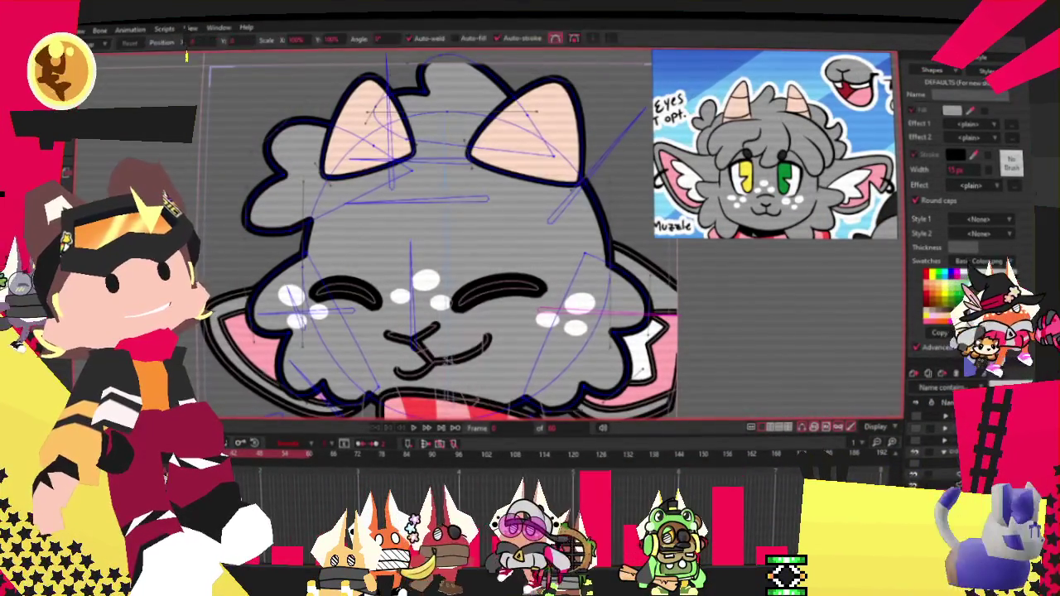
drag(258, 217, 260, 259)
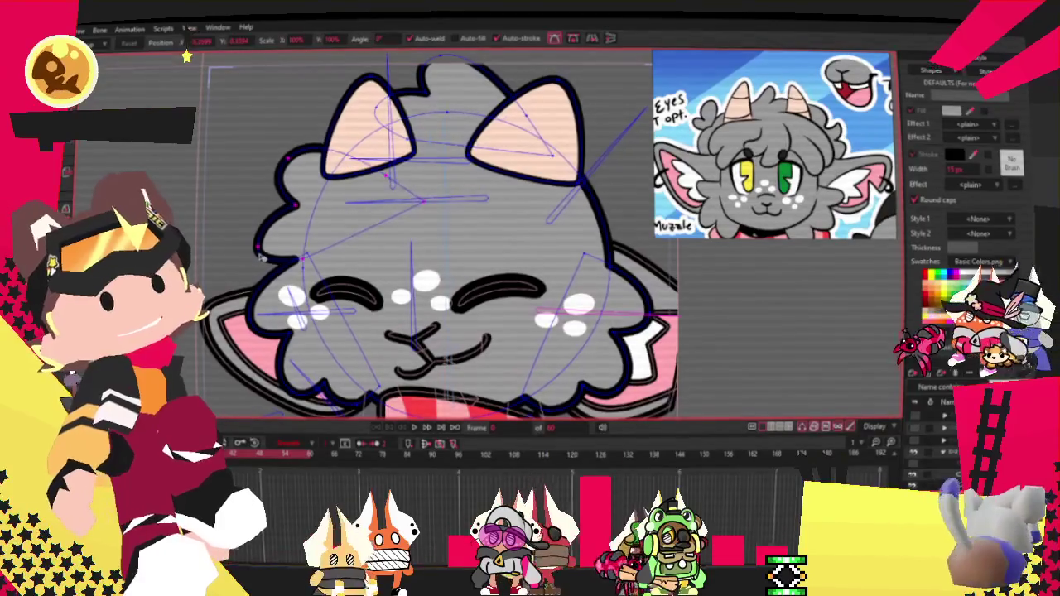
click(397, 170)
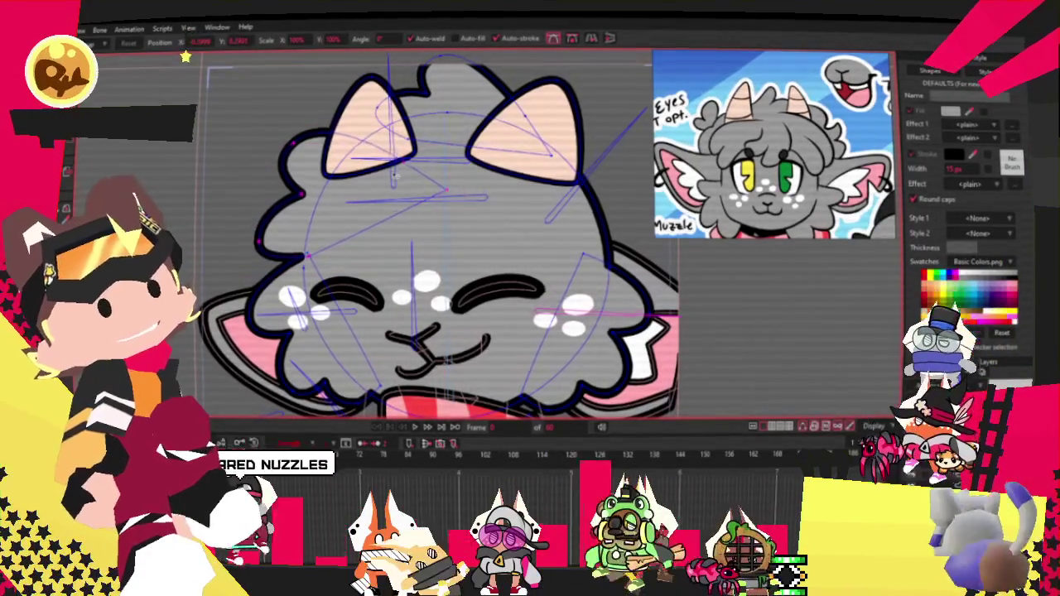
scroll(399, 171, down, 3)
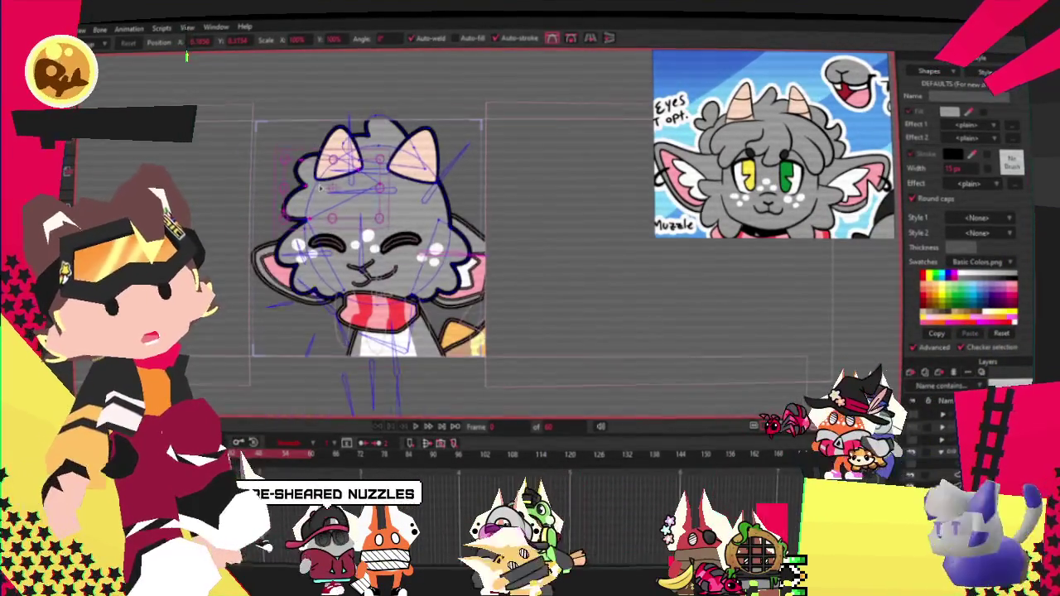
click(379, 176)
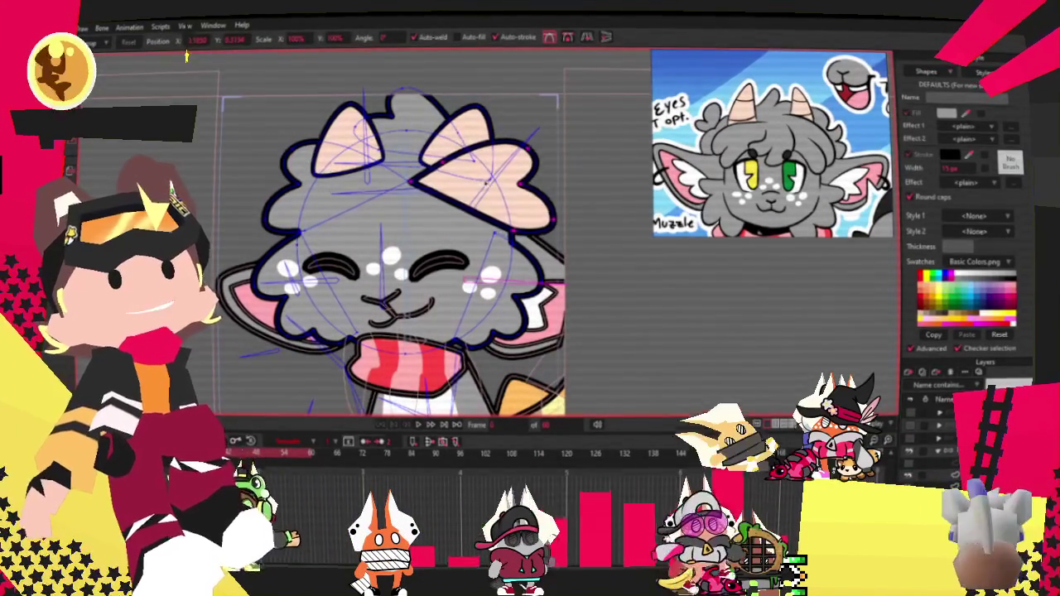
Undo the accidental bulge on the head's right side and raise the right ear's tip points
key(u)
click(542, 198)
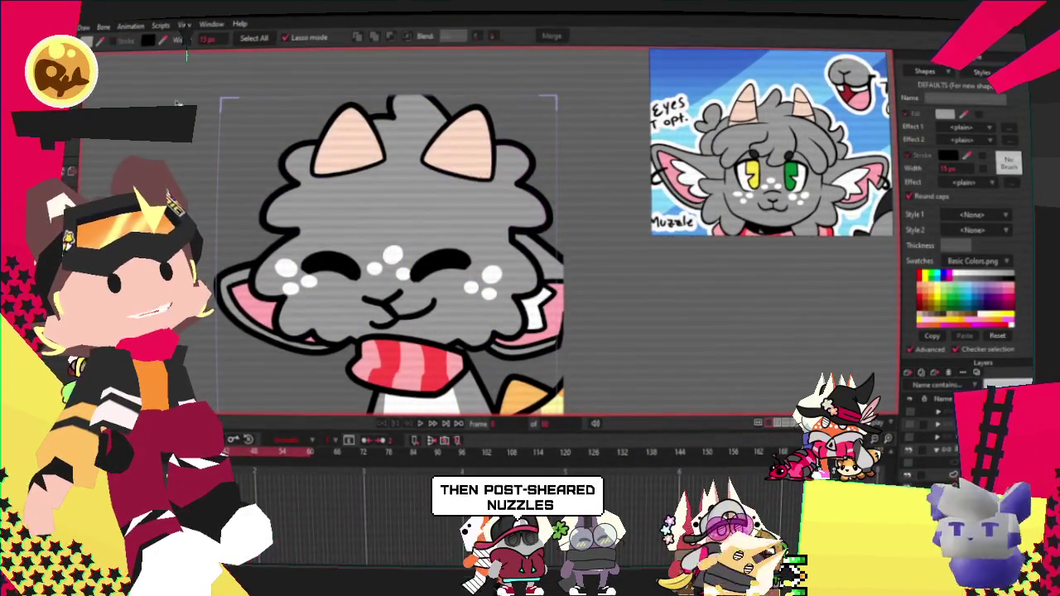
key(g)
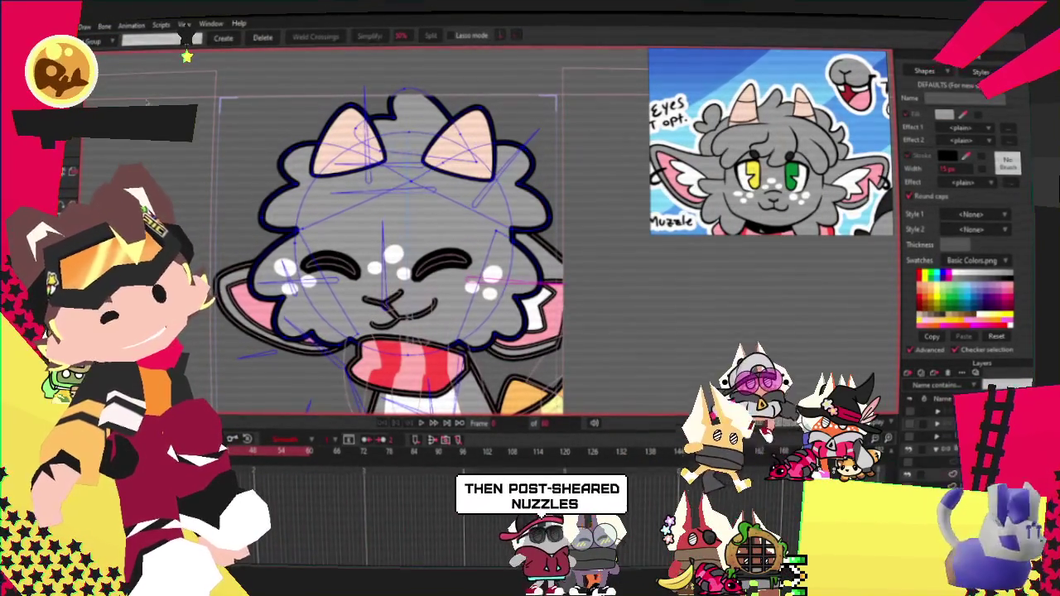
scroll(187, 57, up, 3)
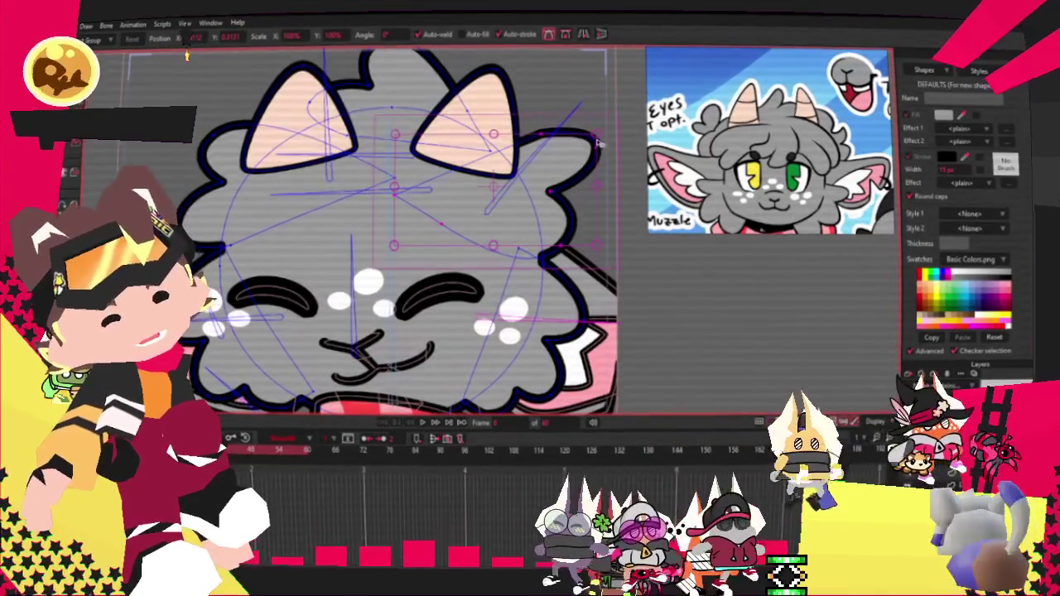
key(ctrl+z)
scroll(505, 194, up, 2)
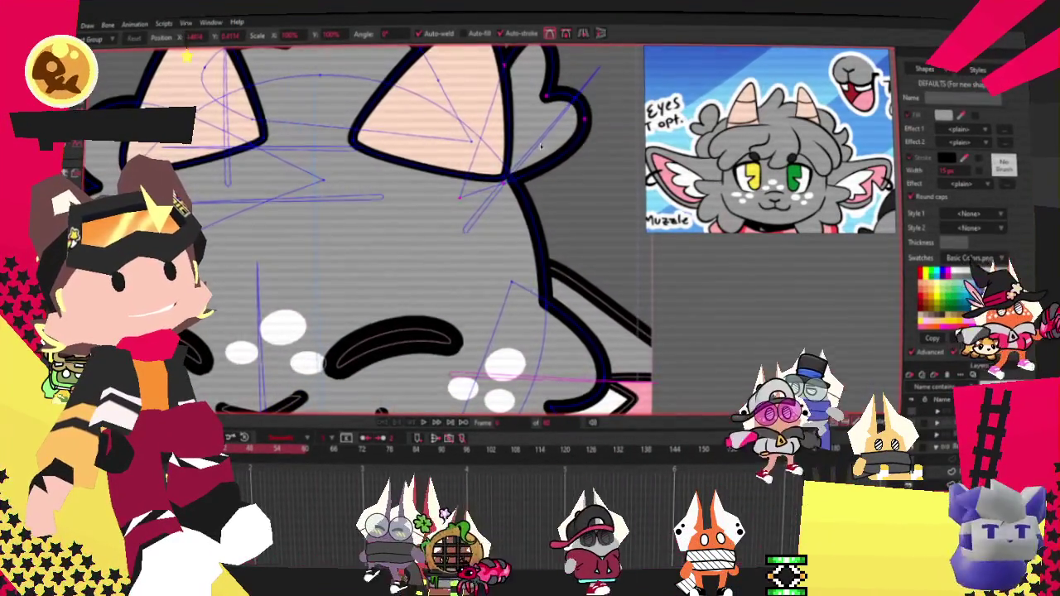
scroll(480, 143, down, 3)
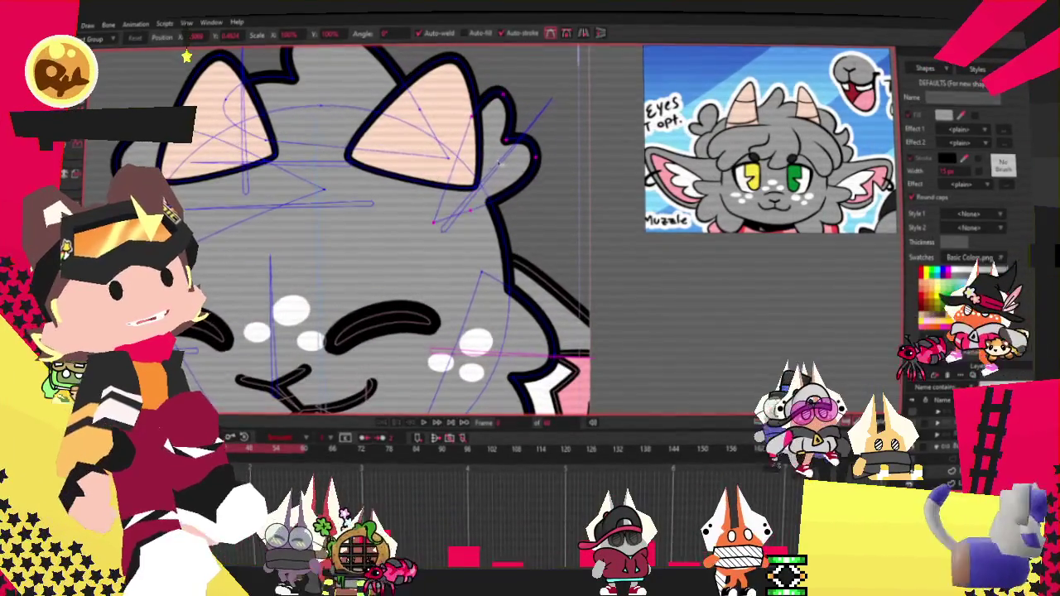
drag(501, 146, 512, 116)
click(510, 85)
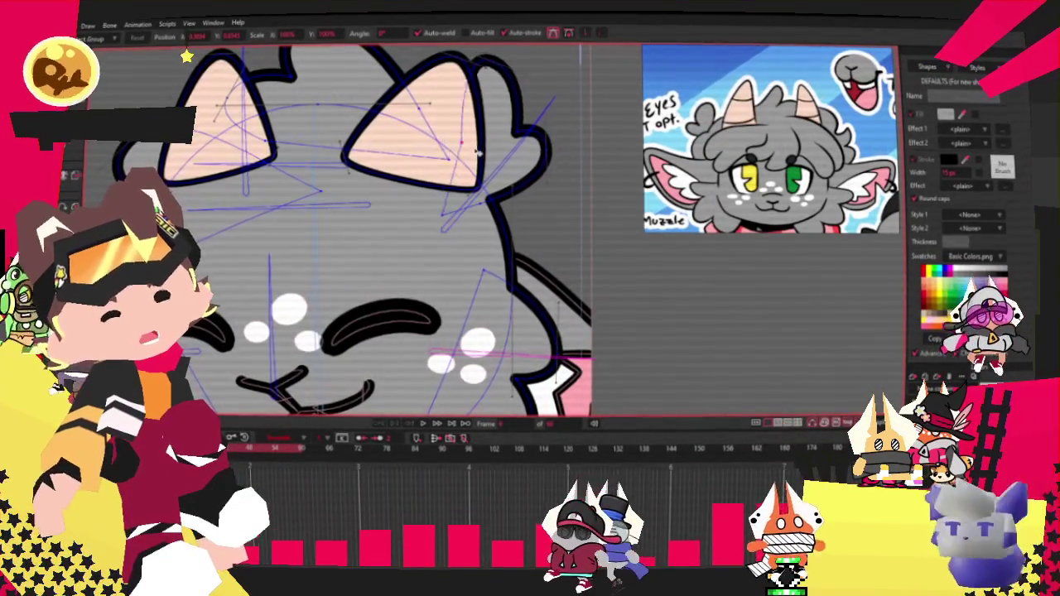
scroll(480, 151, down, 3)
scroll(479, 147, up, 1)
scroll(476, 144, down, 1)
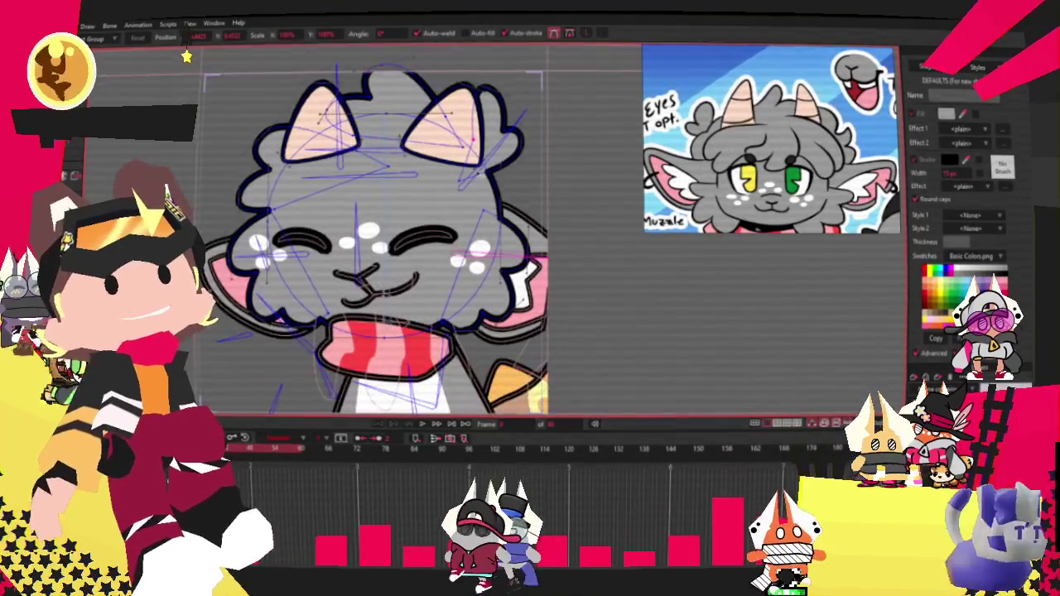
scroll(241, 180, up, 1)
scroll(241, 180, up, 2)
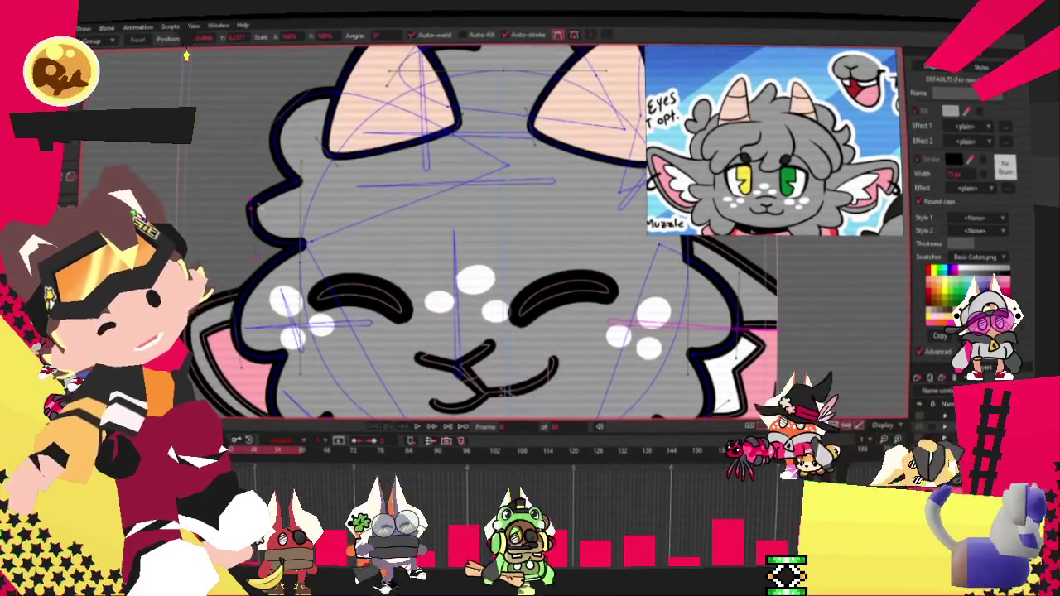
Move a point on the left head outline up and right, then zoom in on the face
key(c)
scroll(315, 178, up, 1)
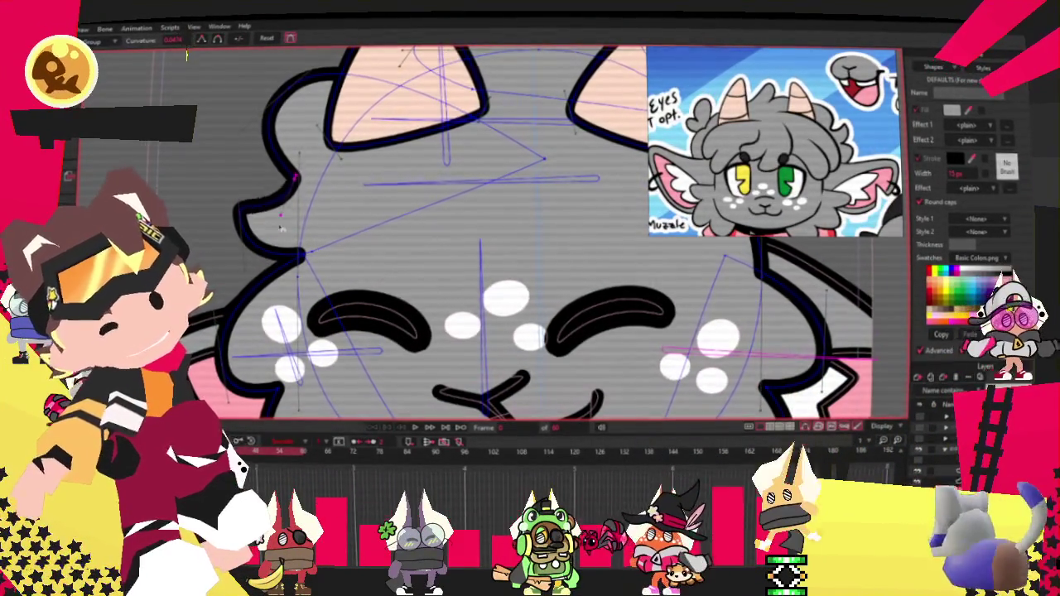
key(t)
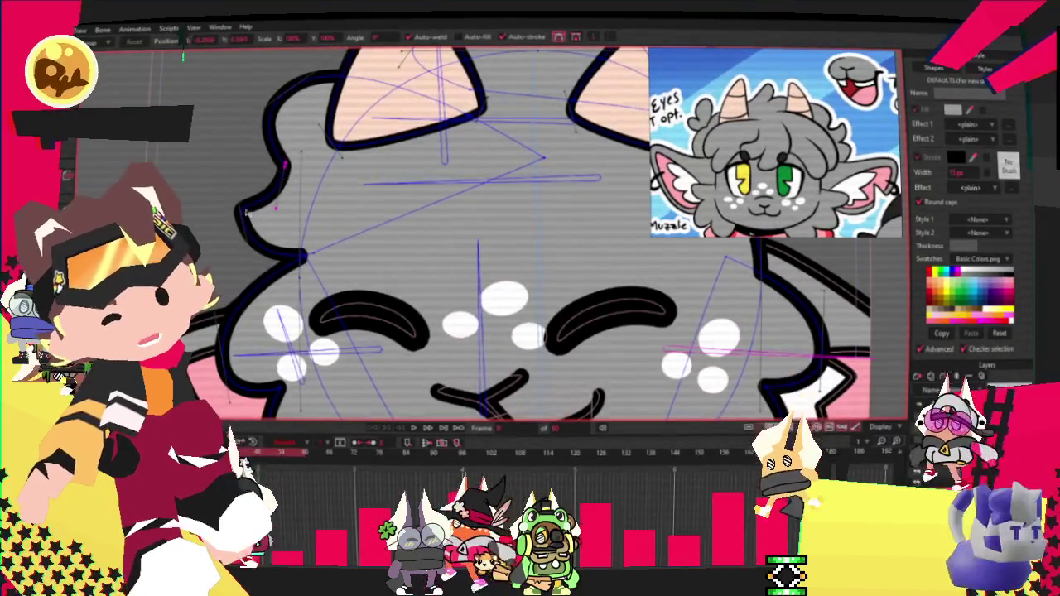
drag(246, 199, 278, 190)
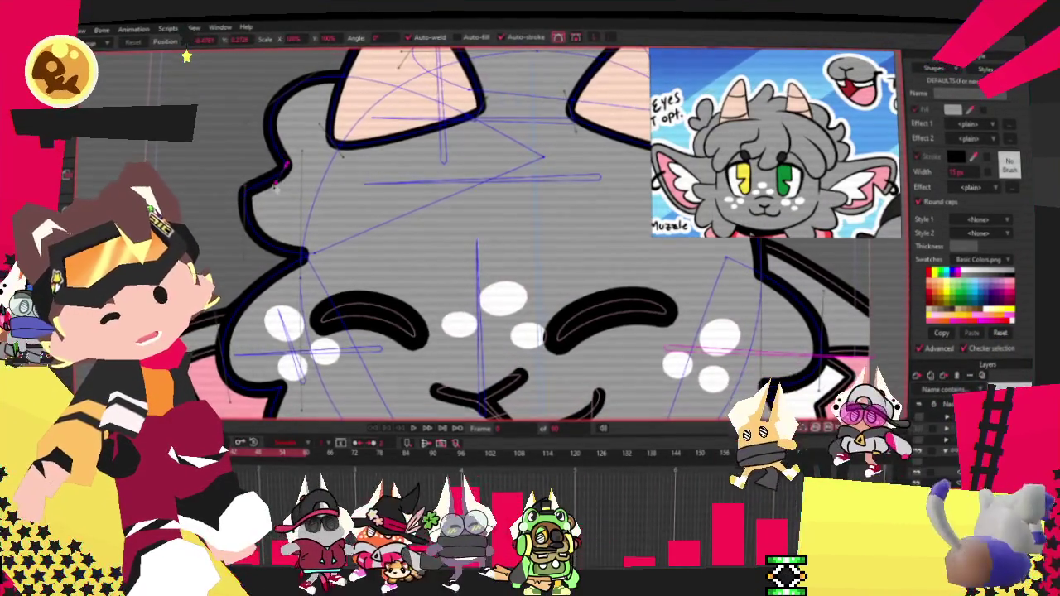
scroll(278, 189, down, 1)
scroll(265, 166, down, 2)
scroll(248, 140, down, 3)
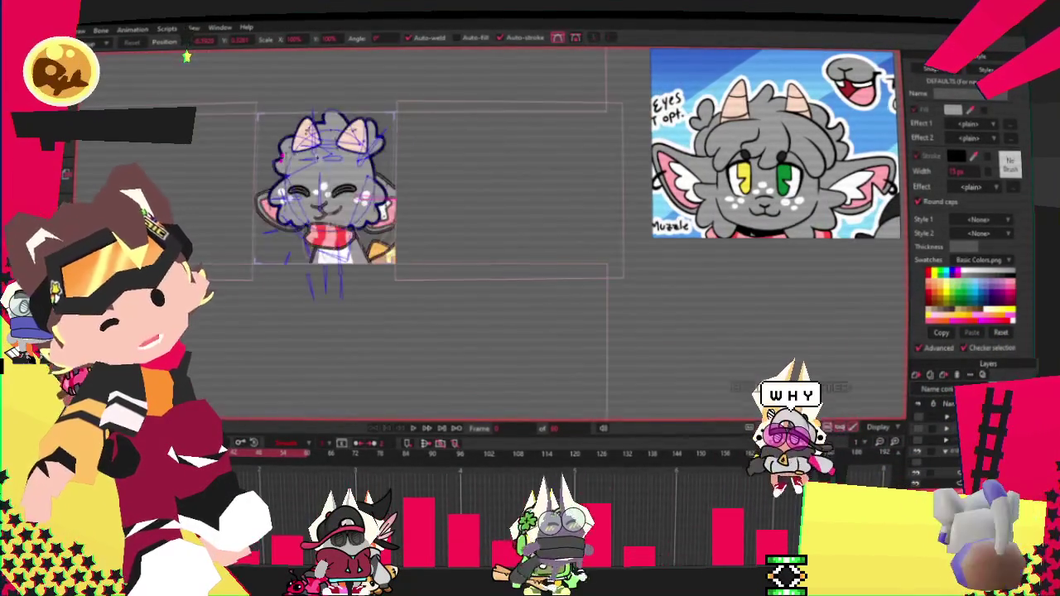
scroll(247, 137, up, 2)
scroll(285, 192, down, 2)
scroll(298, 178, up, 1)
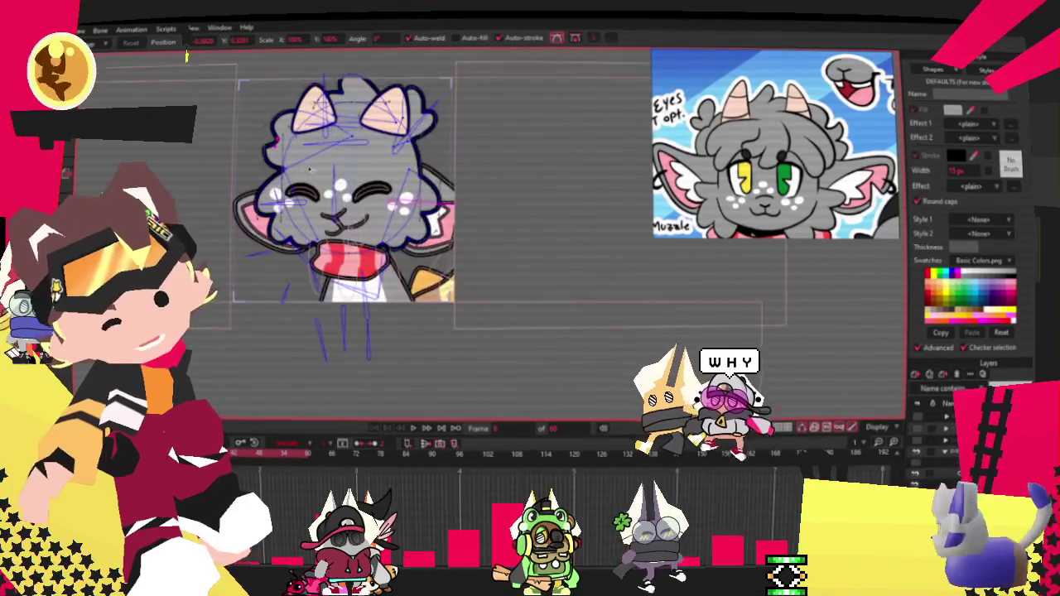
scroll(312, 167, up, 2)
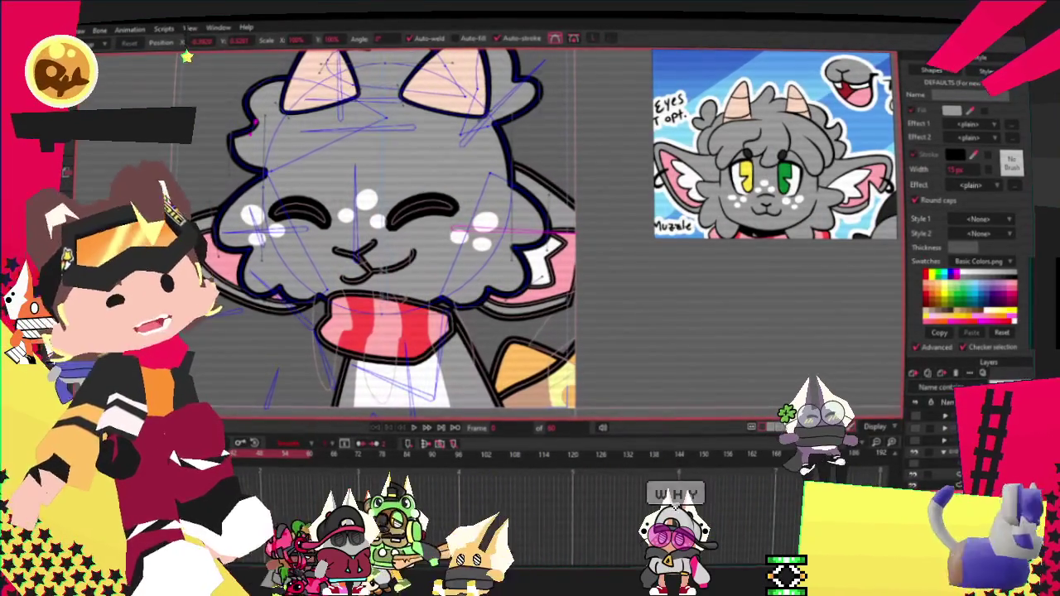
scroll(282, 120, down, 2)
scroll(285, 117, up, 3)
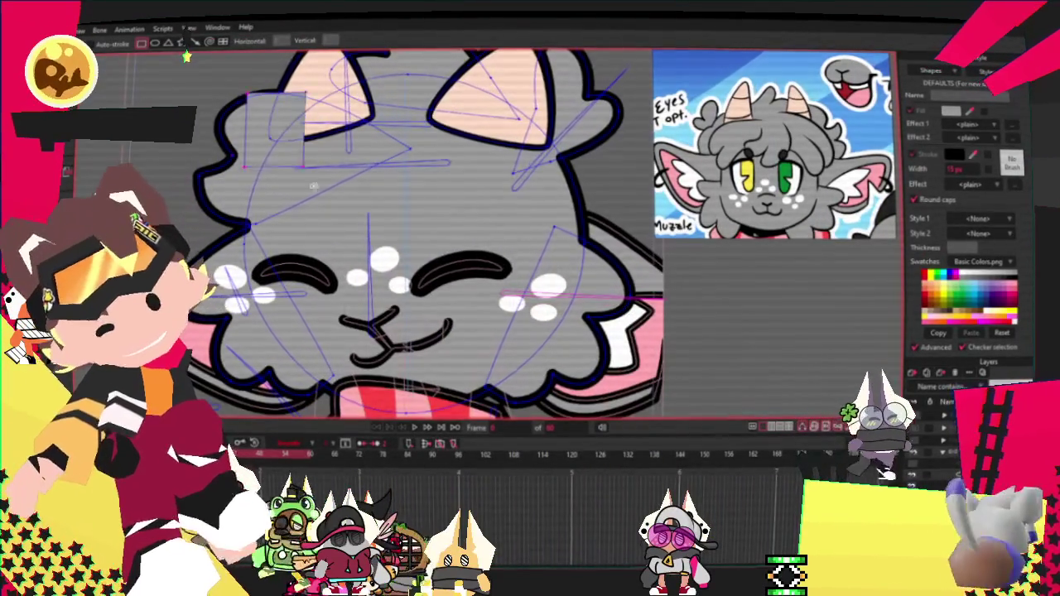
Draw a new stroke on the cat's forehead and bend it into a pointed corner
key(g)
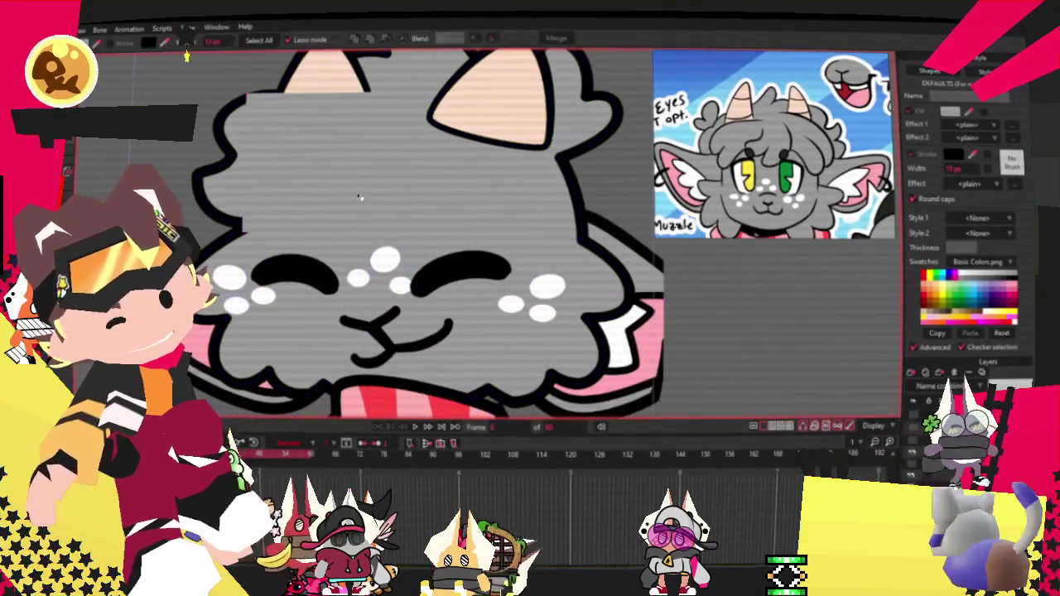
key(t)
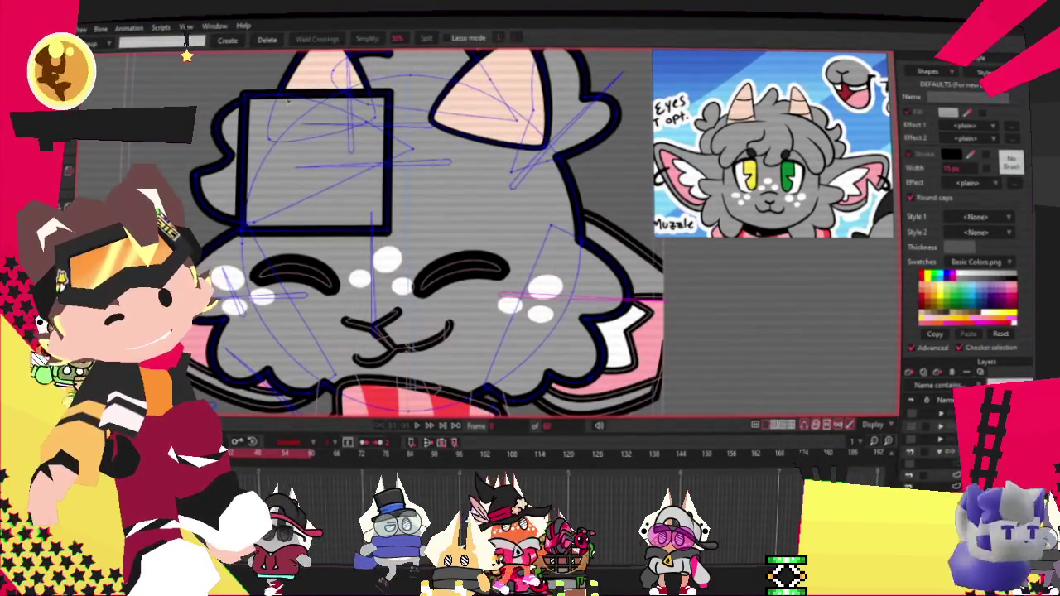
key(t)
scroll(187, 55, up, 3)
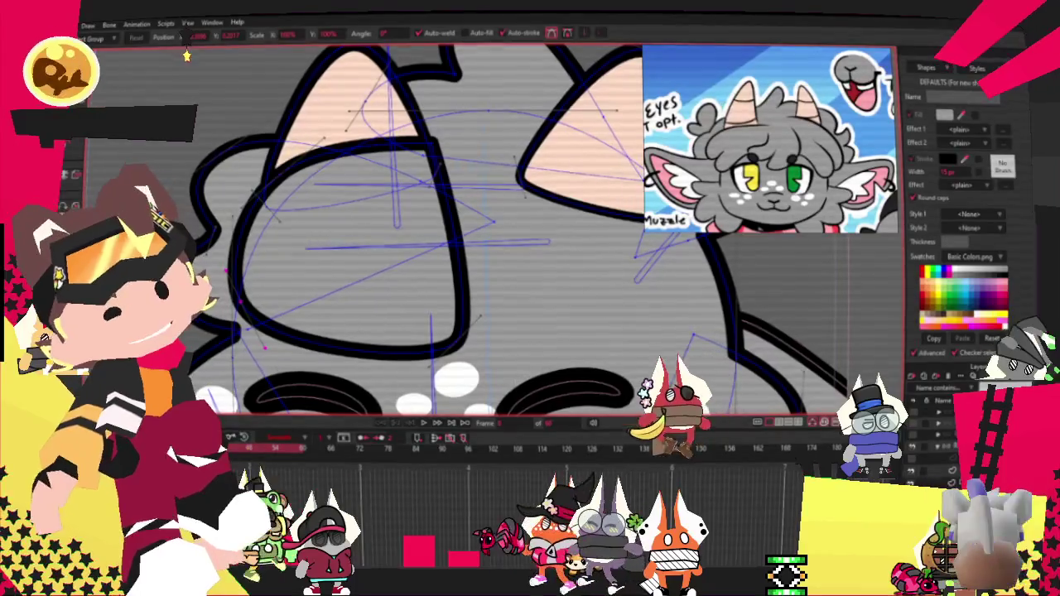
key(u)
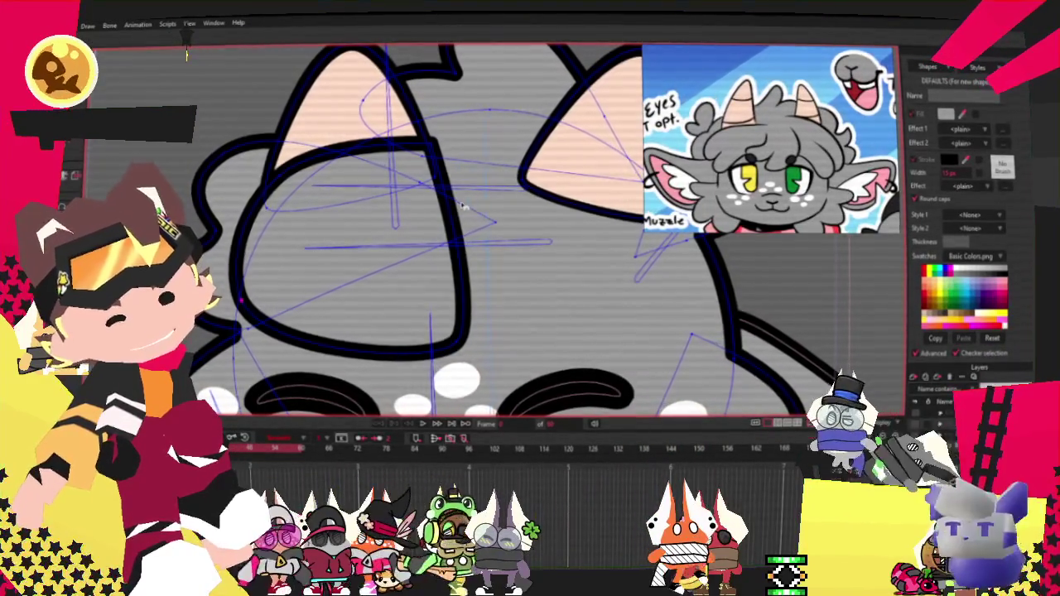
key(a)
scroll(468, 266, up, 3)
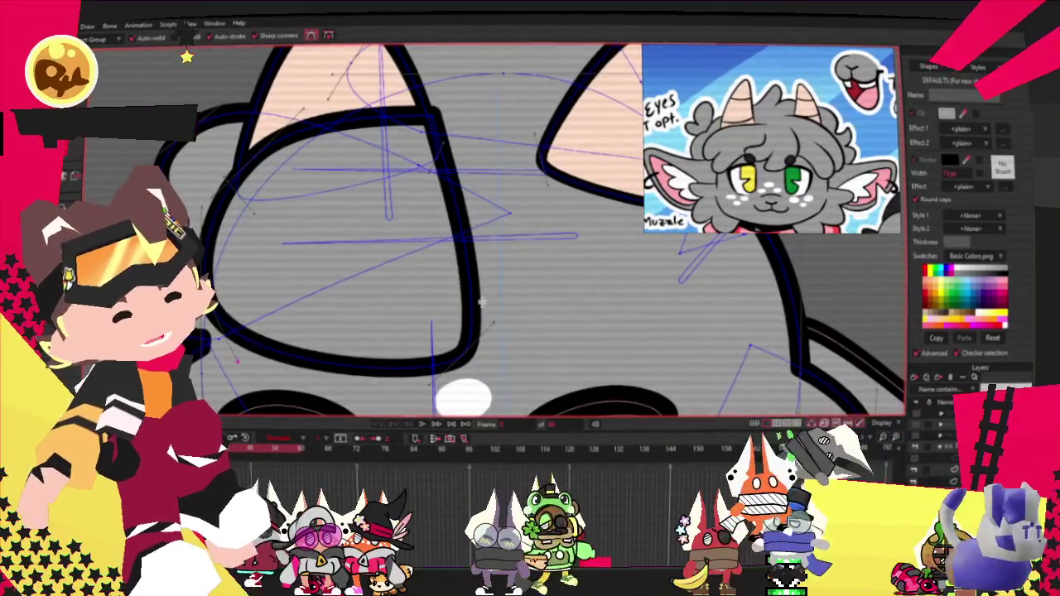
drag(509, 377, 460, 242)
scroll(457, 234, down, 2)
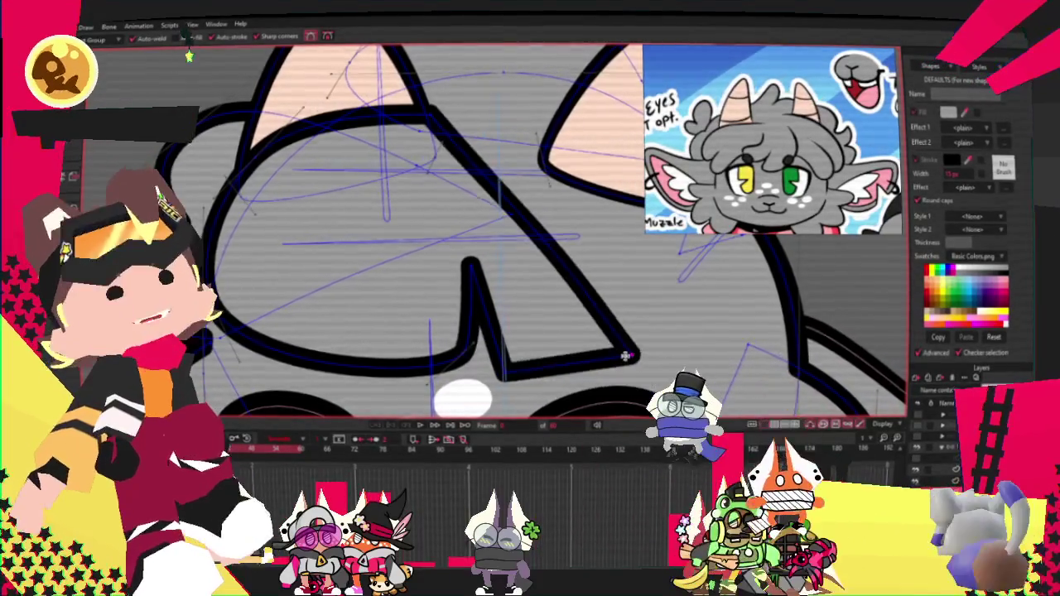
scroll(447, 248, down, 2)
scroll(436, 259, up, 4)
drag(436, 259, 476, 139)
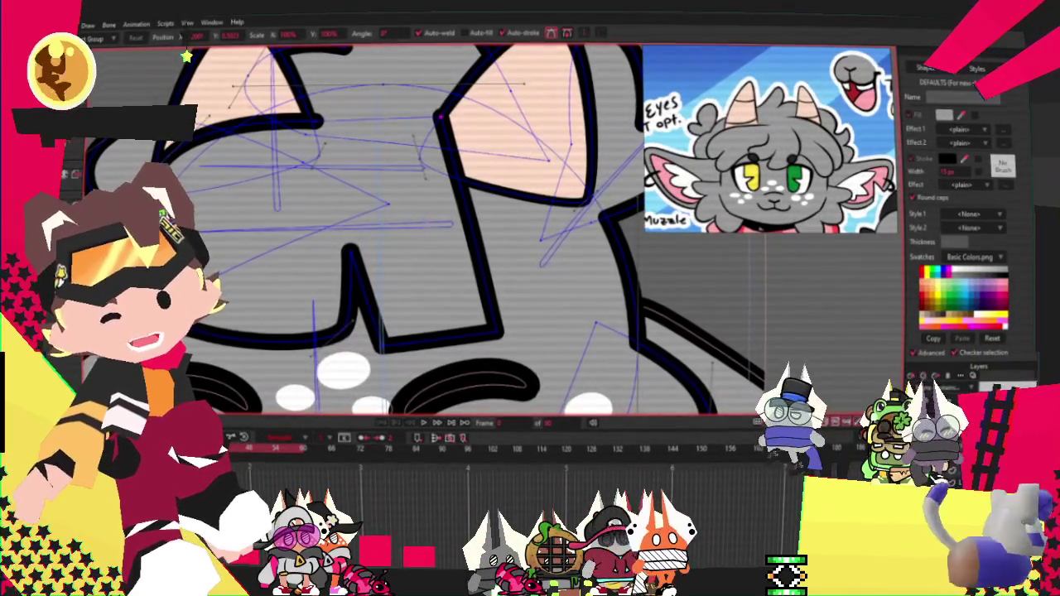
Add a point to the forehead line and pull it down into a W shape
key(c)
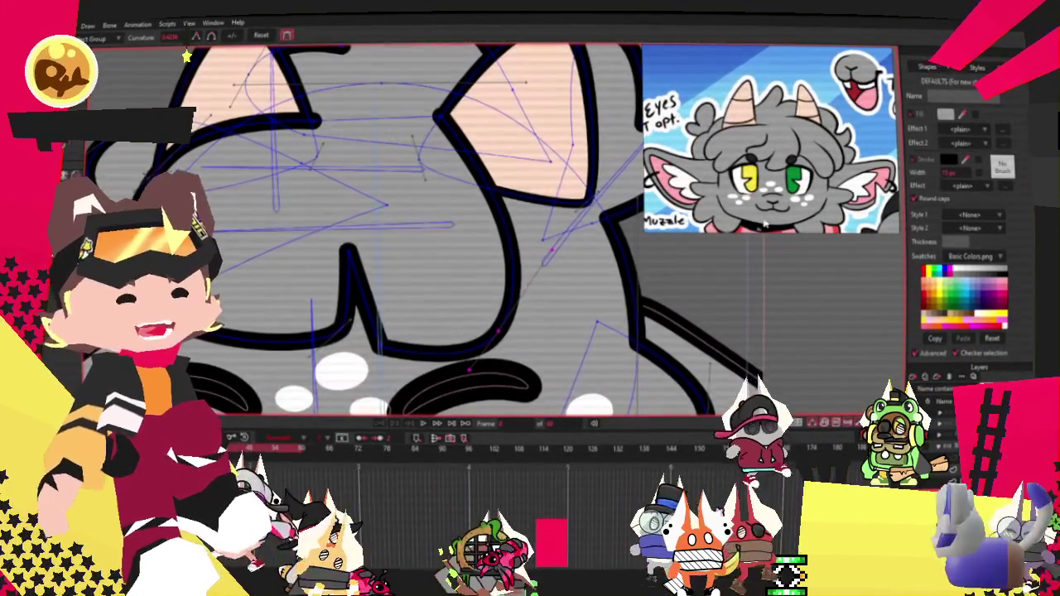
scroll(491, 175, down, 3)
scroll(395, 308, up, 3)
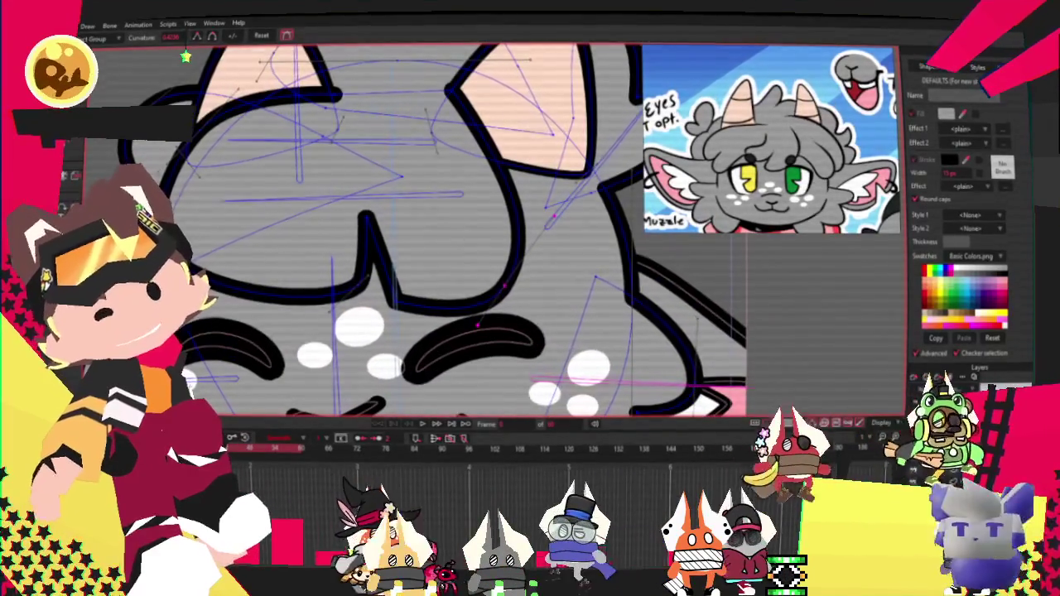
key(t)
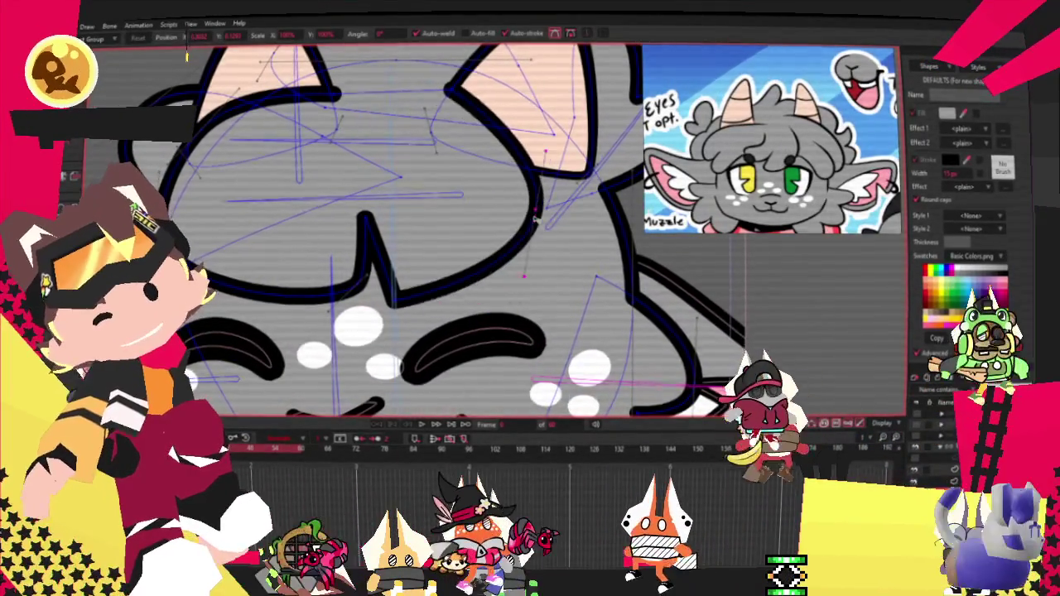
key(c)
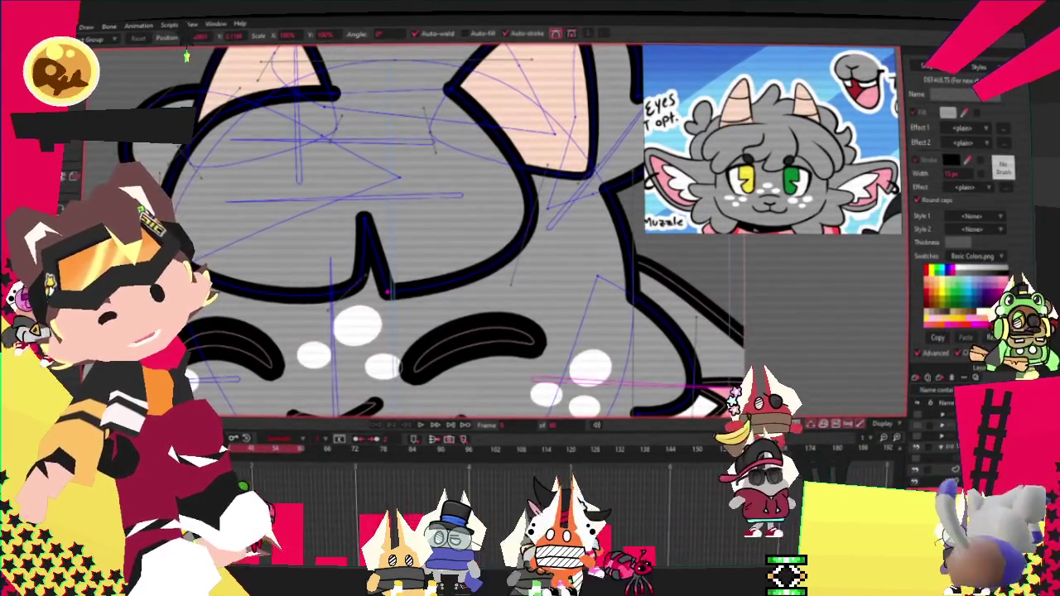
scroll(414, 290, up, 2)
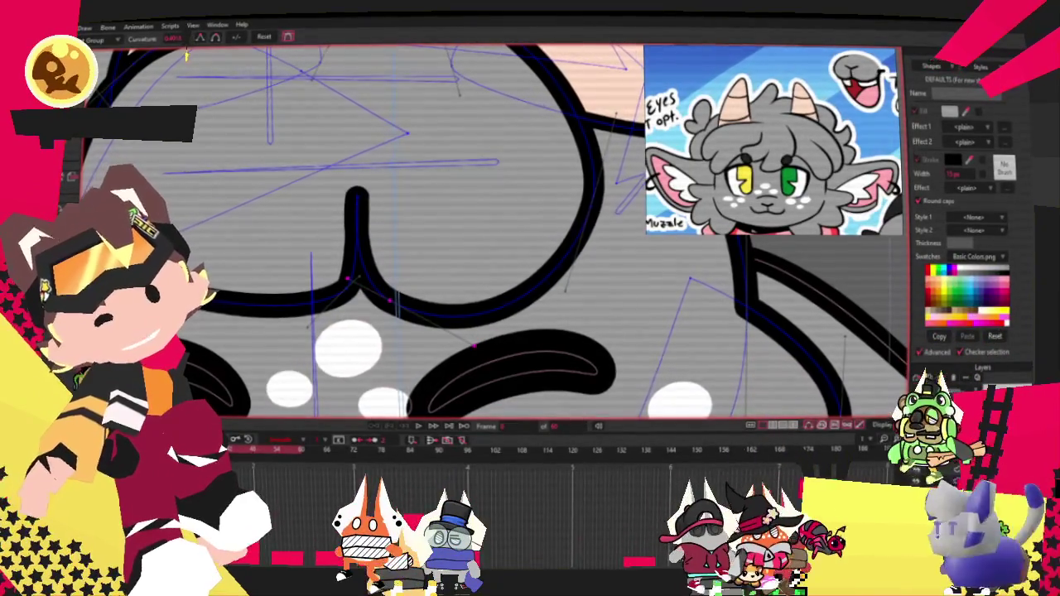
key(a)
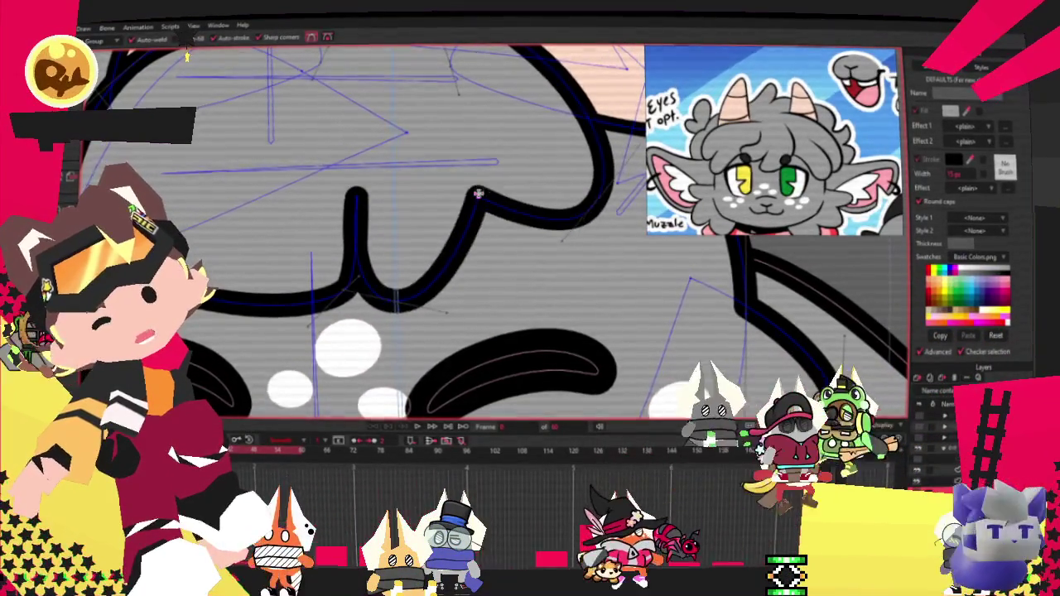
drag(477, 198, 480, 284)
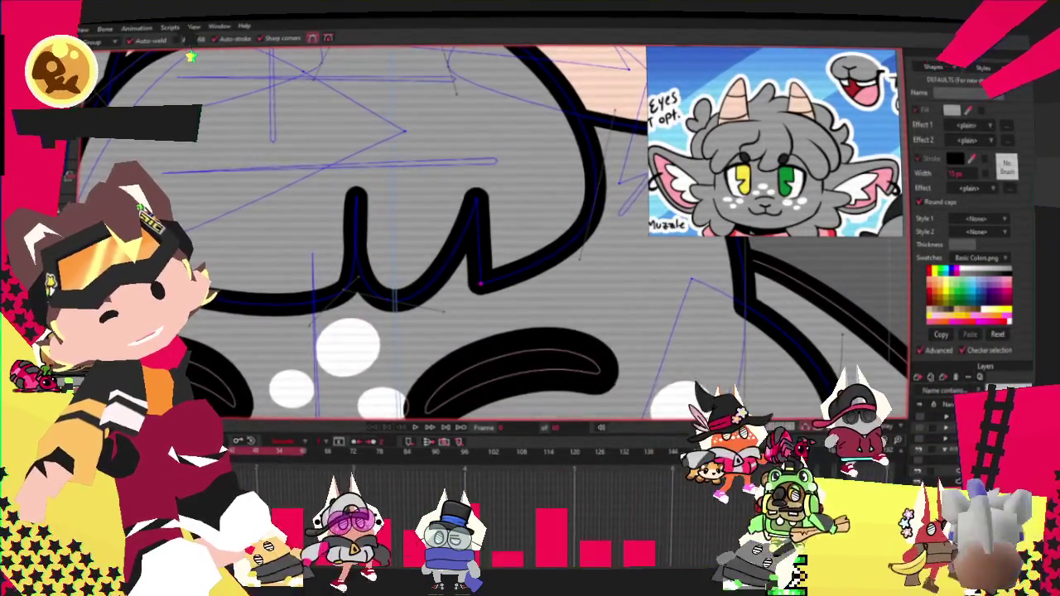
key(c)
key(t)
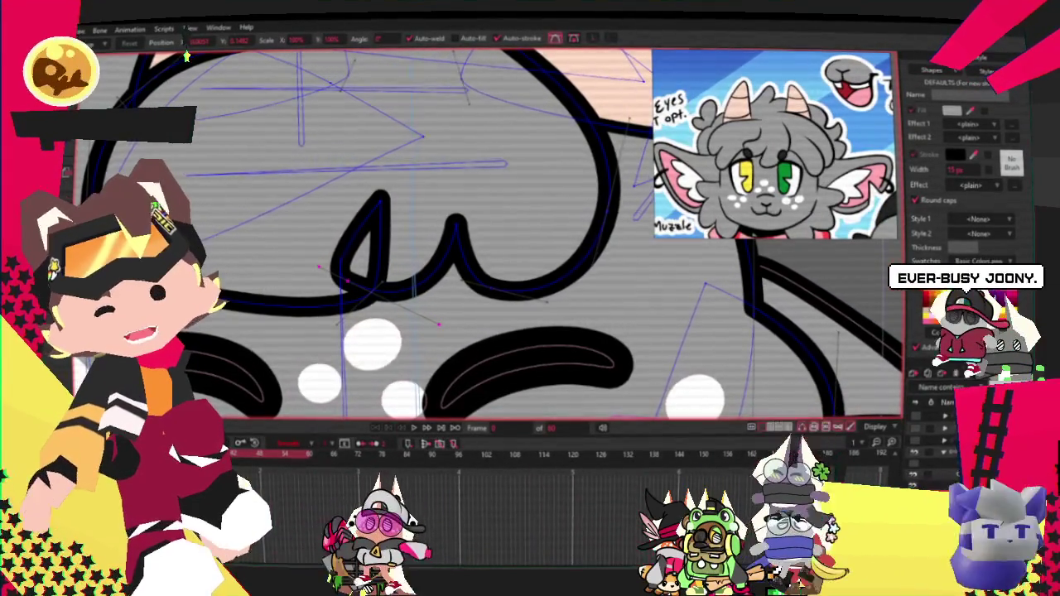
Pull the stroke's lower-left end up-left, its upper-right corner up-right, and shift its middle right
key(a)
scroll(279, 213, up, 2)
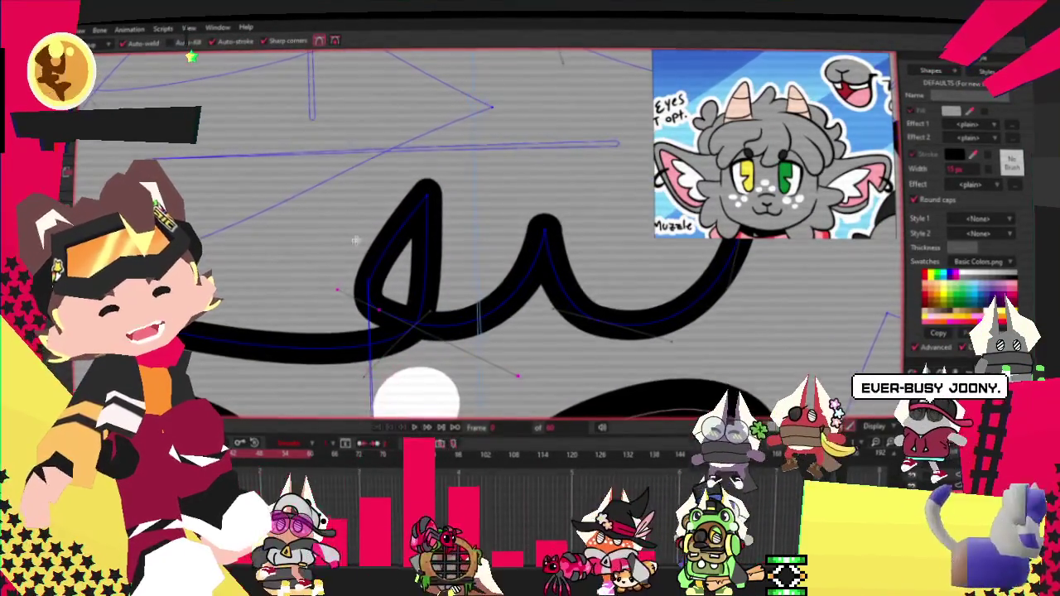
key(t)
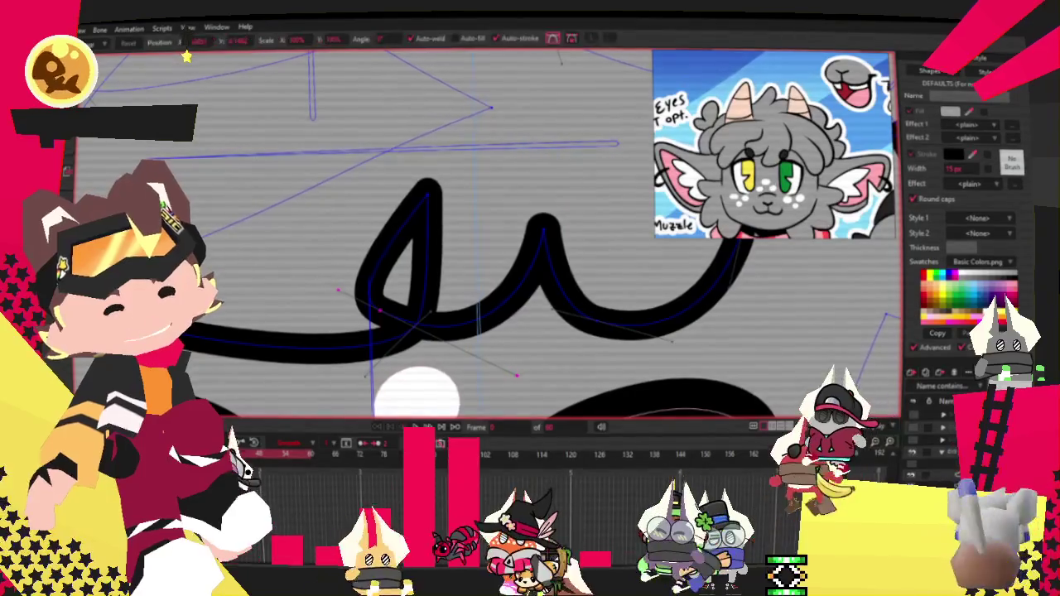
drag(406, 328, 237, 244)
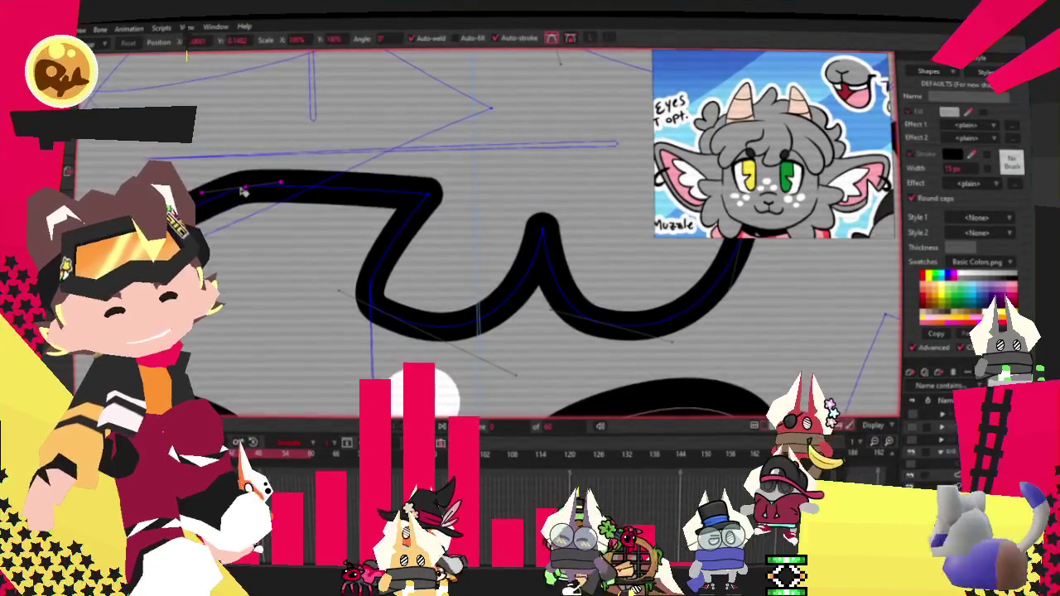
drag(429, 192, 514, 109)
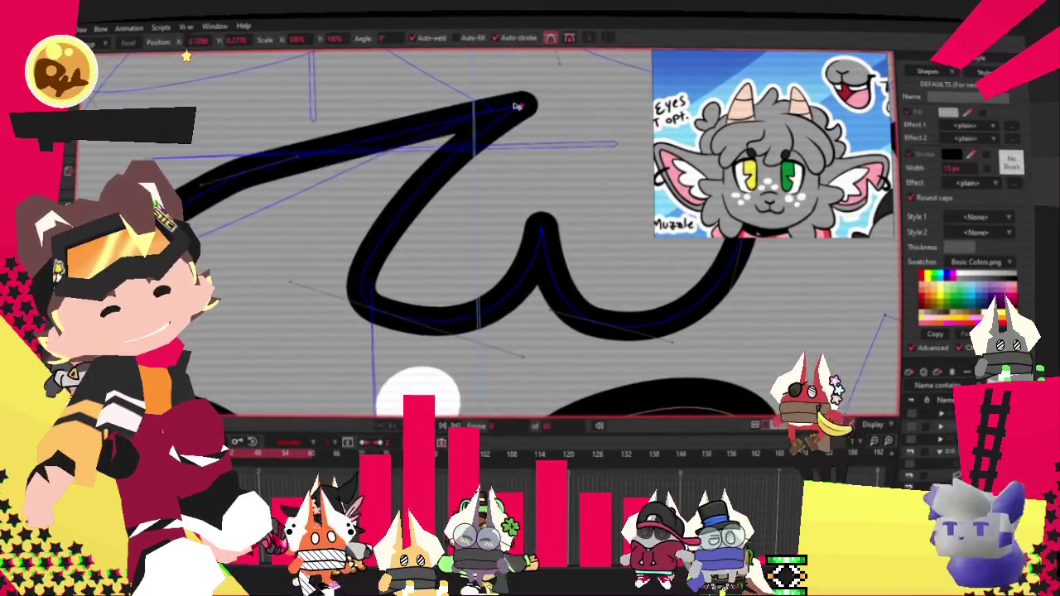
key(c)
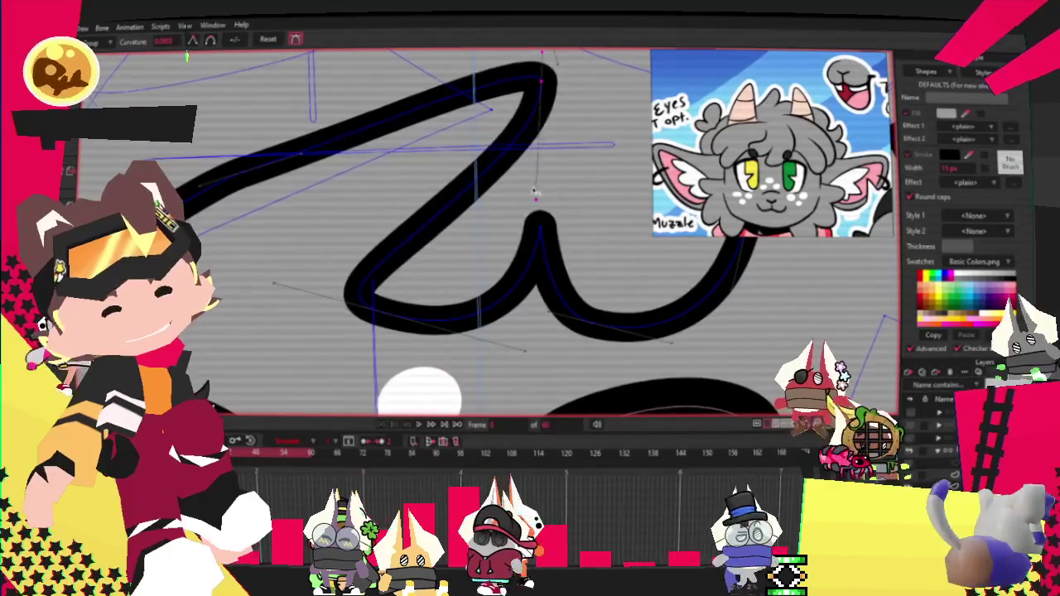
key(t)
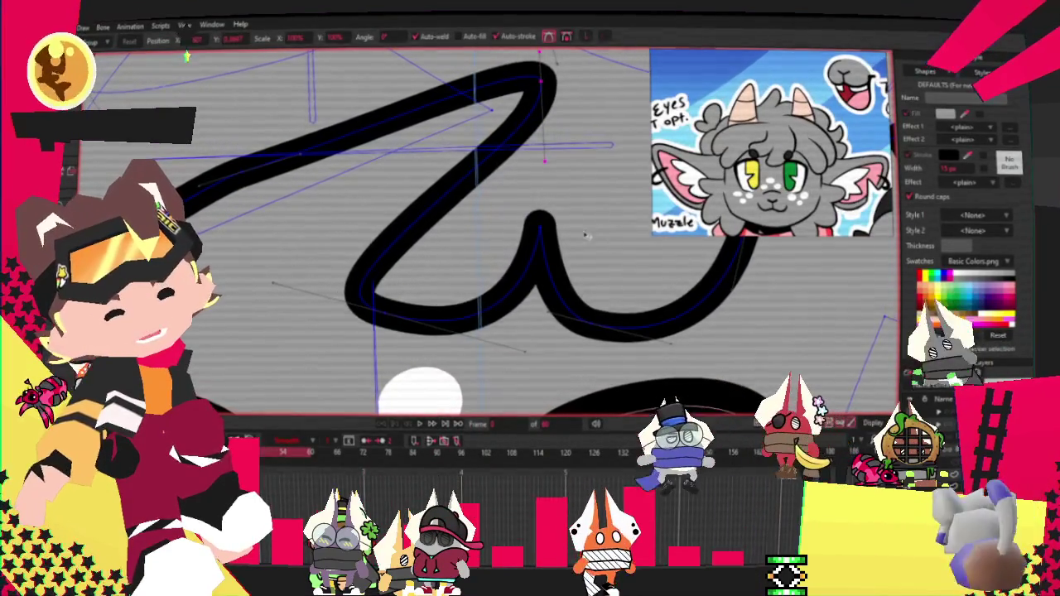
drag(540, 217, 612, 246)
scroll(547, 366, down, 3)
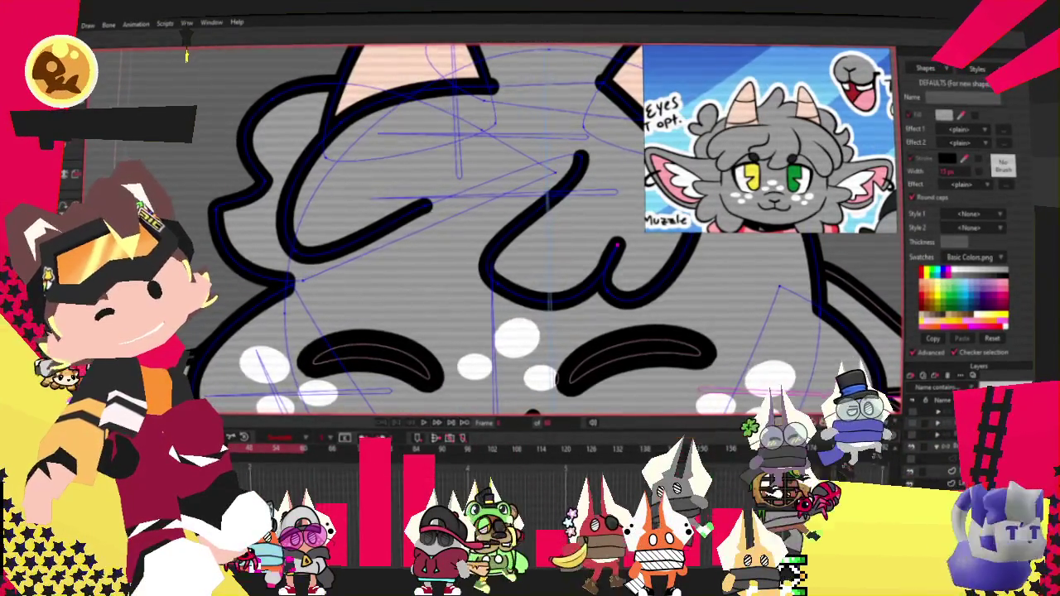
Extend the fur stroke's end up-right and lengthen the upper-left fur stroke to the right
key(t)
drag(492, 192, 501, 189)
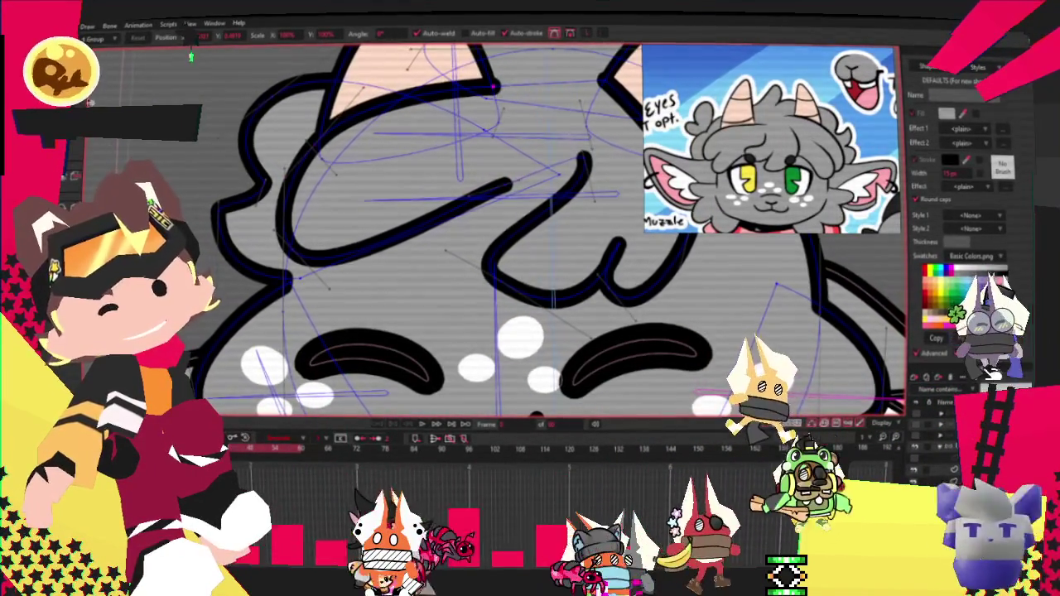
key(a)
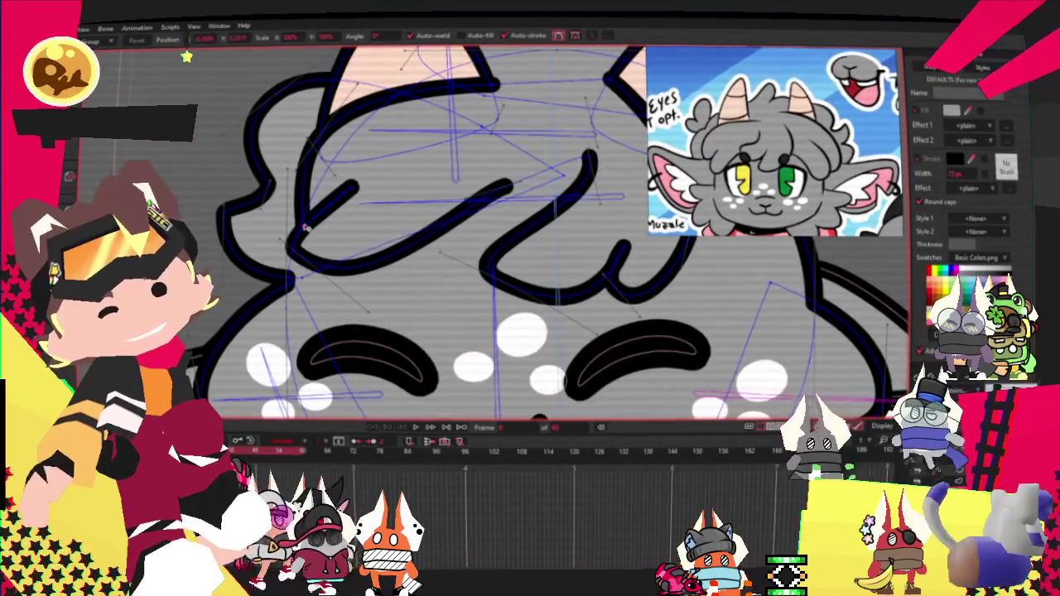
drag(354, 185, 388, 185)
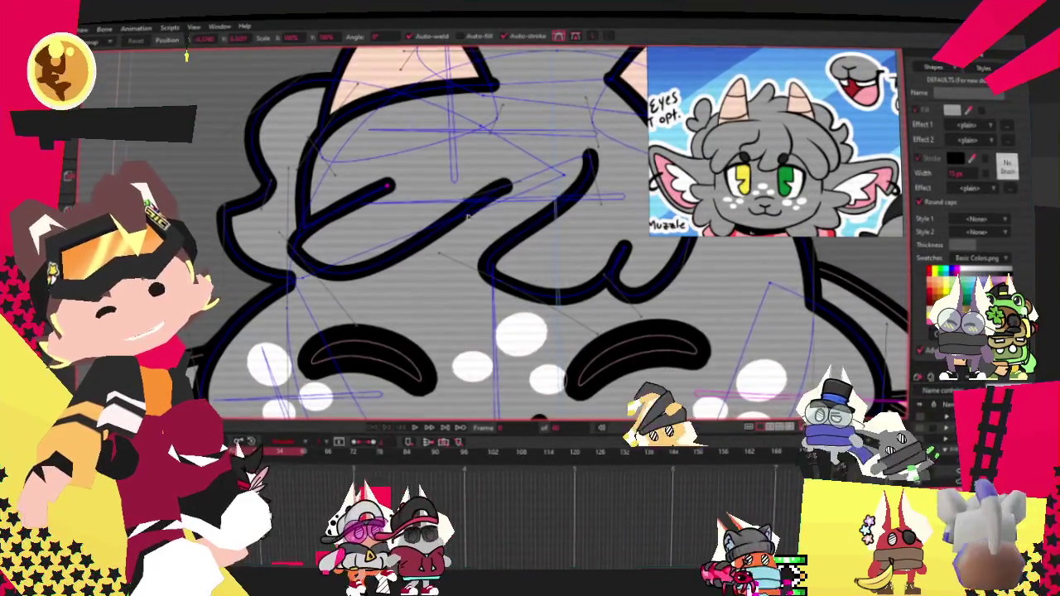
click(466, 229)
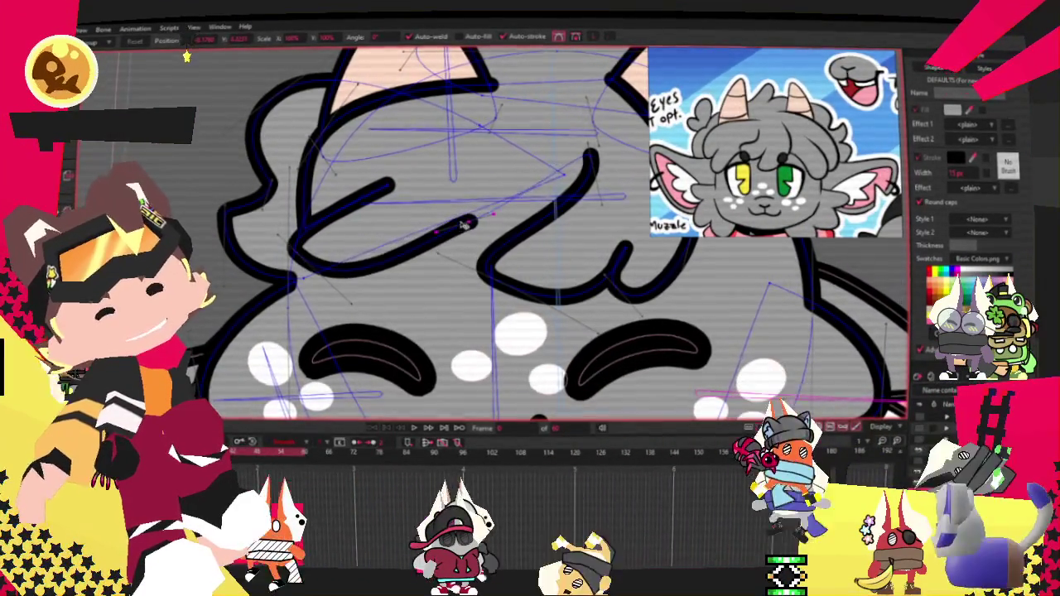
click(338, 348)
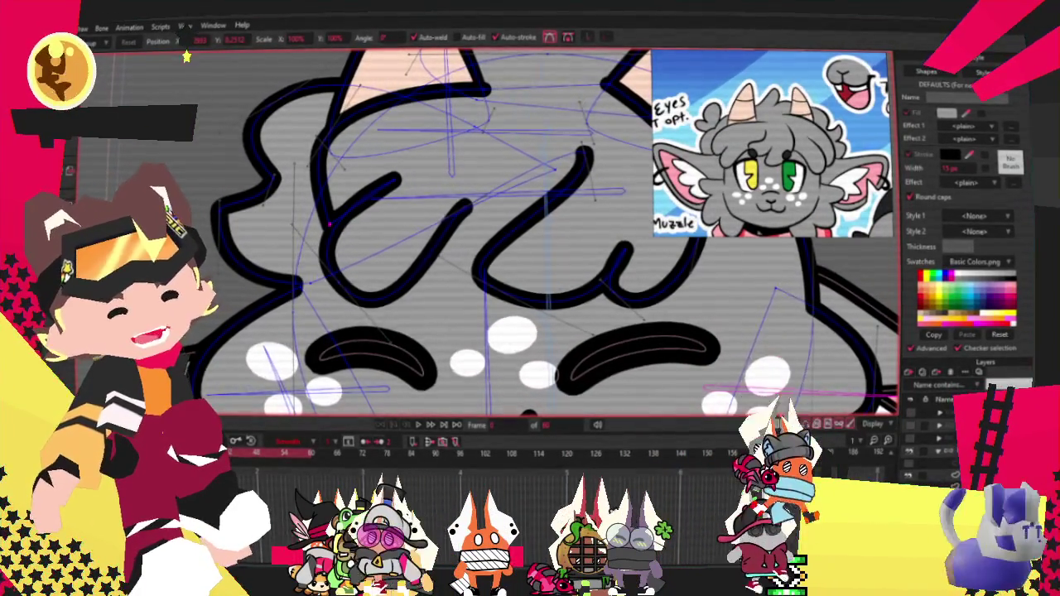
Reshape the tuft's left curl and pull in the end of its middle curl
scroll(463, 231, down, 3)
scroll(464, 232, up, 3)
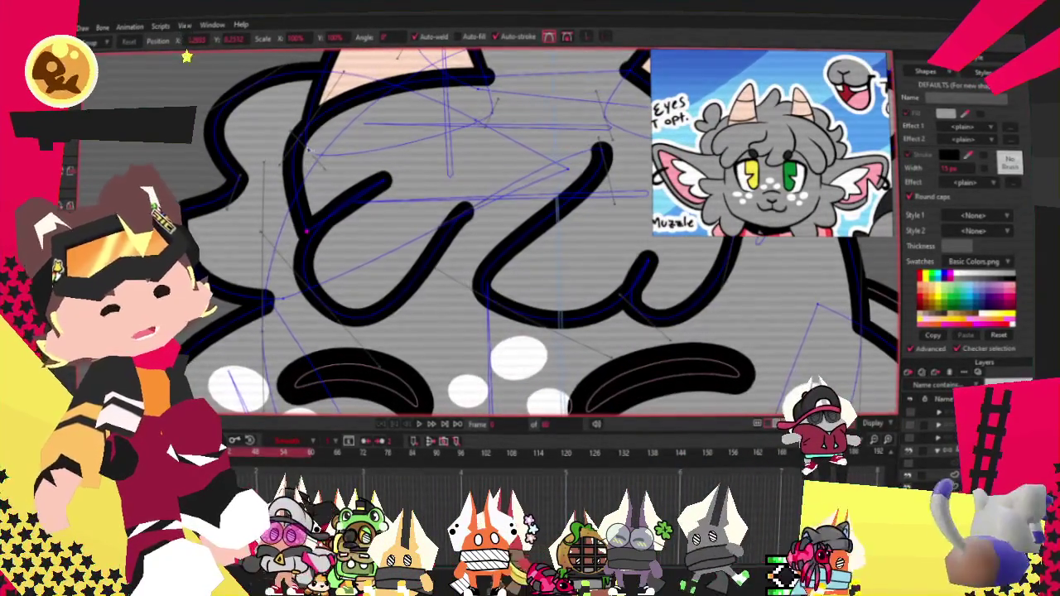
scroll(303, 136, up, 2)
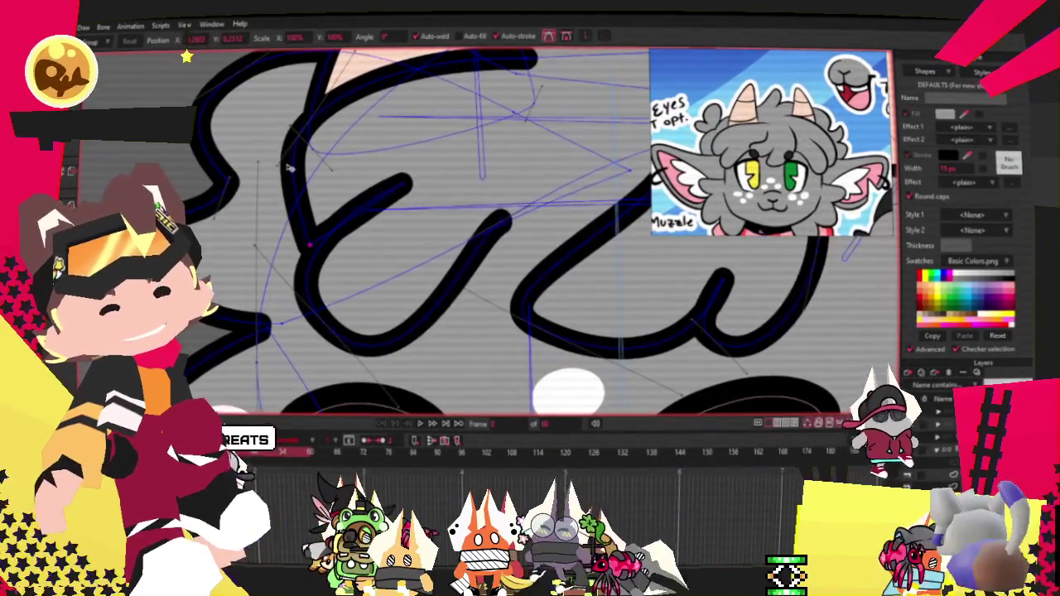
drag(303, 136, 257, 200)
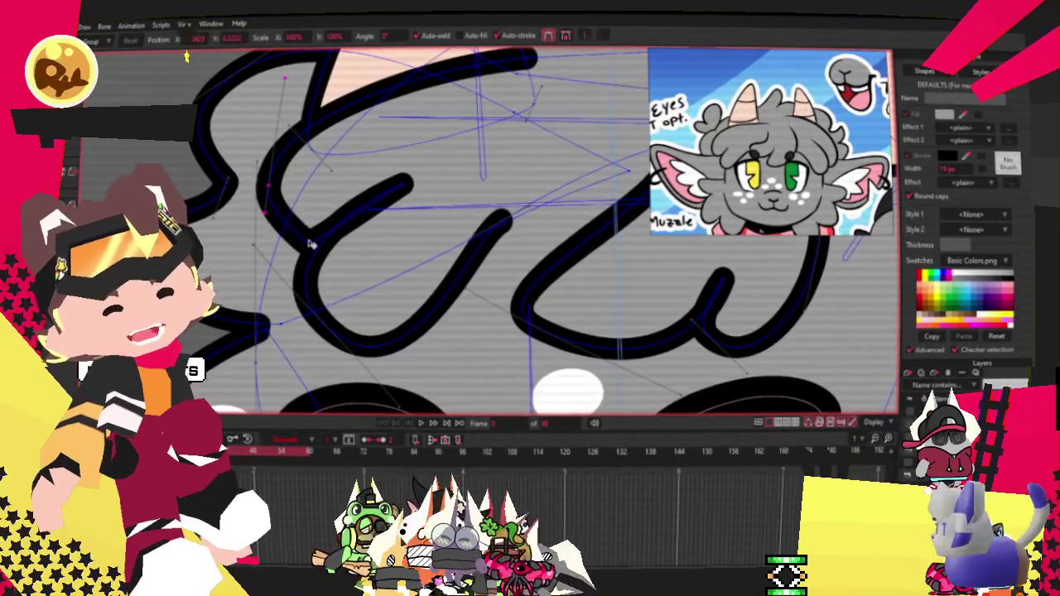
drag(398, 191, 340, 238)
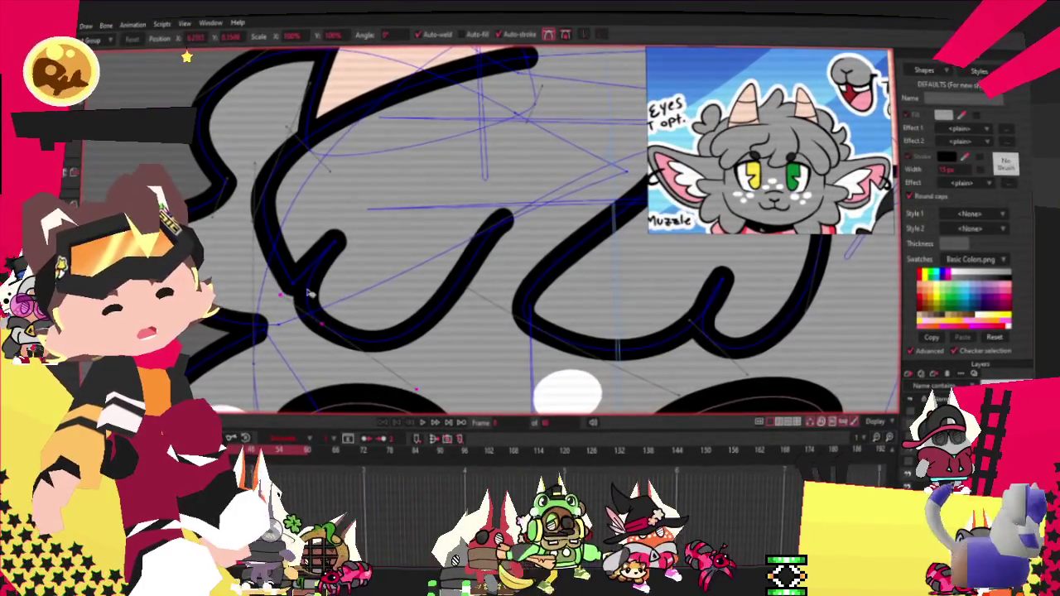
key(c)
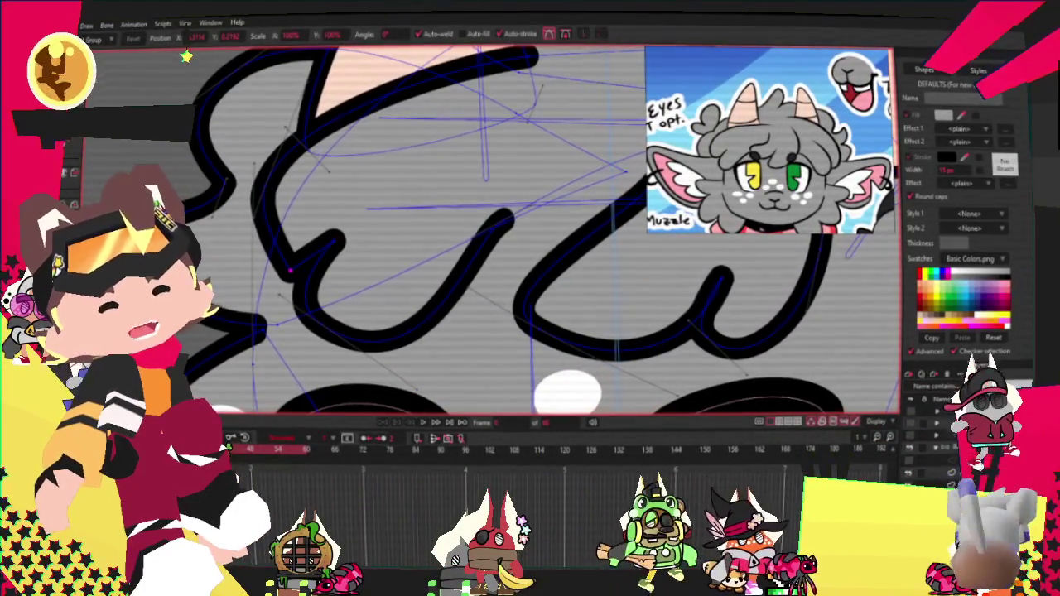
scroll(458, 238, up, 2)
key(t)
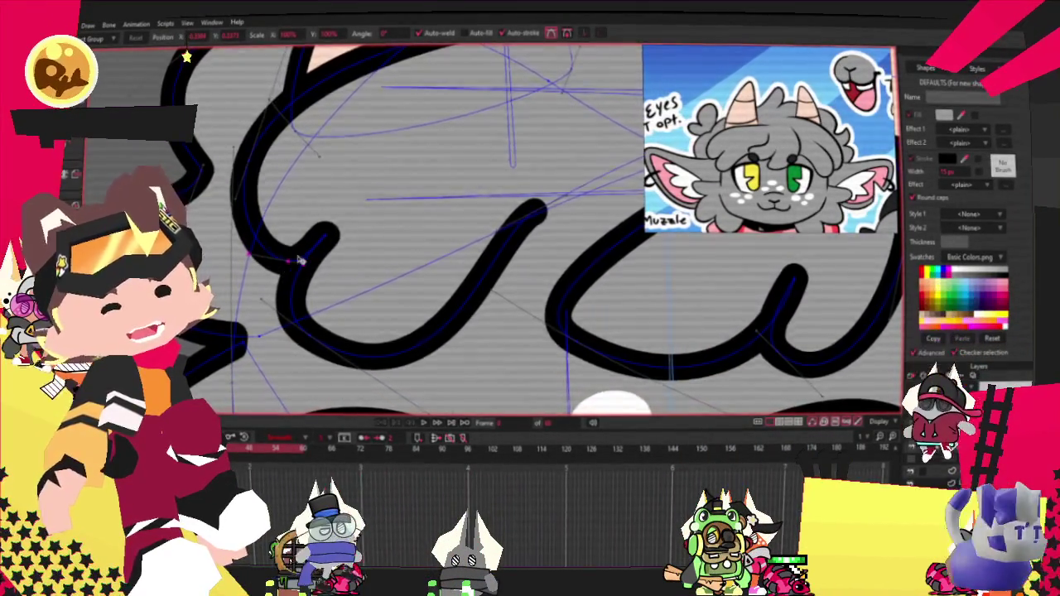
scroll(283, 263, down, 3)
scroll(342, 293, up, 2)
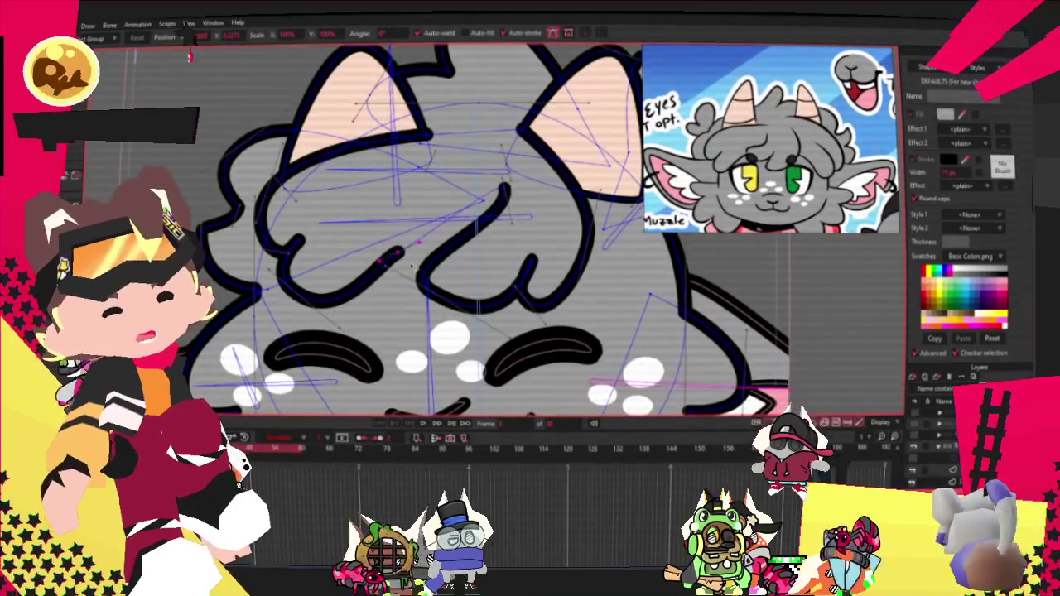
Select a point on the middle tuft curve and pull the curl's end down and left
click(398, 256)
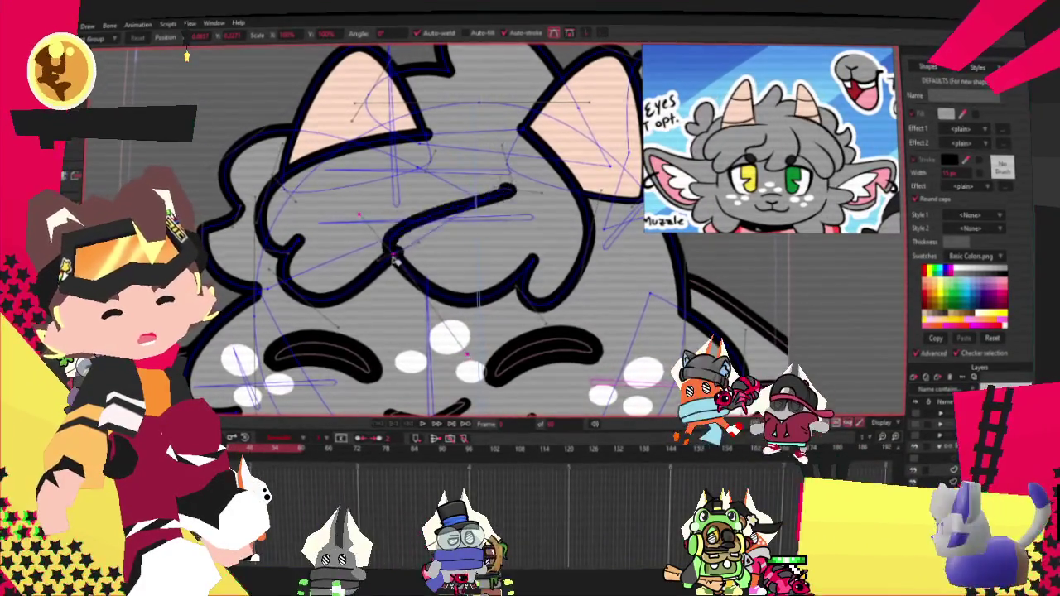
click(505, 189)
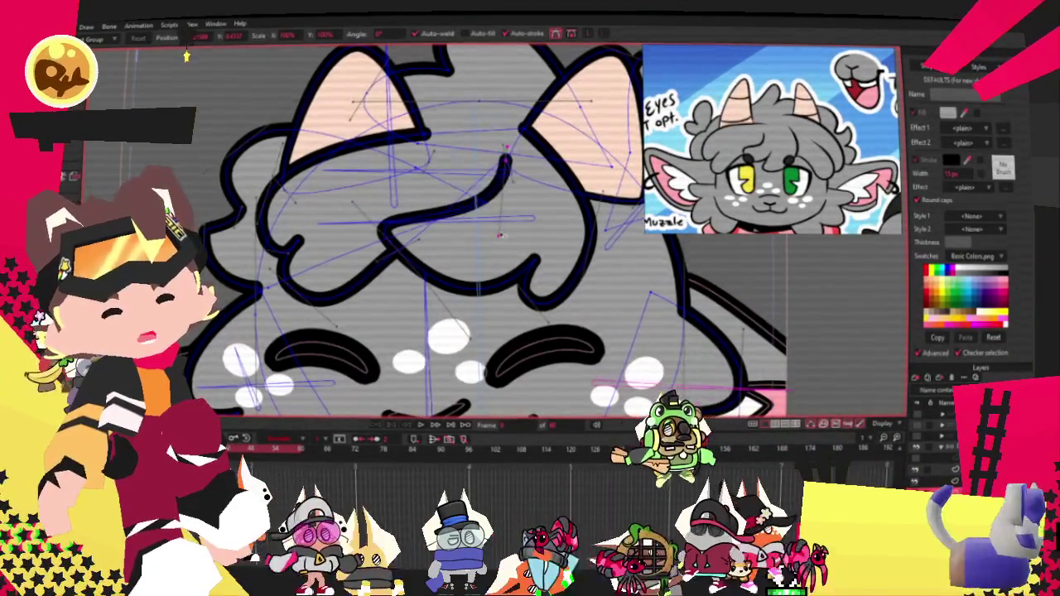
click(490, 192)
scroll(489, 191, up, 3)
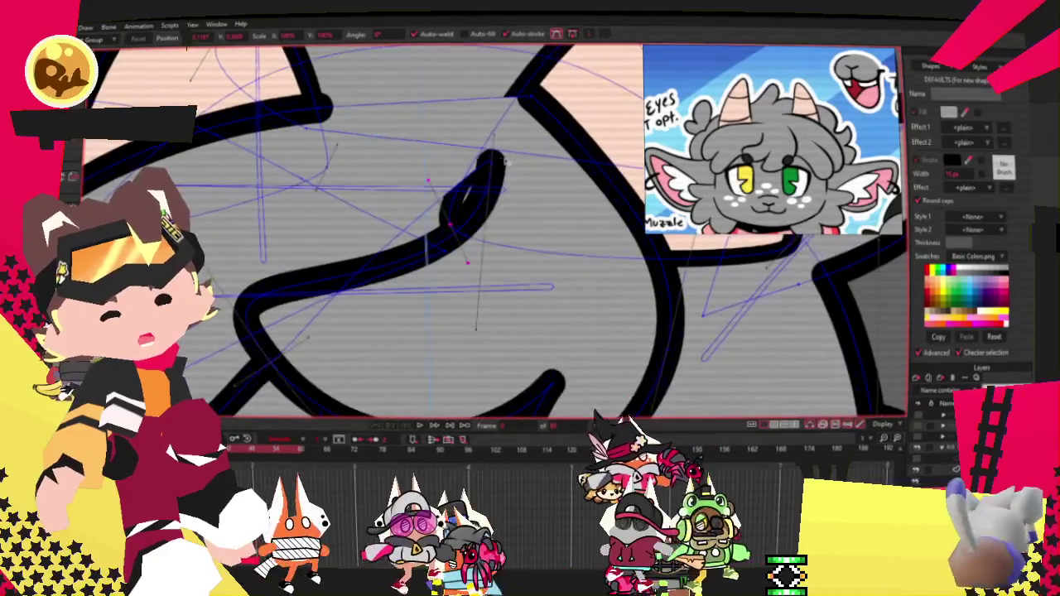
drag(437, 217, 400, 232)
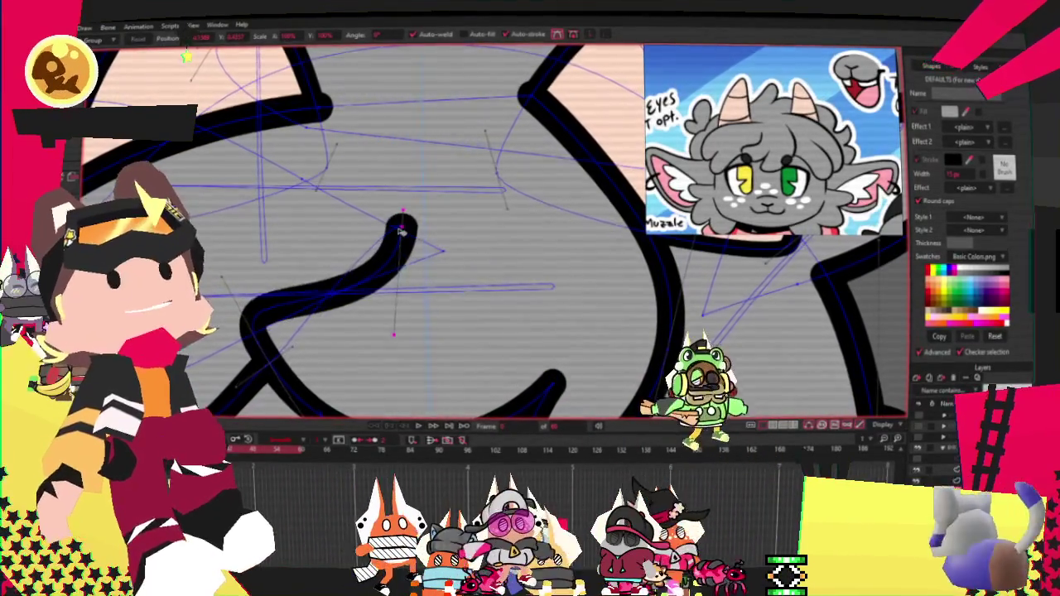
scroll(340, 281, down, 3)
scroll(329, 324, up, 2)
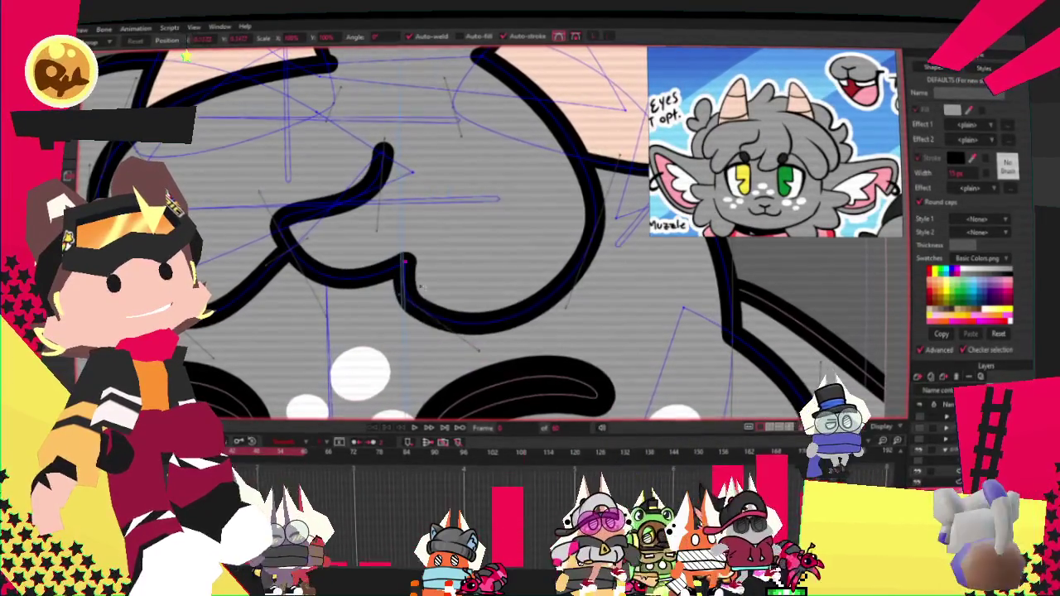
scroll(552, 238, down, 2)
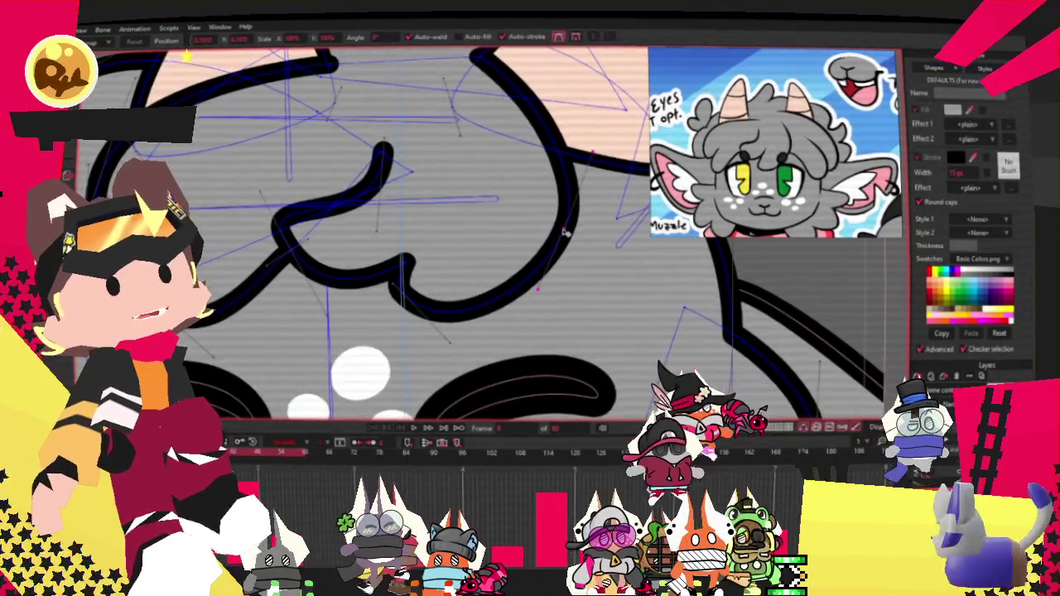
scroll(497, 239, down, 2)
scroll(367, 249, up, 2)
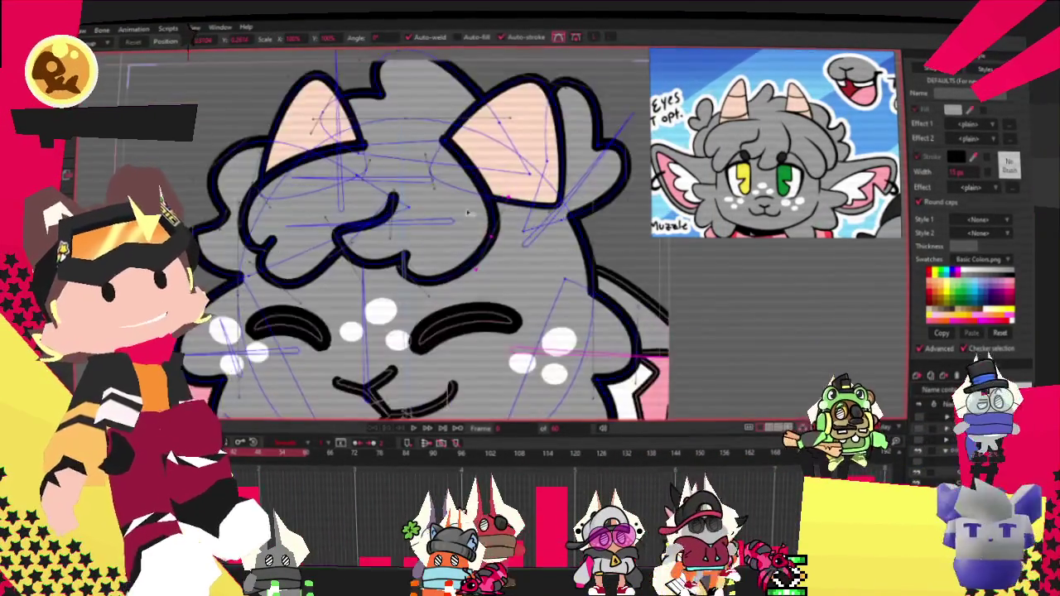
scroll(385, 203, up, 2)
scroll(339, 213, down, 3)
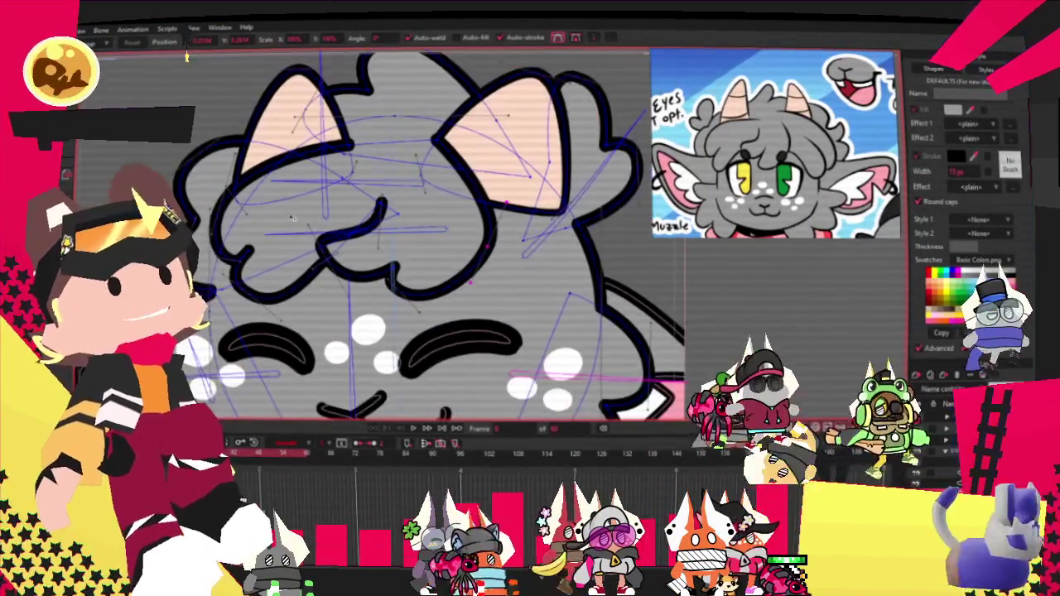
scroll(305, 216, up, 2)
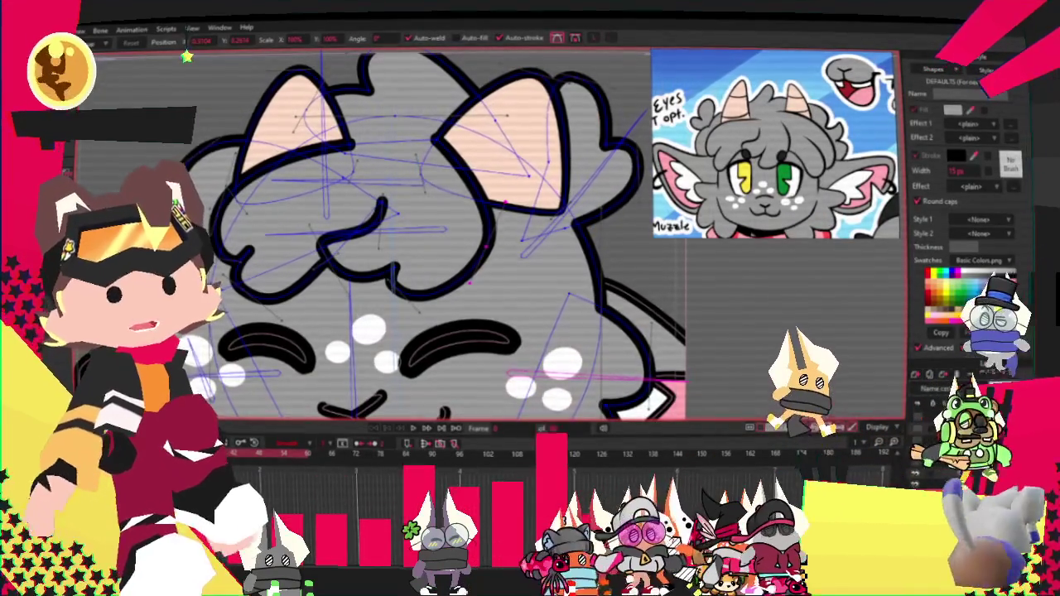
Draw a rectangle outline over the head beside the cat's right ear
key(e)
drag(488, 215, 604, 277)
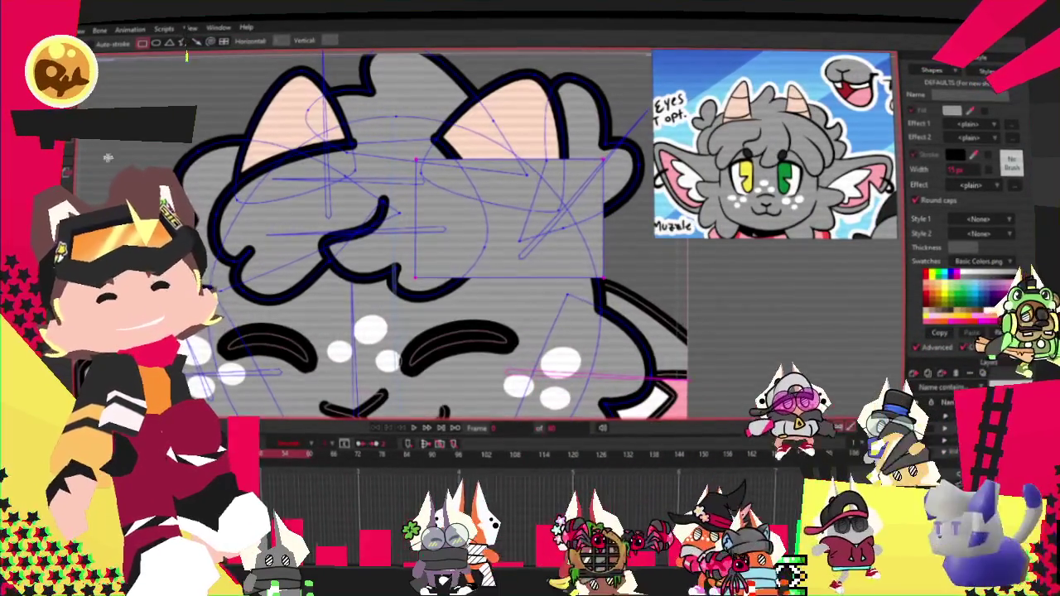
key(u)
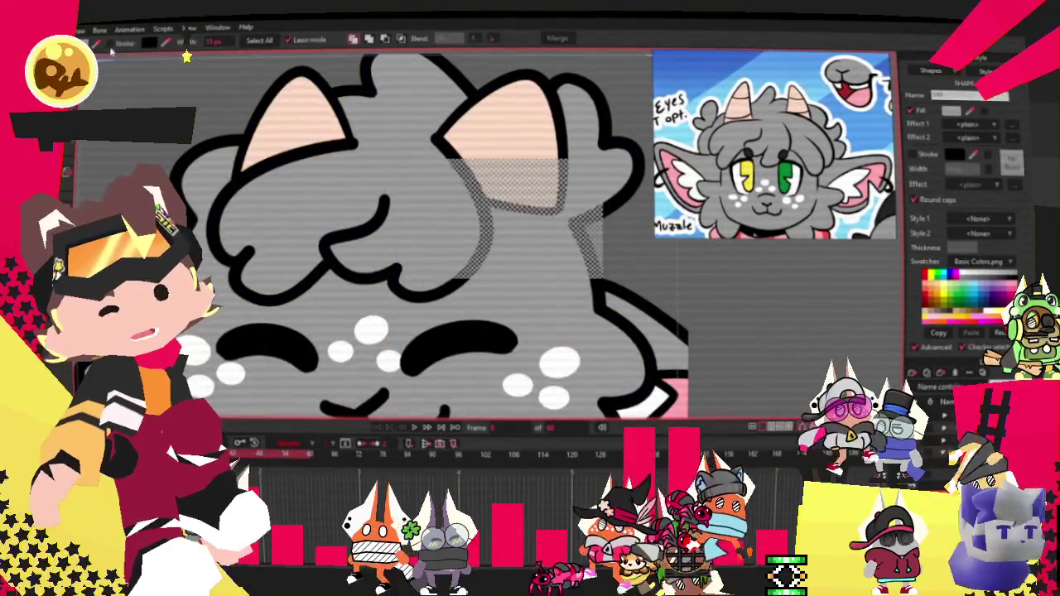
scroll(442, 201, down, 2)
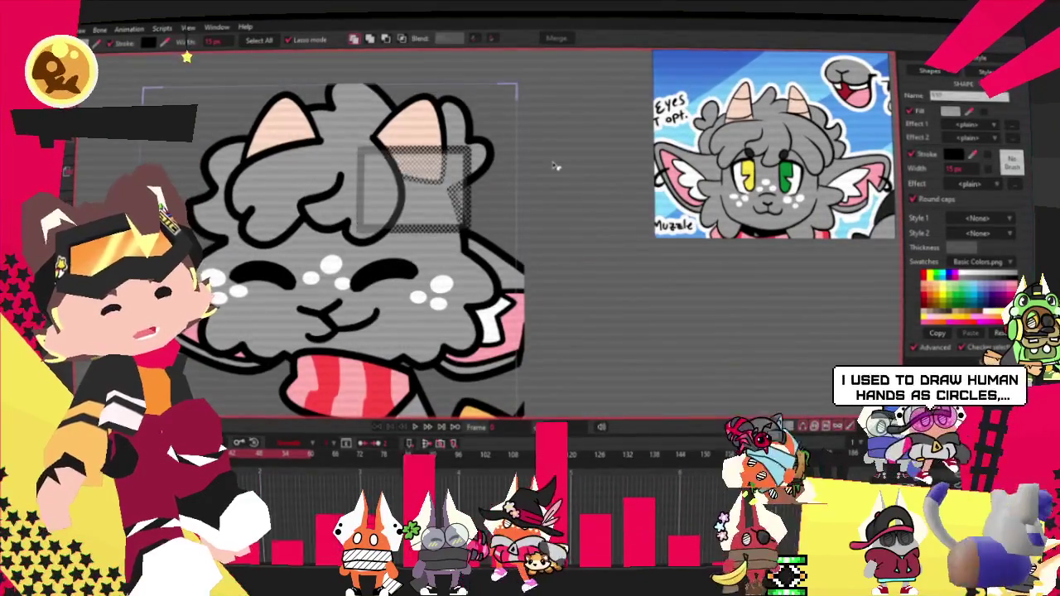
scroll(466, 165, up, 2)
scroll(433, 177, up, 2)
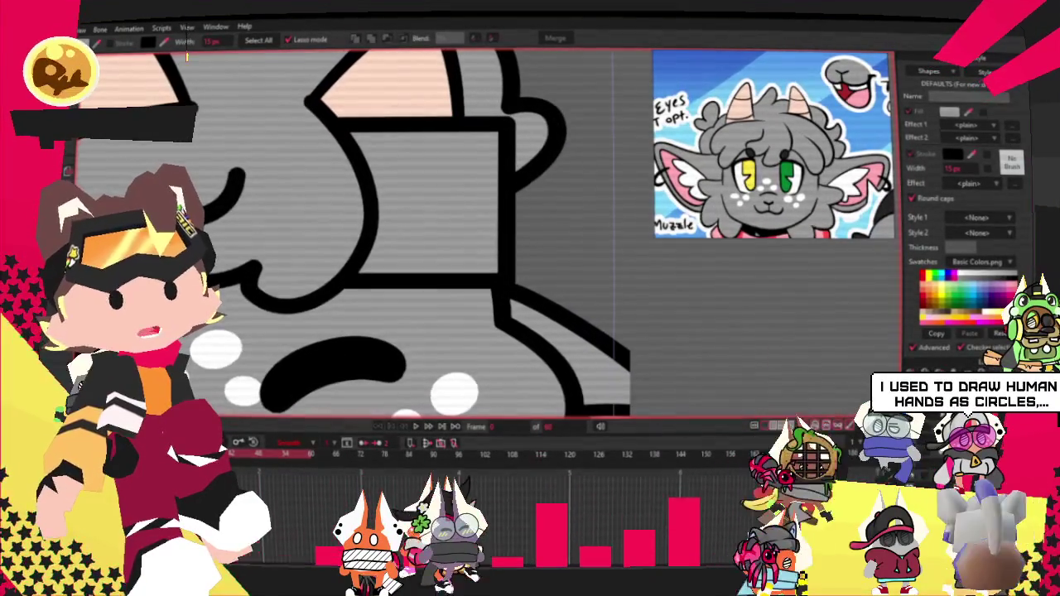
Bend the rectangle's edge into a rounded bulge, undoing a trial added notch point
key(t)
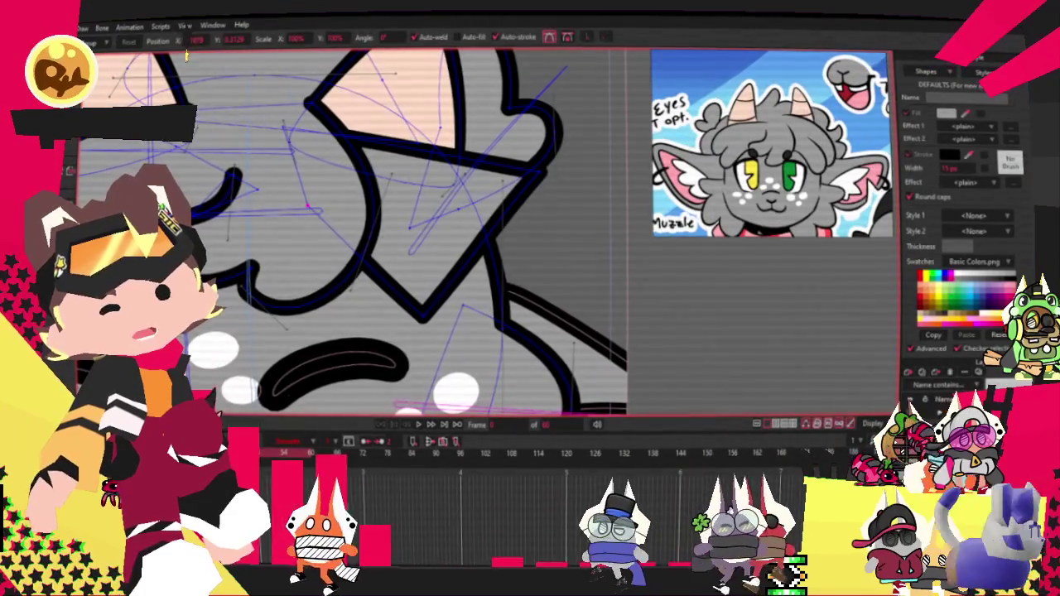
key(c)
drag(542, 187, 515, 197)
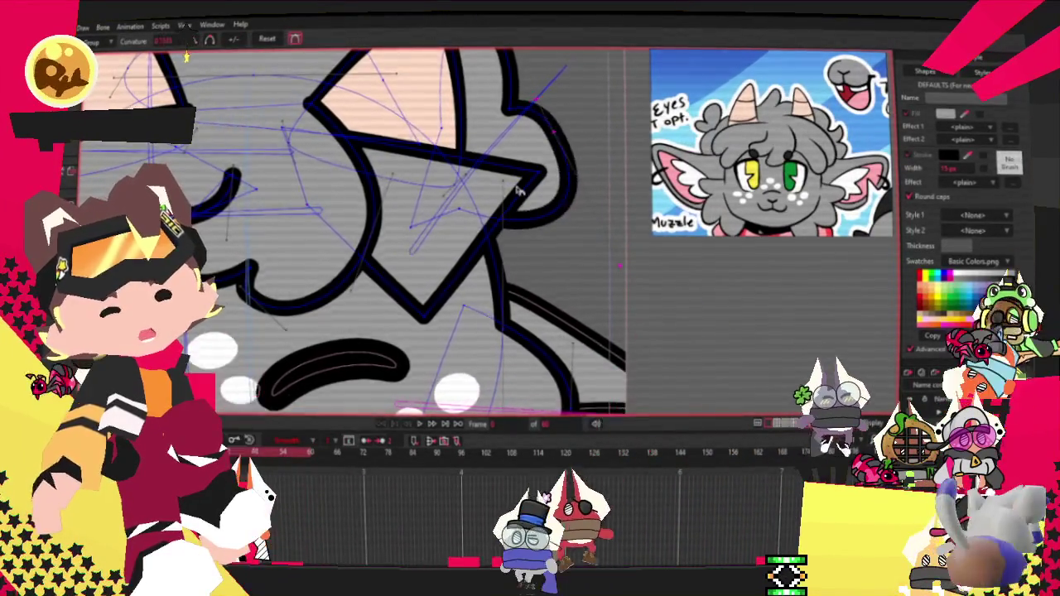
scroll(516, 197, up, 2)
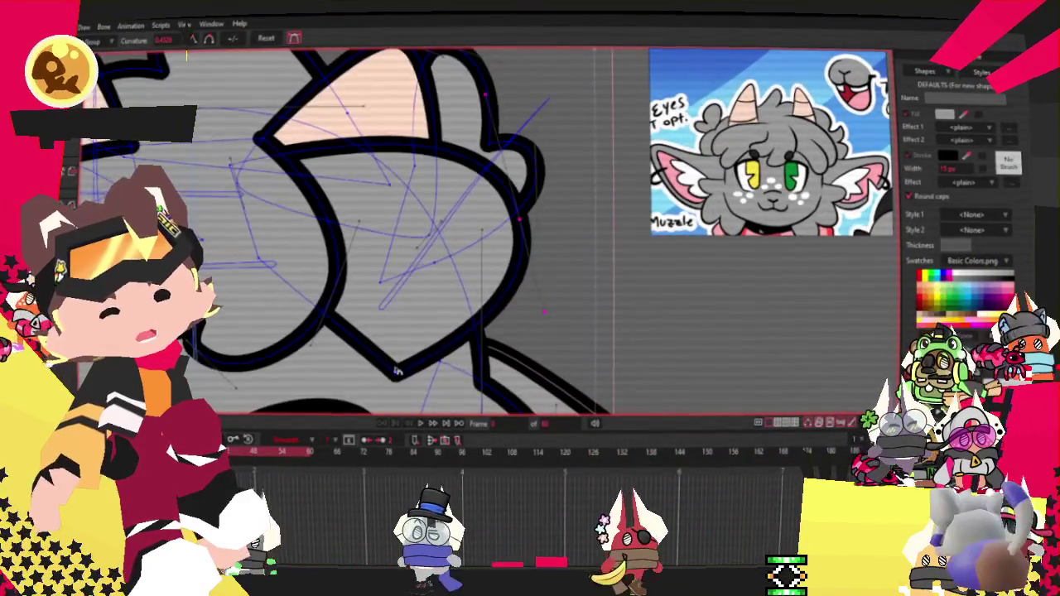
key(a)
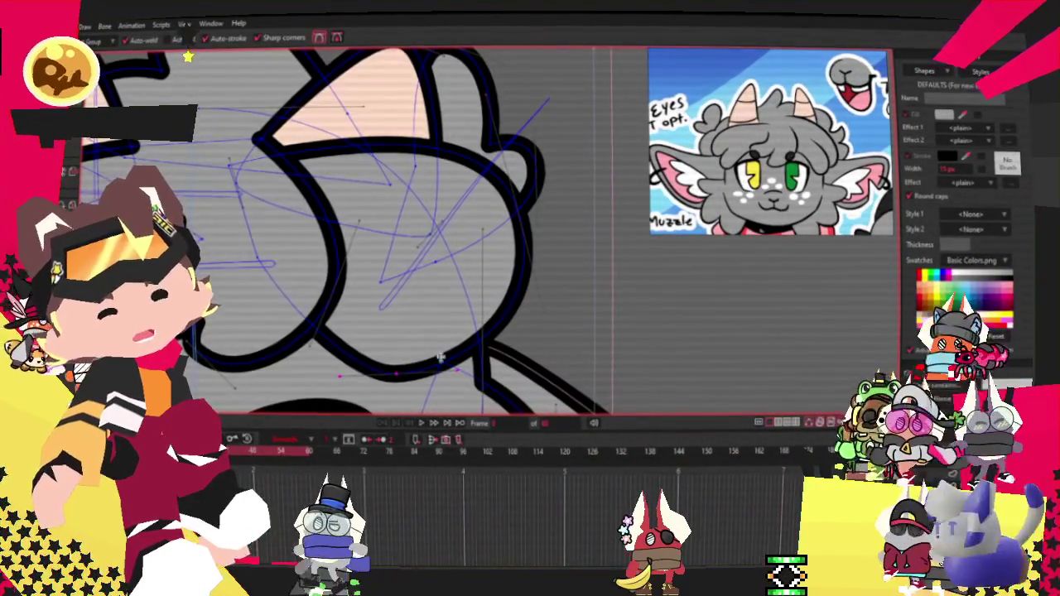
drag(451, 356, 494, 335)
key(ctrl+z)
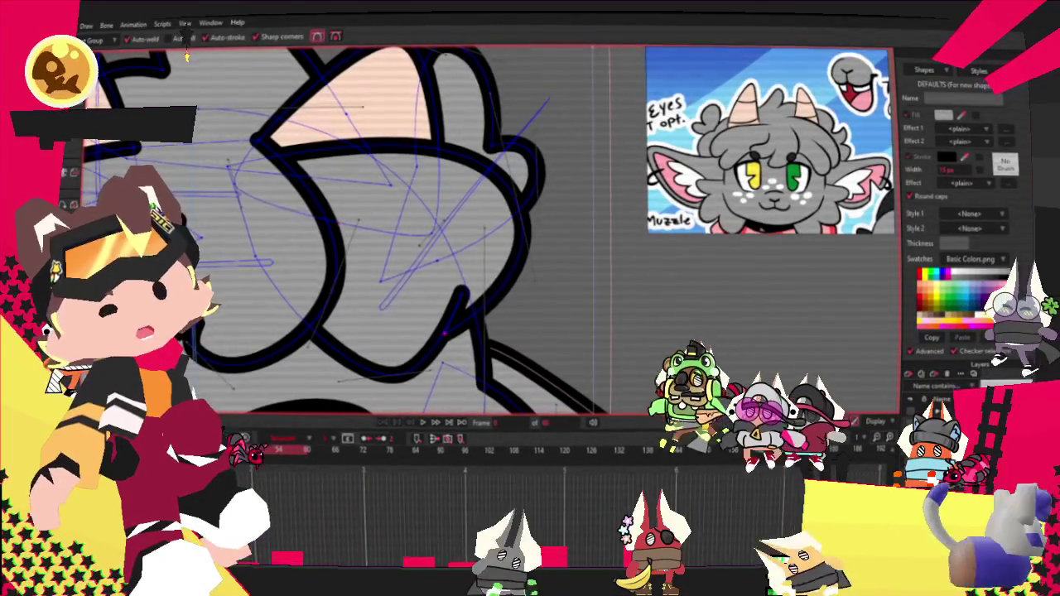
Nudge the chin outline point left and drag the hair-curl curve beside the ear into shape
key(t)
scroll(186, 56, up, 3)
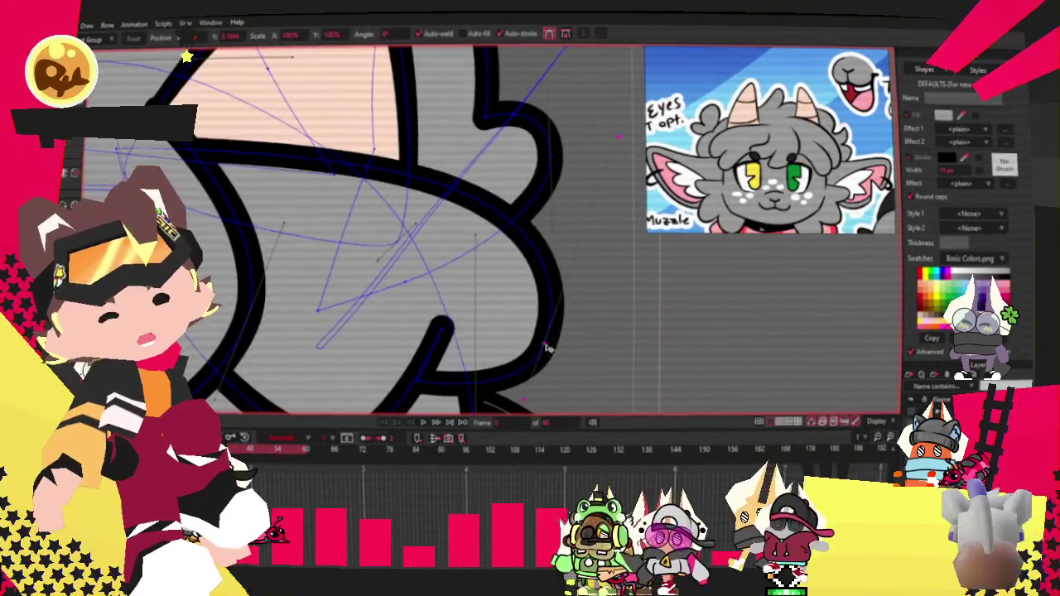
drag(548, 349, 519, 354)
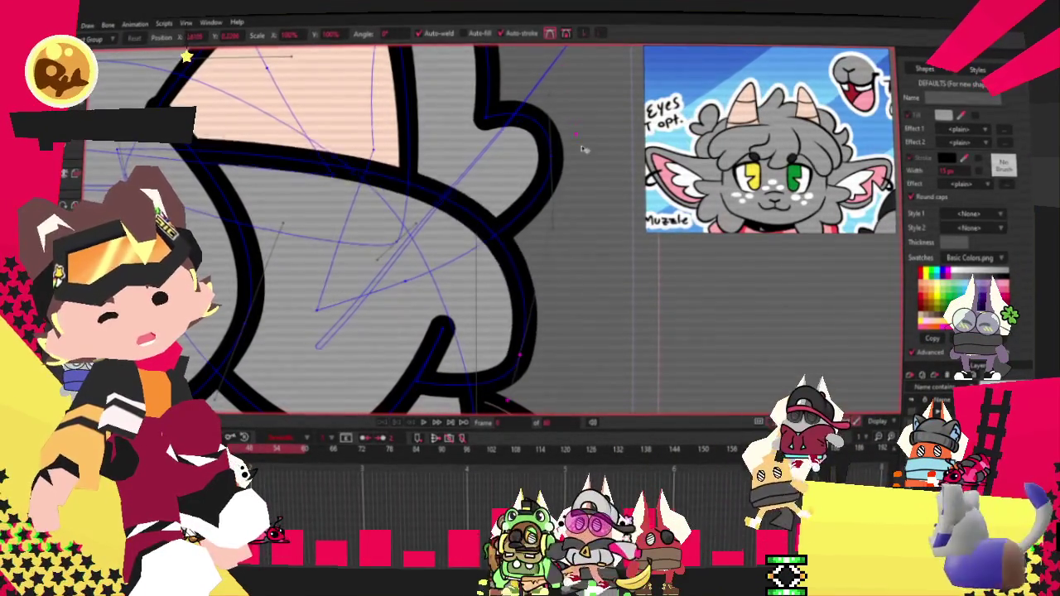
scroll(186, 56, down, 3)
scroll(187, 56, up, 3)
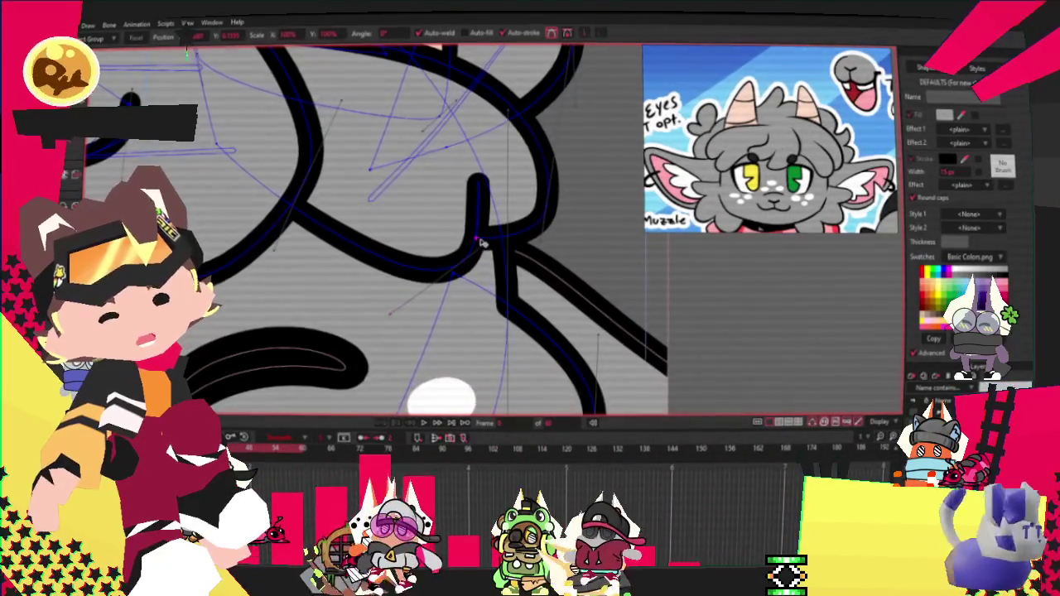
scroll(547, 211, down, 2)
scroll(546, 210, up, 1)
scroll(541, 140, up, 2)
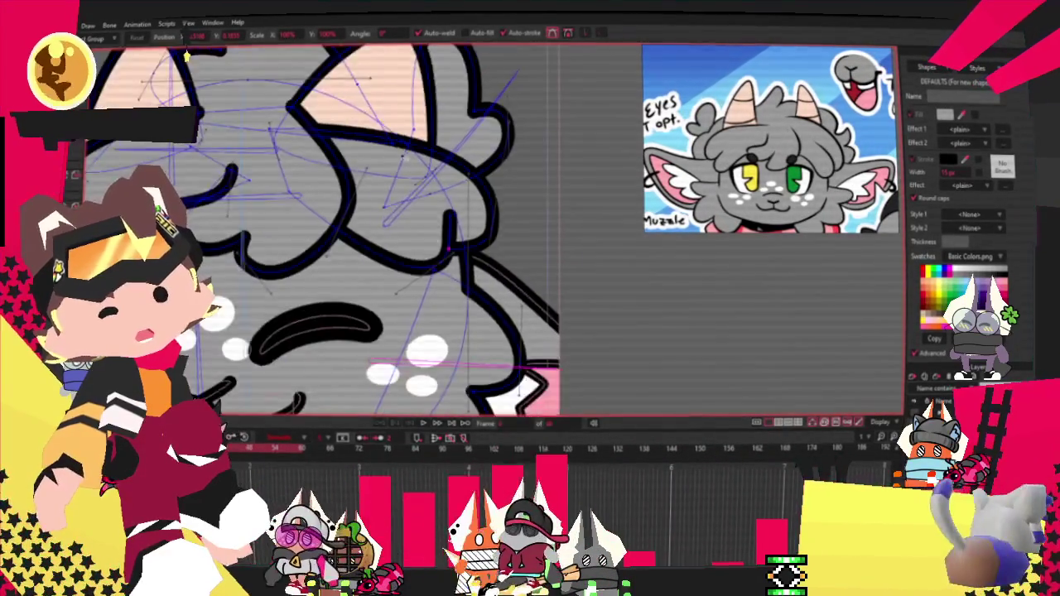
scroll(408, 282, down, 2)
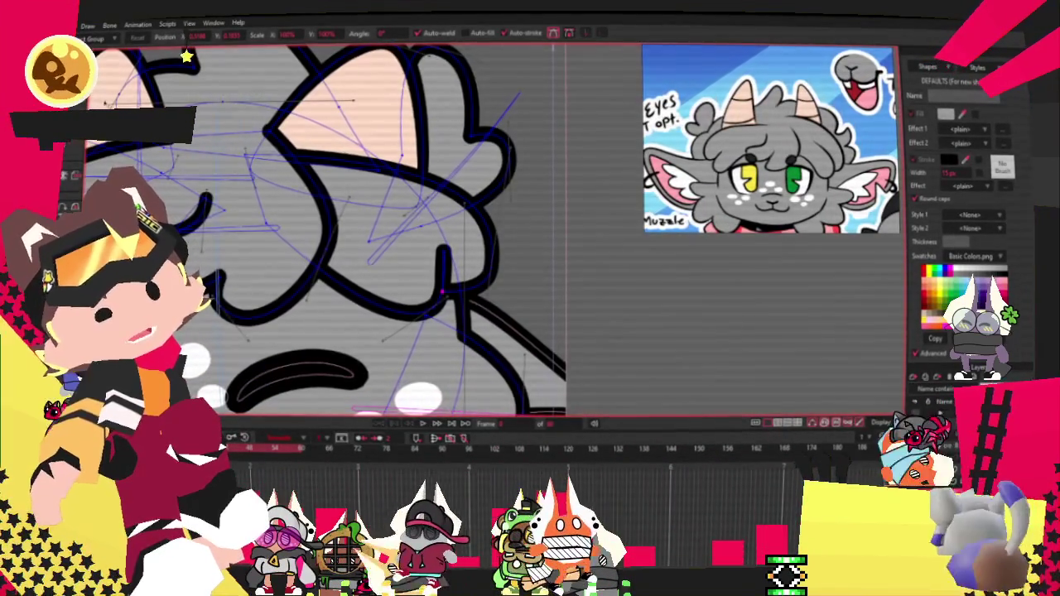
scroll(482, 265, up, 2)
scroll(481, 265, down, 2)
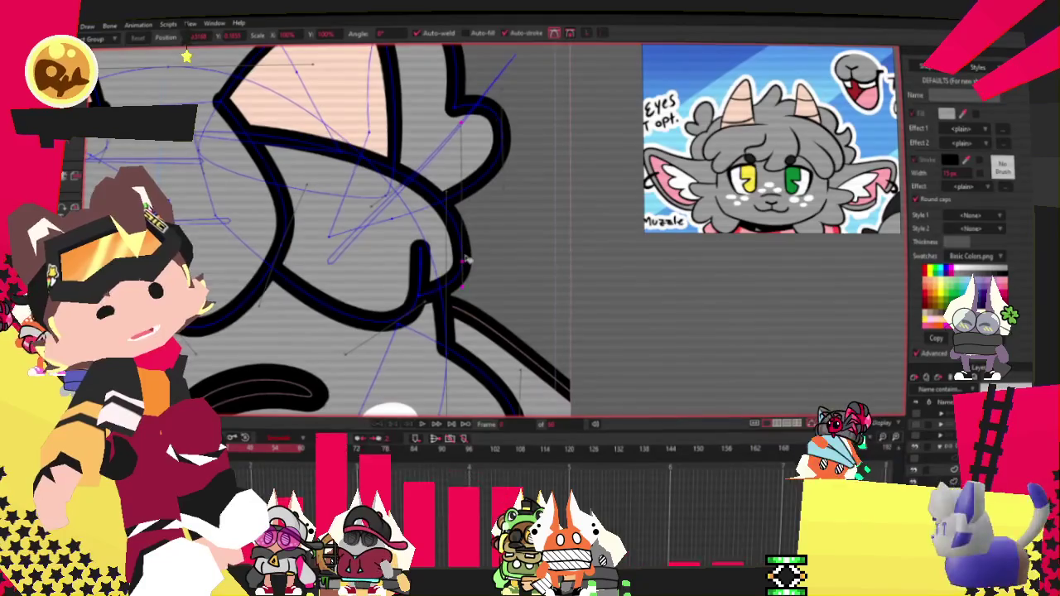
scroll(490, 81, up, 2)
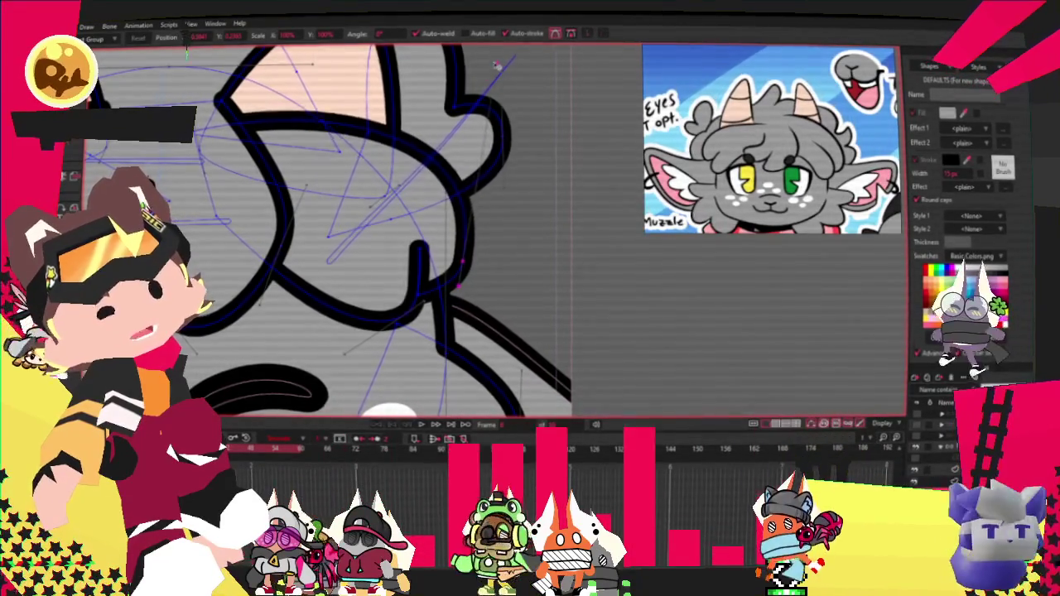
scroll(489, 276, down, 2)
scroll(489, 275, up, 2)
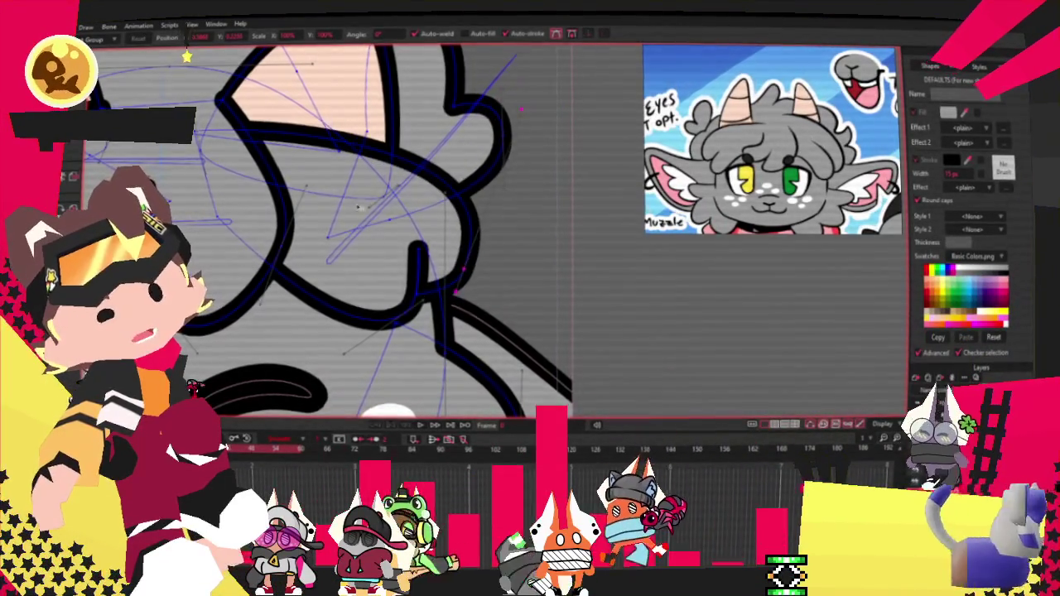
scroll(489, 276, down, 2)
scroll(489, 276, up, 2)
scroll(489, 276, down, 2)
scroll(377, 264, up, 3)
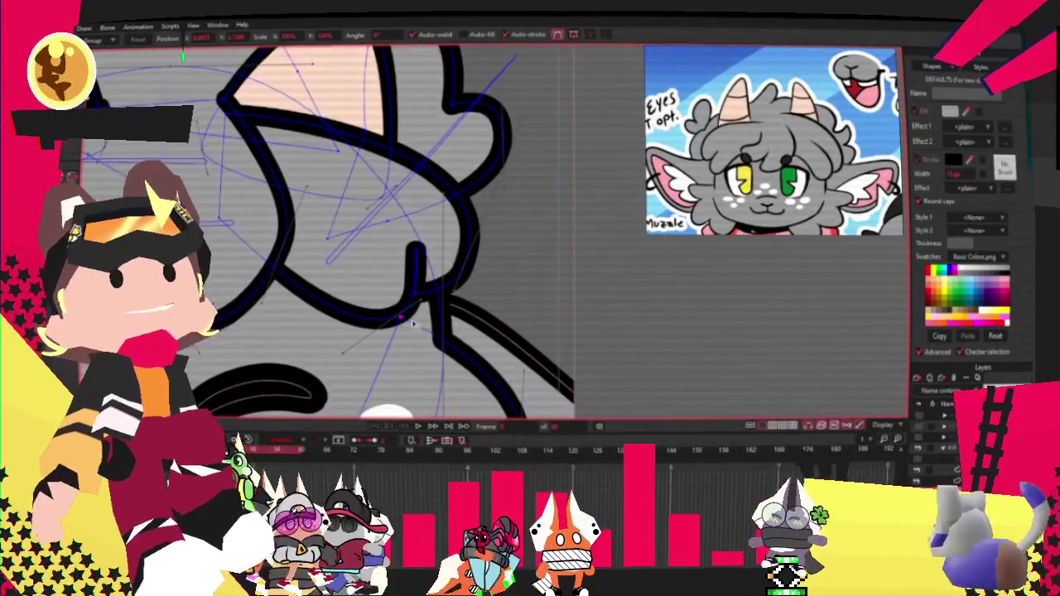
scroll(426, 306, down, 2)
scroll(424, 305, up, 2)
drag(437, 283, 488, 269)
scroll(489, 269, down, 2)
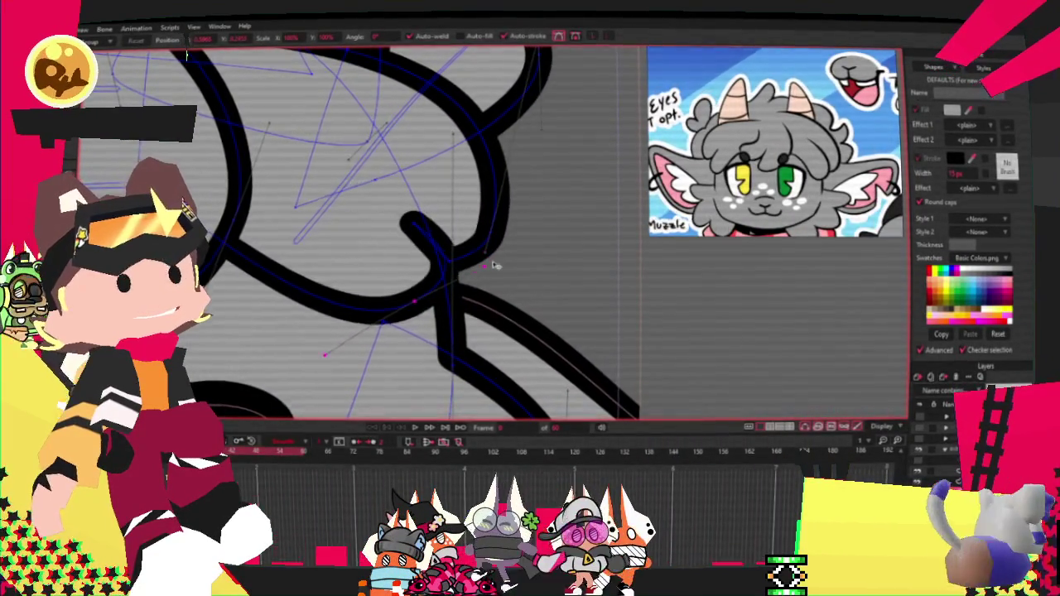
scroll(424, 244, down, 3)
scroll(424, 240, down, 1)
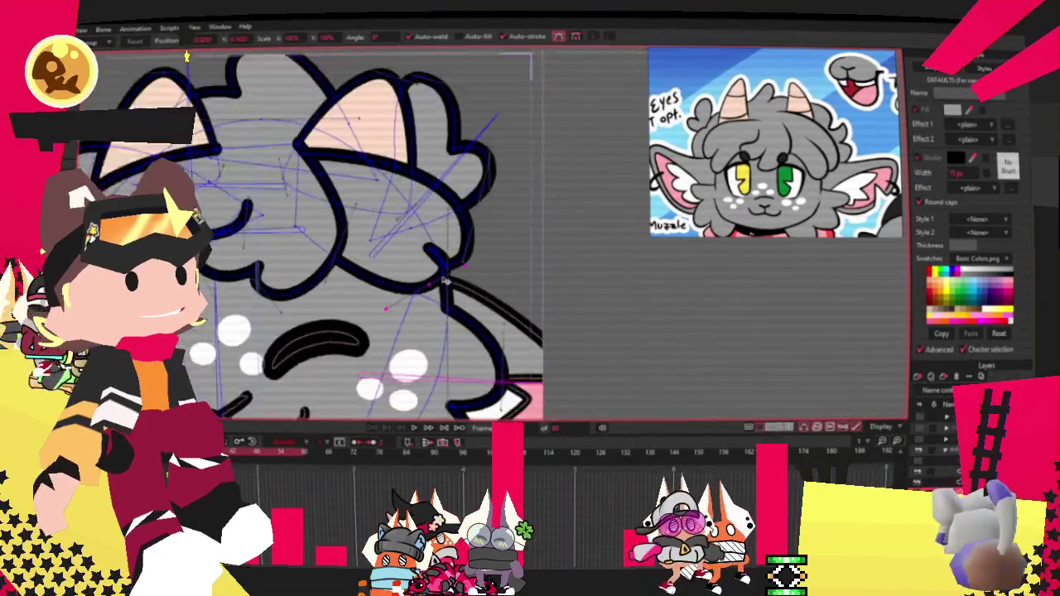
scroll(424, 236, up, 1)
scroll(422, 232, up, 2)
scroll(447, 256, down, 1)
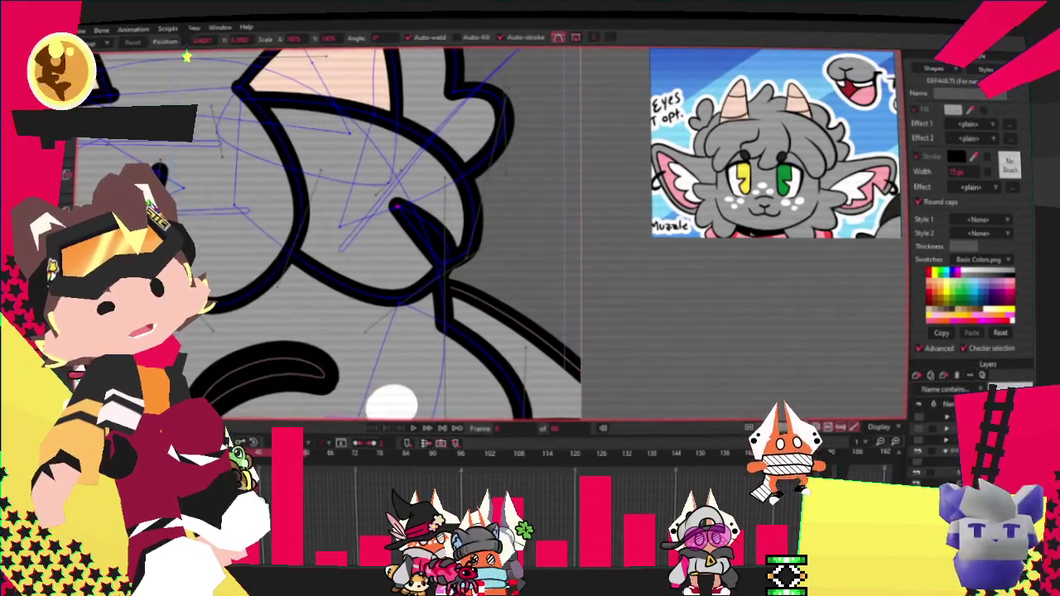
Smooth the inner hair curl's curvature with the Curvature tool
key(a)
scroll(449, 252, up, 1)
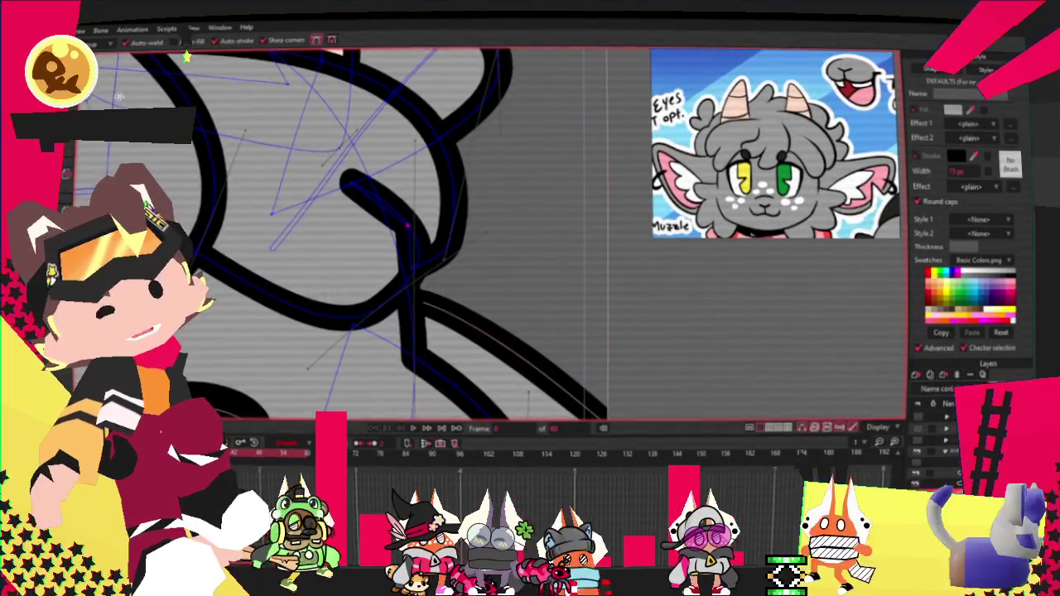
key(c)
scroll(486, 238, up, 1)
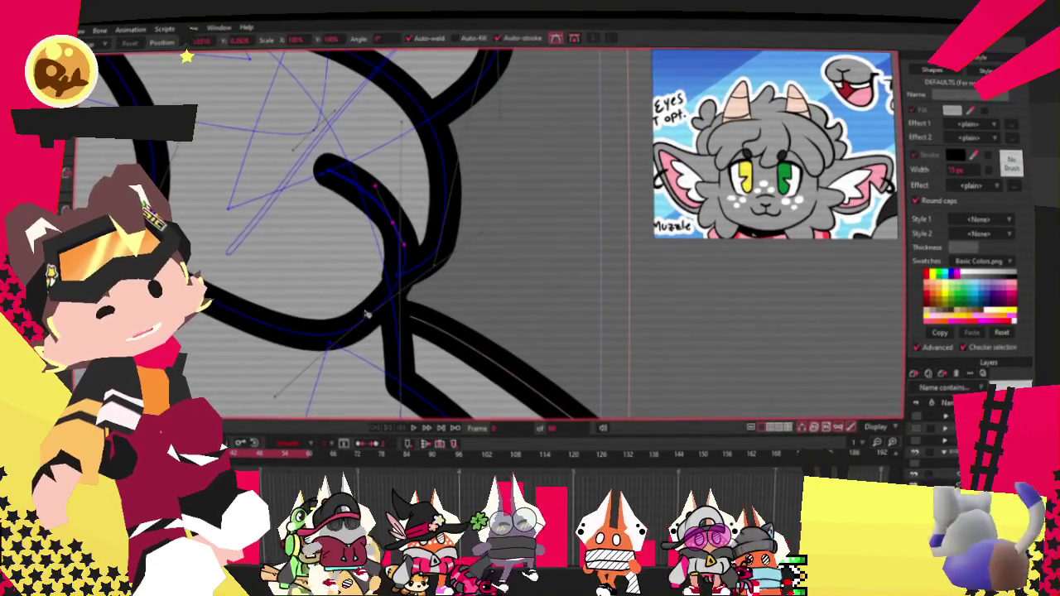
drag(370, 312, 370, 295)
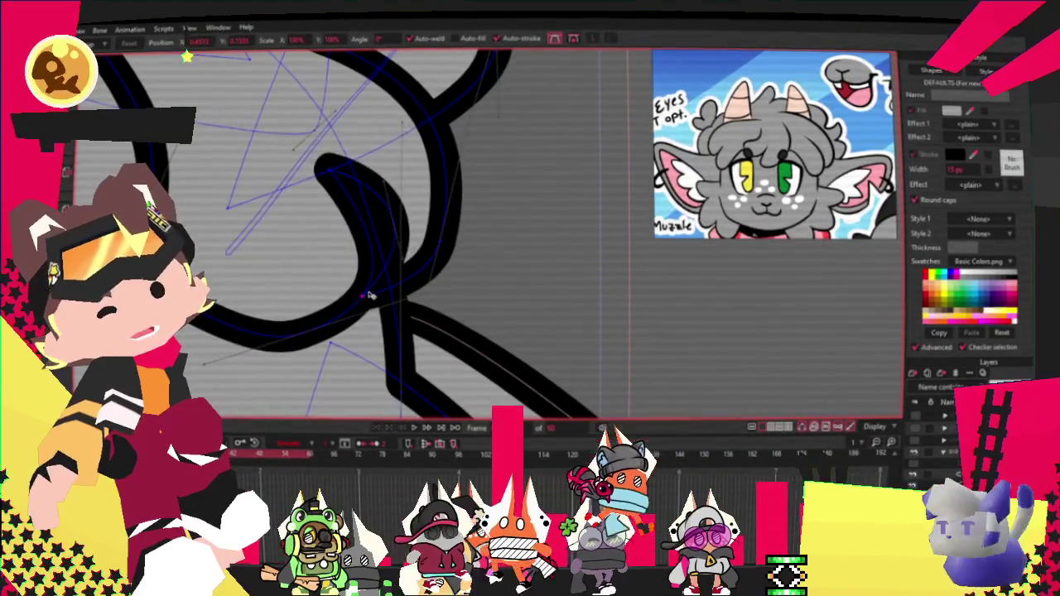
scroll(376, 260, down, 2)
scroll(347, 223, down, 2)
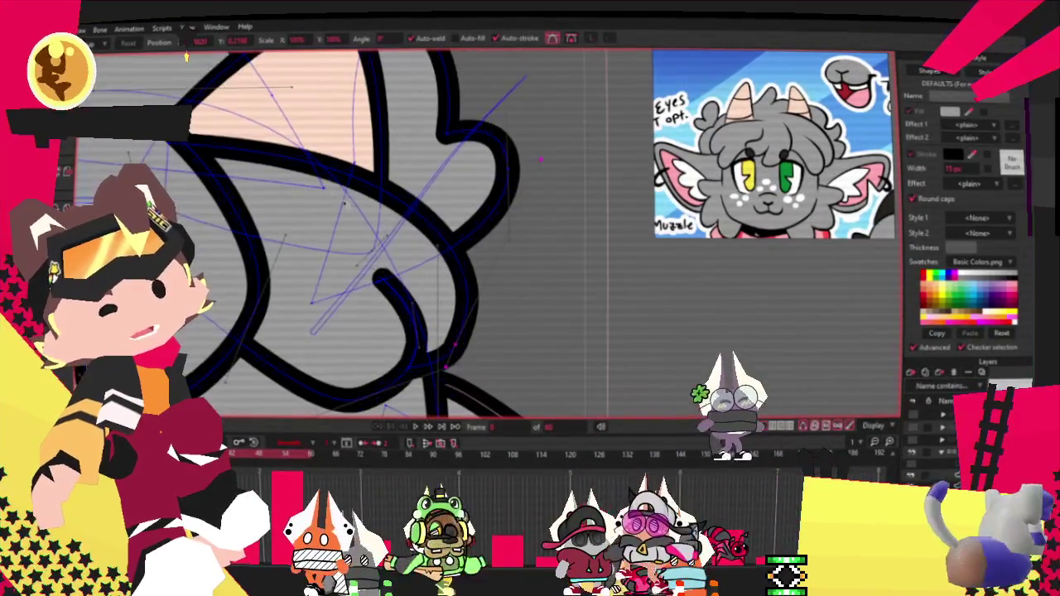
scroll(526, 248, down, 2)
scroll(534, 256, down, 3)
scroll(534, 256, up, 3)
scroll(534, 257, down, 1)
scroll(534, 256, up, 1)
scroll(580, 192, down, 1)
scroll(579, 192, up, 3)
scroll(580, 193, up, 1)
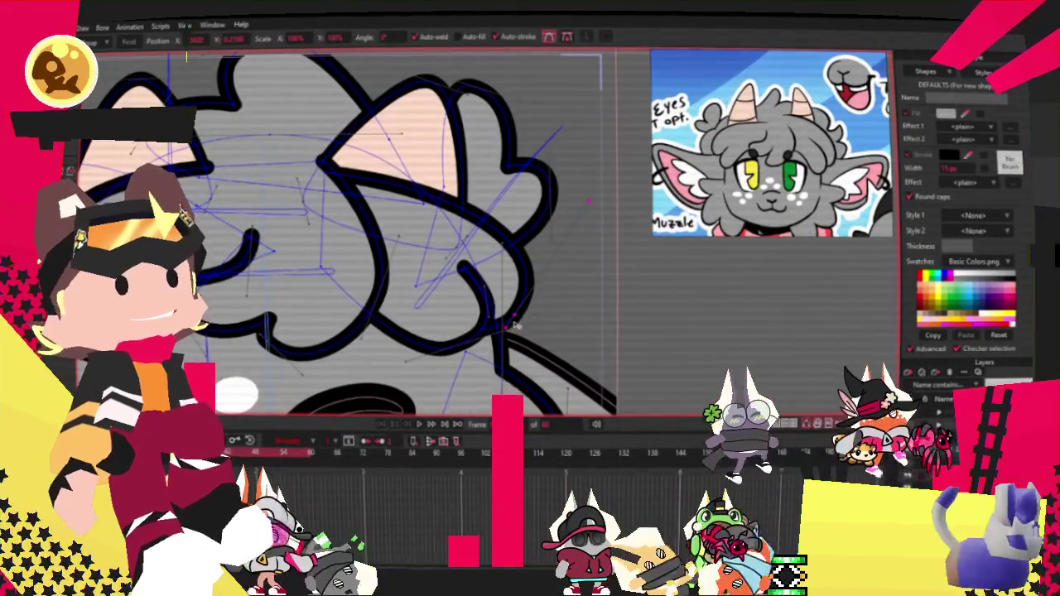
scroll(565, 188, up, 1)
scroll(559, 194, down, 1)
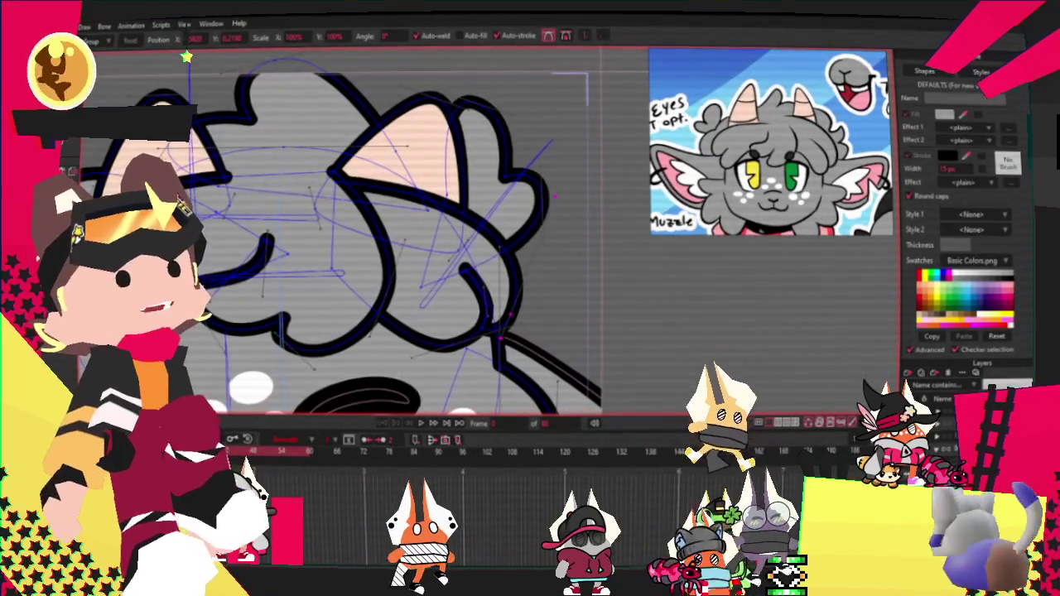
scroll(331, 219, up, 3)
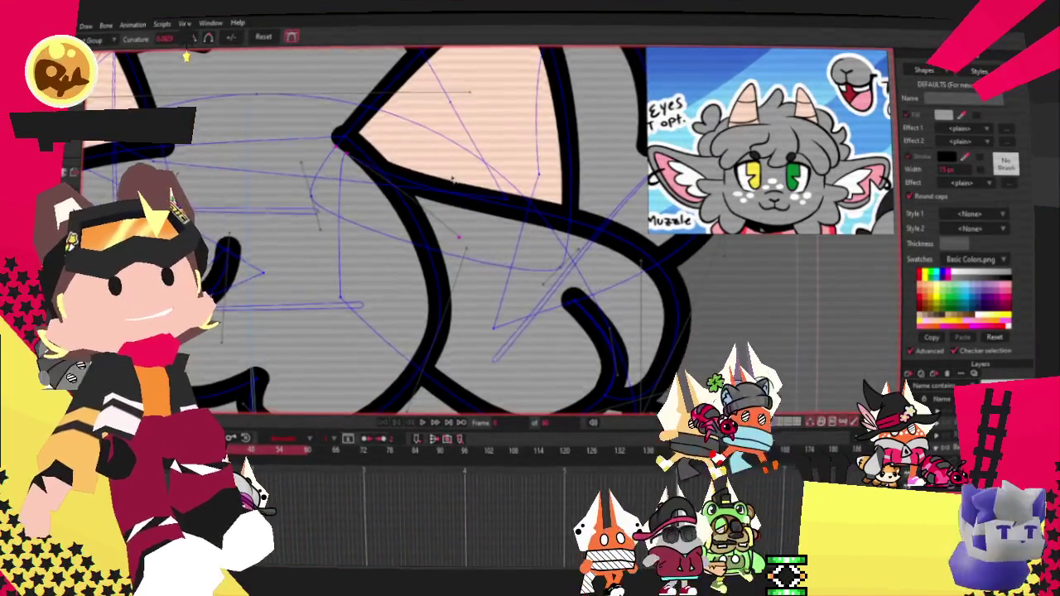
scroll(452, 179, down, 3)
scroll(443, 197, up, 2)
scroll(447, 199, up, 1)
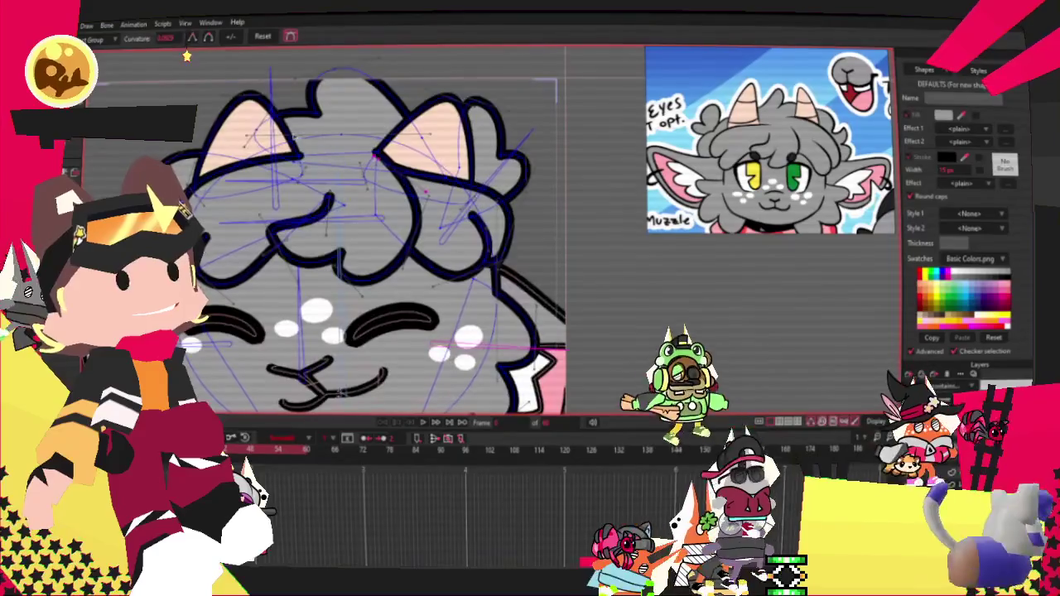
scroll(484, 207, up, 1)
Play the head-turn animation to check the new curly grey fringe between the ears
key(f)
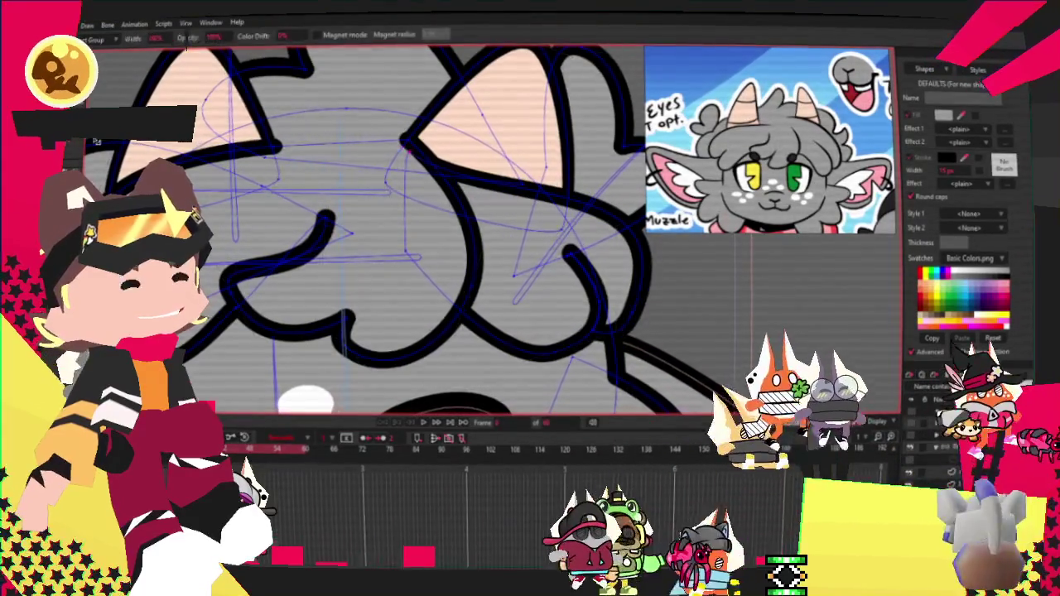
scroll(411, 139, up, 2)
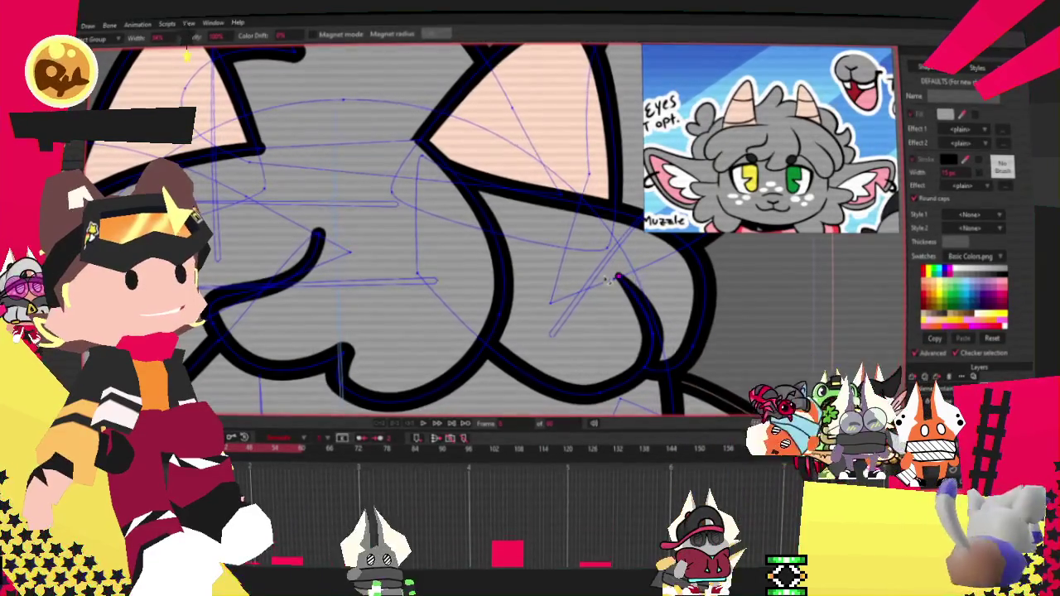
scroll(609, 276, down, 5)
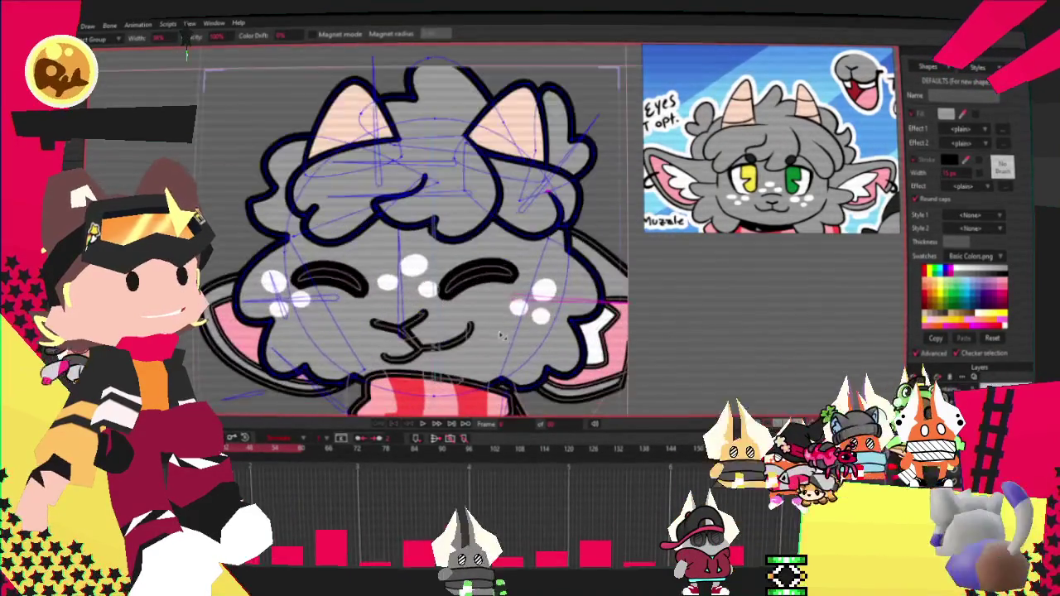
click(424, 426)
scroll(400, 289, down, 3)
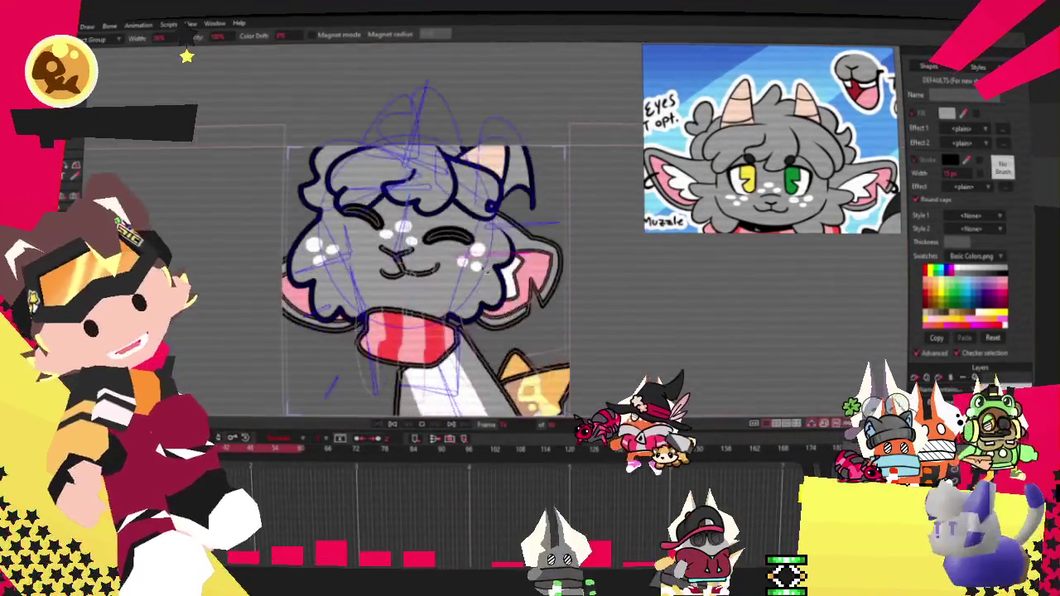
scroll(456, 240, down, 2)
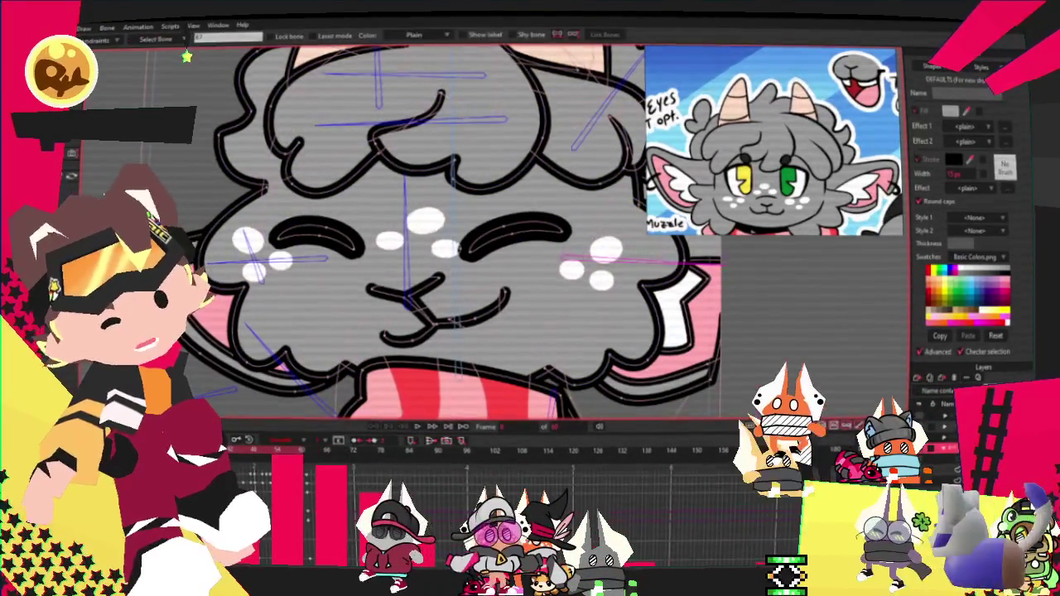
key(z)
scroll(340, 98, up, 3)
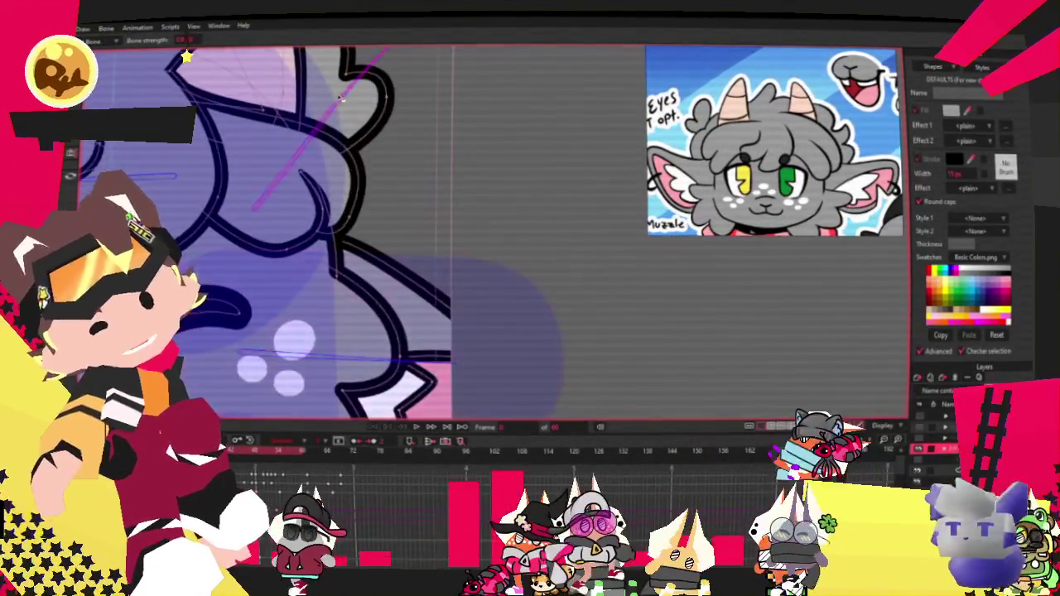
scroll(428, 321, down, 3)
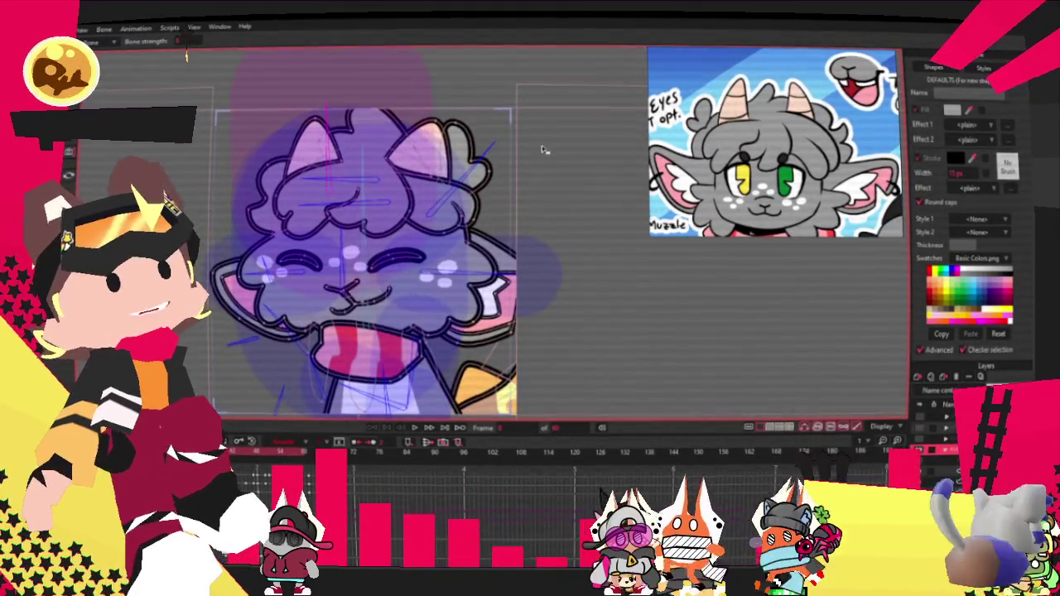
click(415, 429)
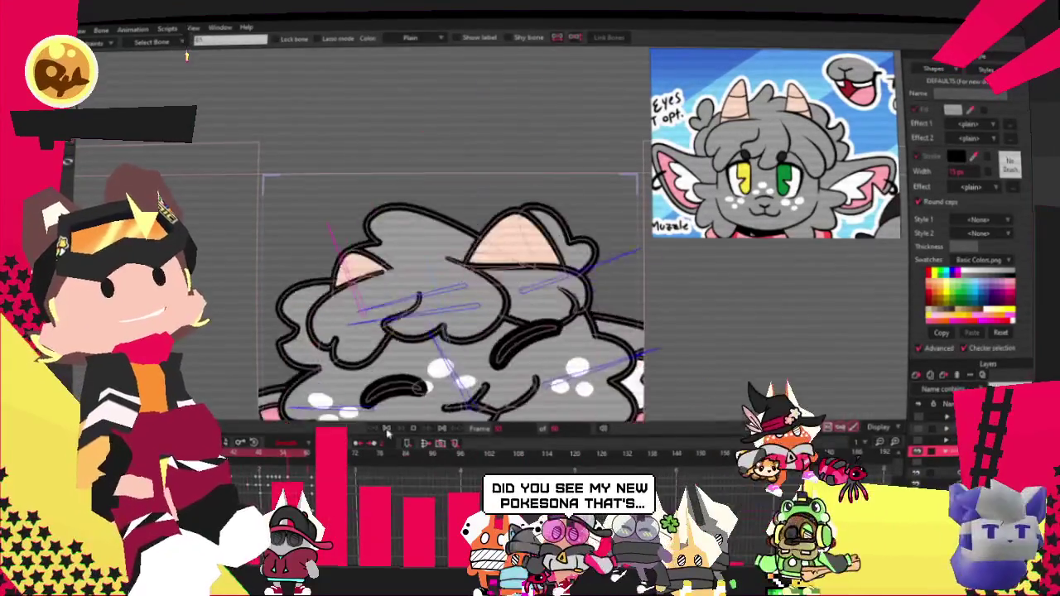
key(s)
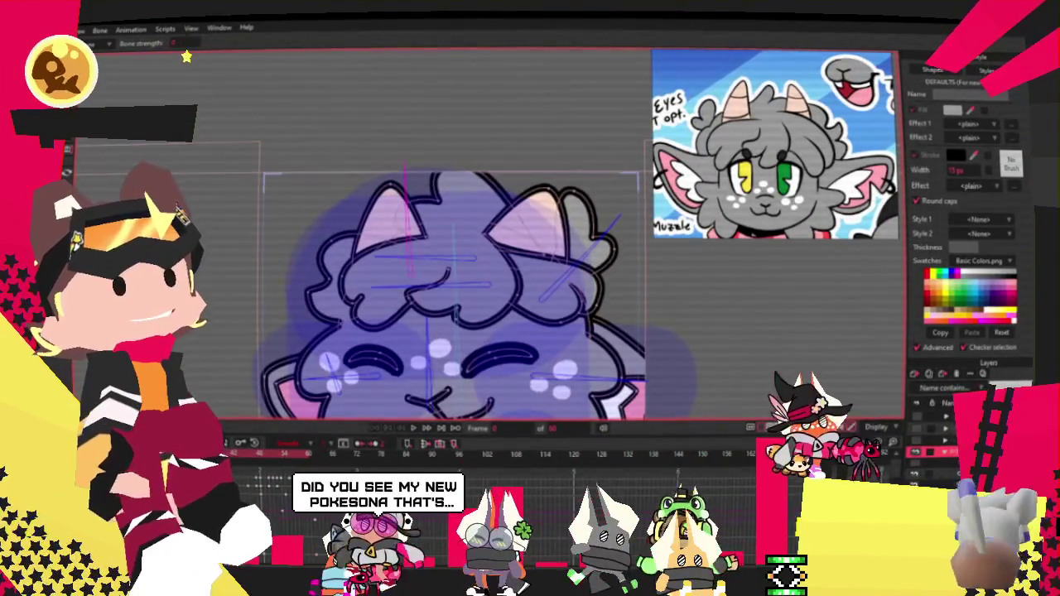
drag(452, 263, 557, 298)
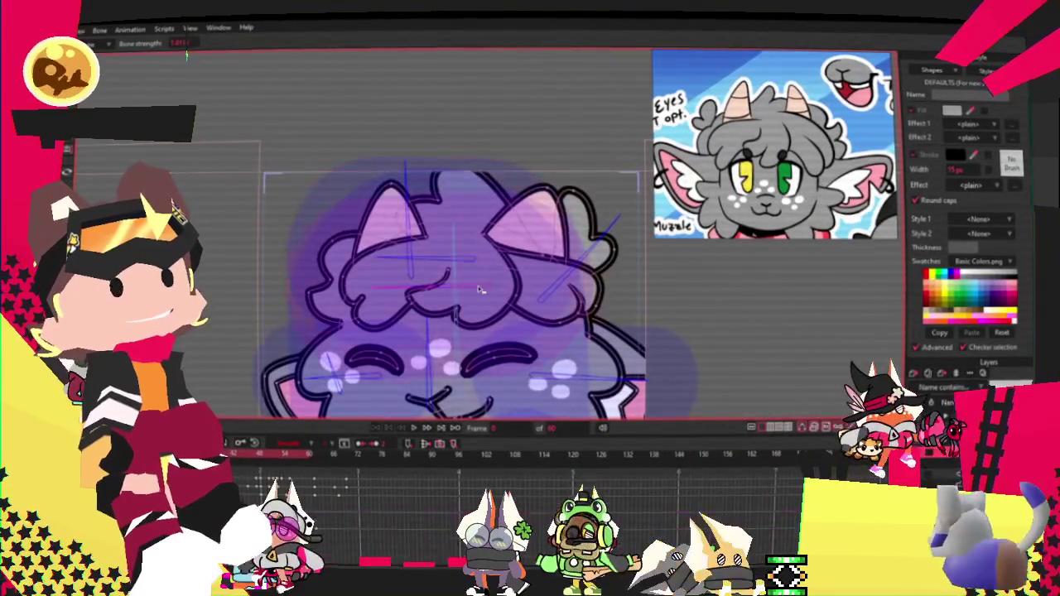
click(416, 428)
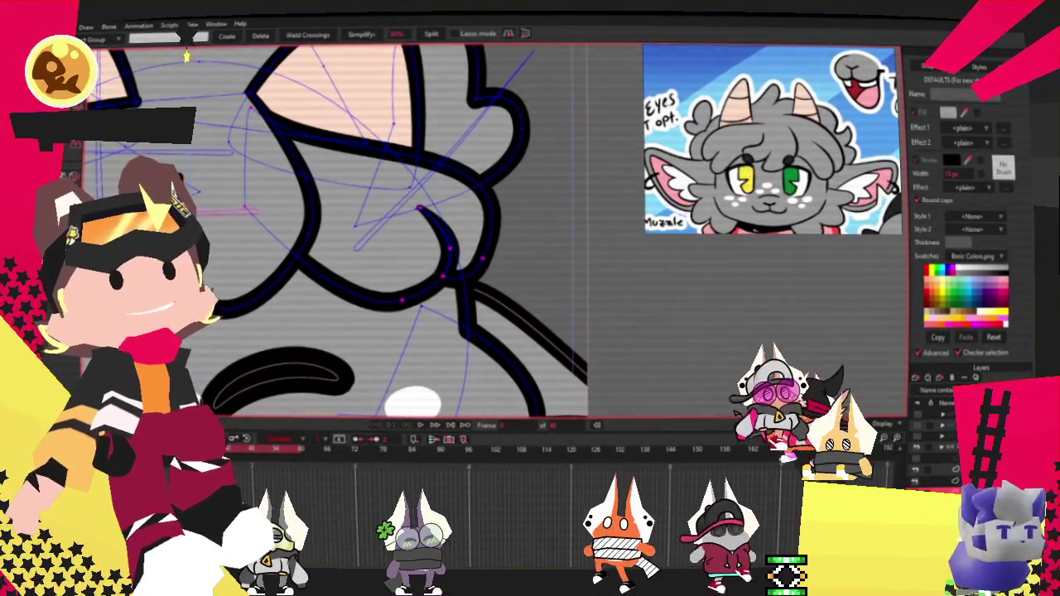
Push the right head outline and curl outward, then play the animation to check it
drag(485, 207, 523, 209)
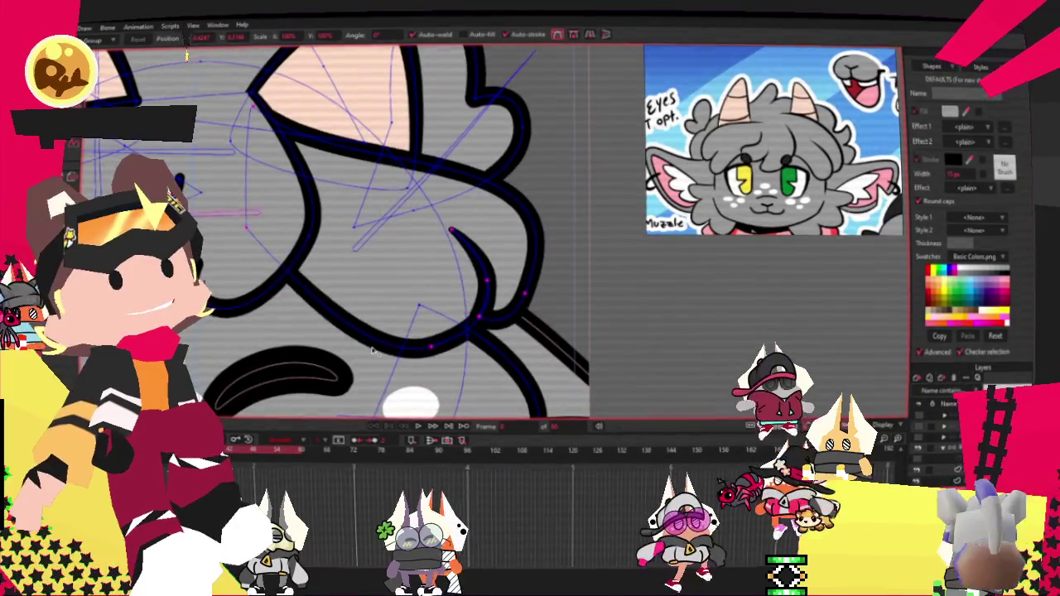
scroll(372, 339, down, 3)
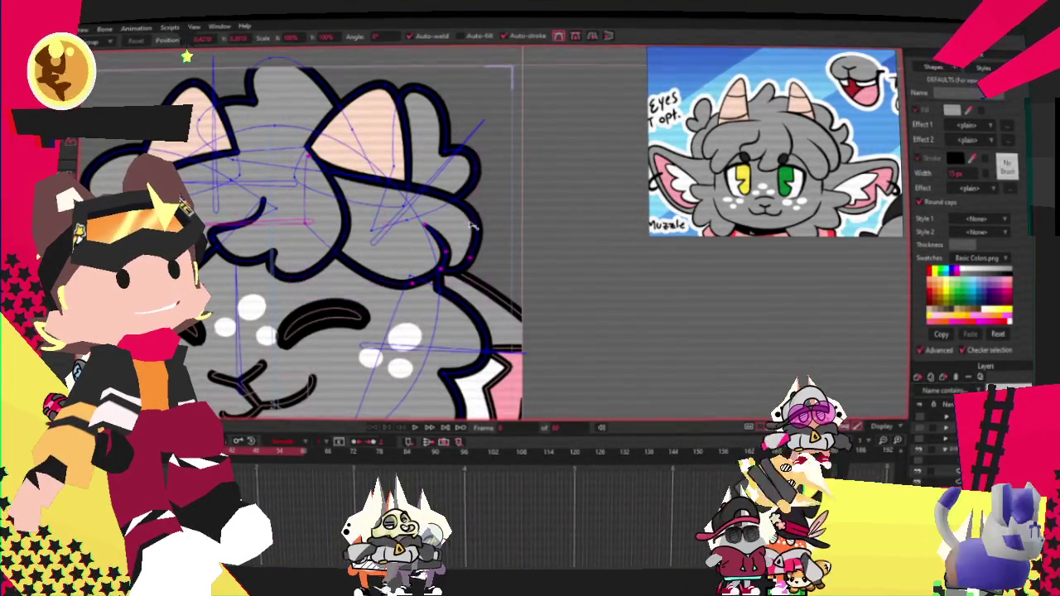
scroll(466, 228, down, 3)
click(413, 428)
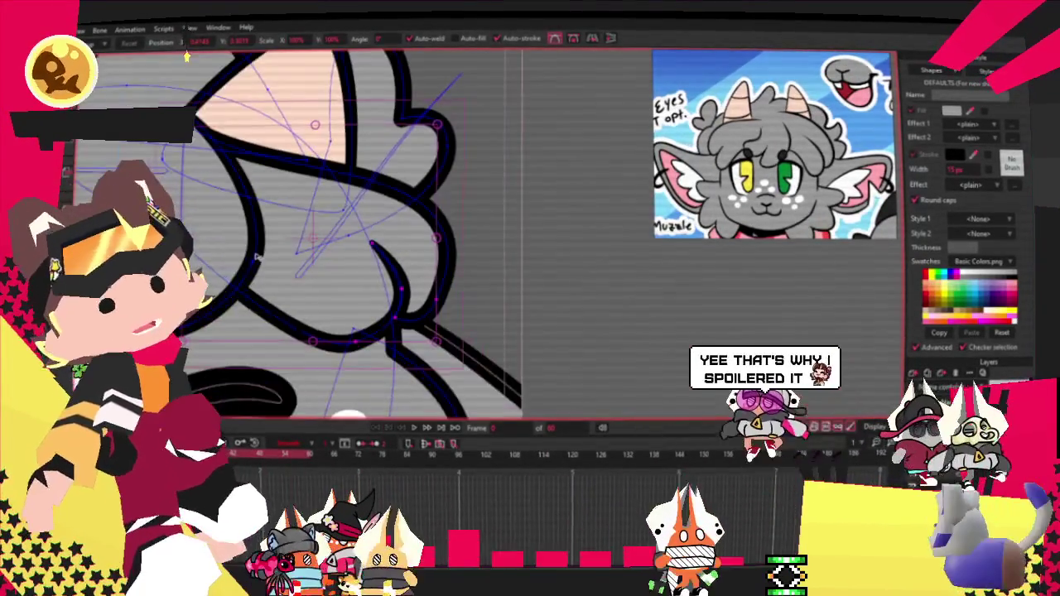
Shift the inner hair curl's points leftward
key(g)
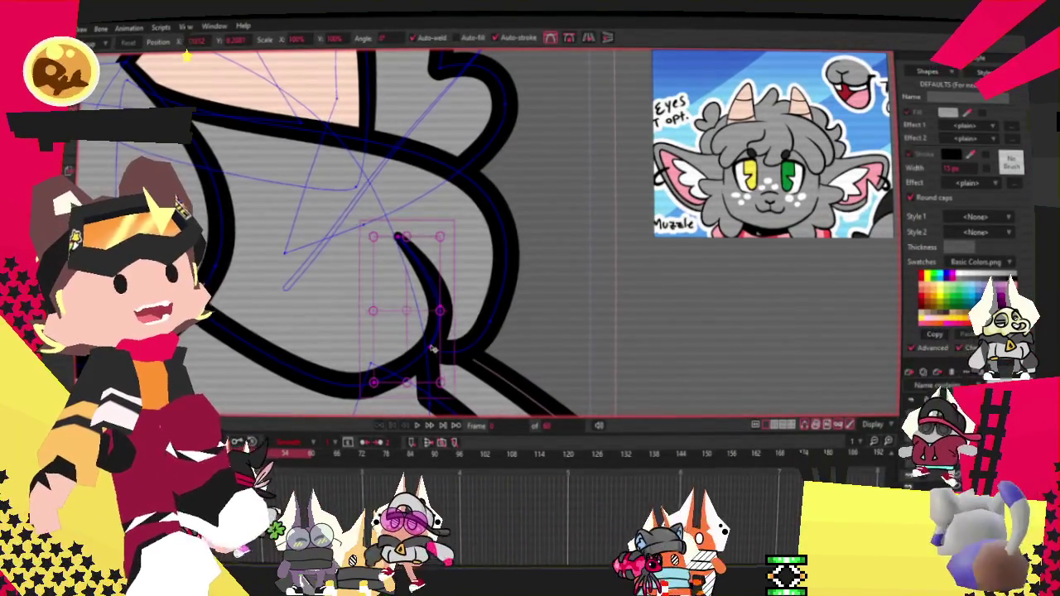
drag(431, 348, 387, 347)
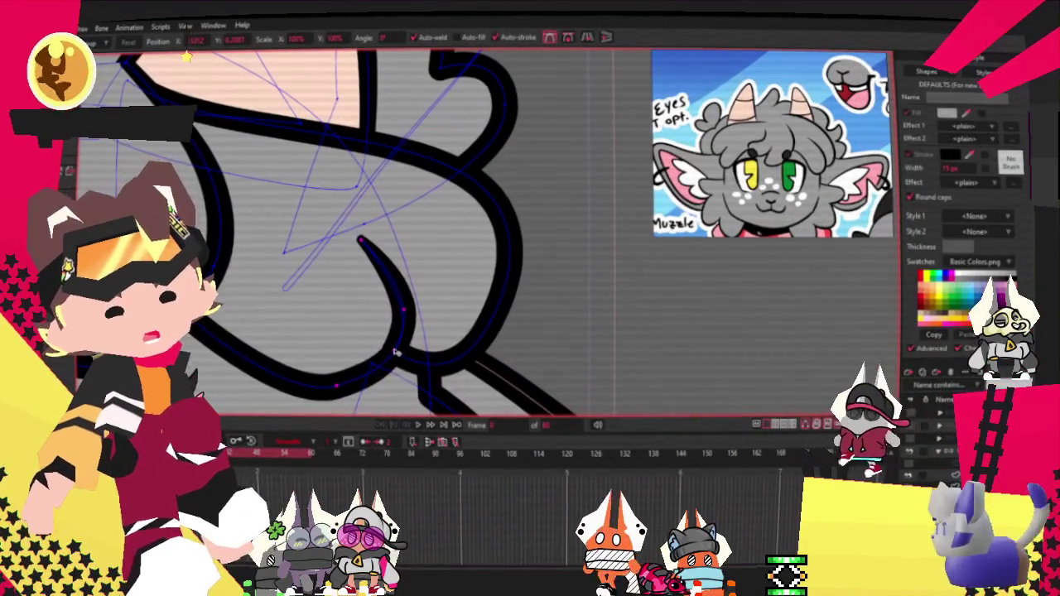
scroll(396, 354, down, 3)
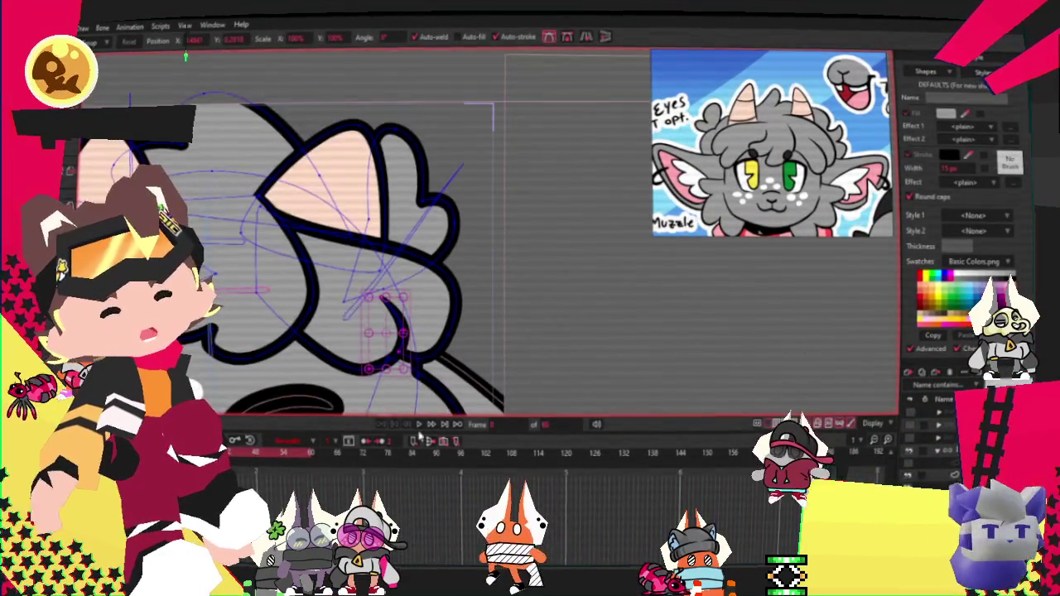
scroll(313, 233, down, 2)
scroll(313, 234, up, 3)
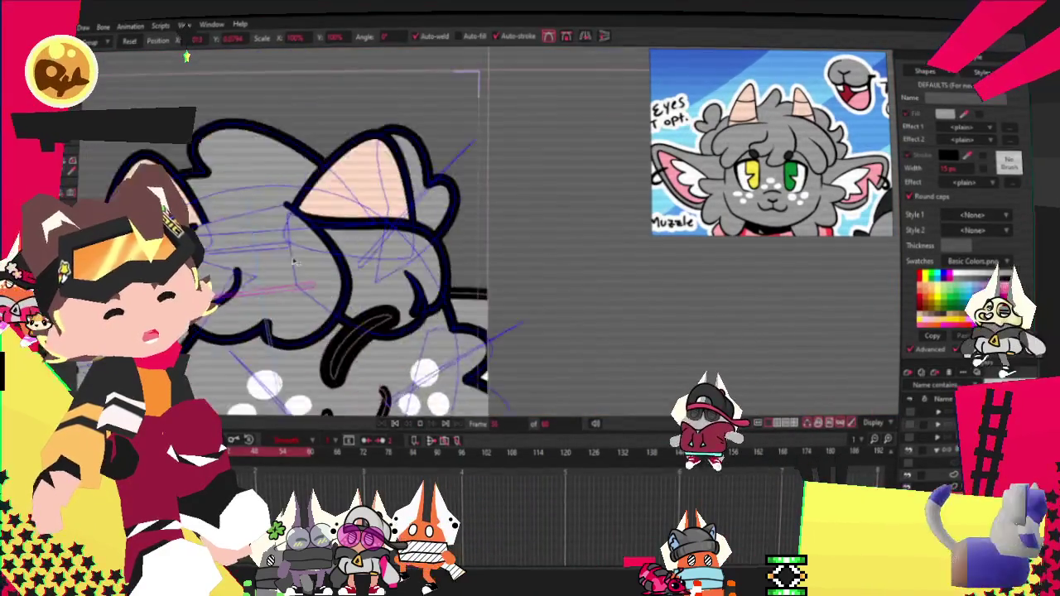
scroll(292, 259, down, 2)
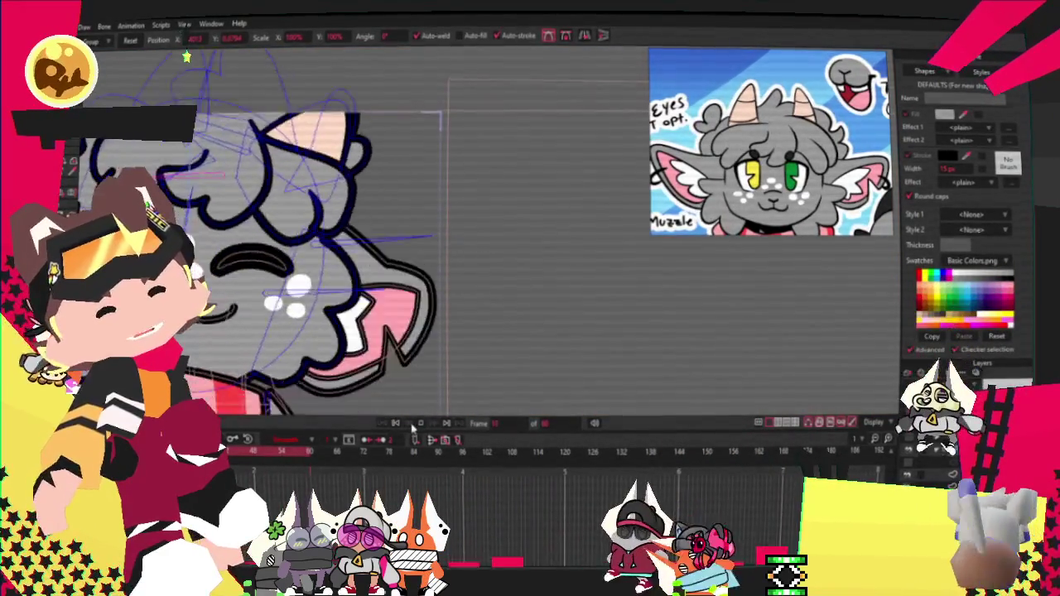
scroll(385, 293, up, 2)
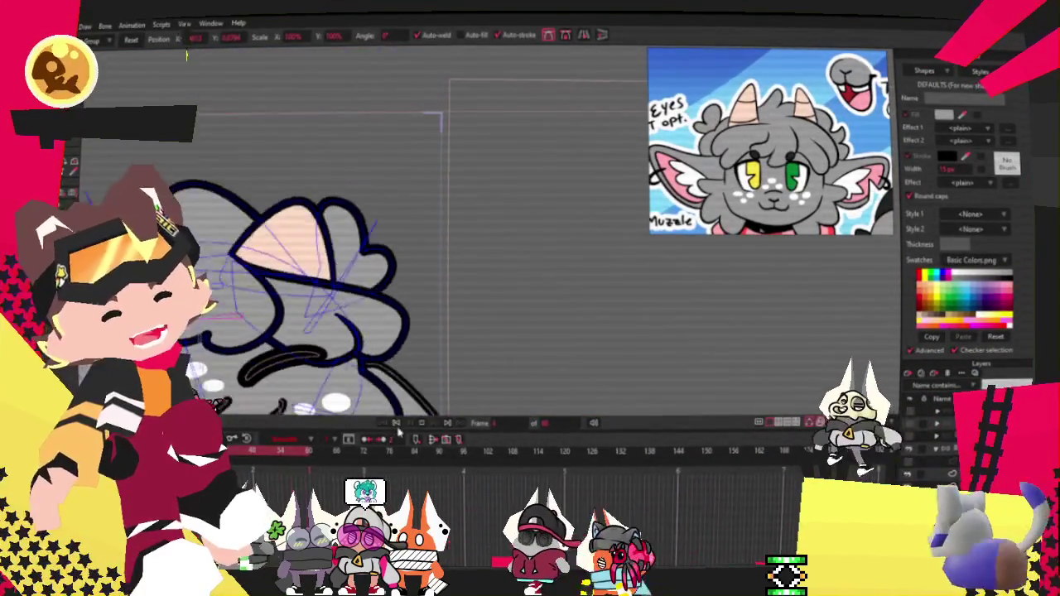
scroll(385, 294, up, 2)
scroll(385, 294, up, 3)
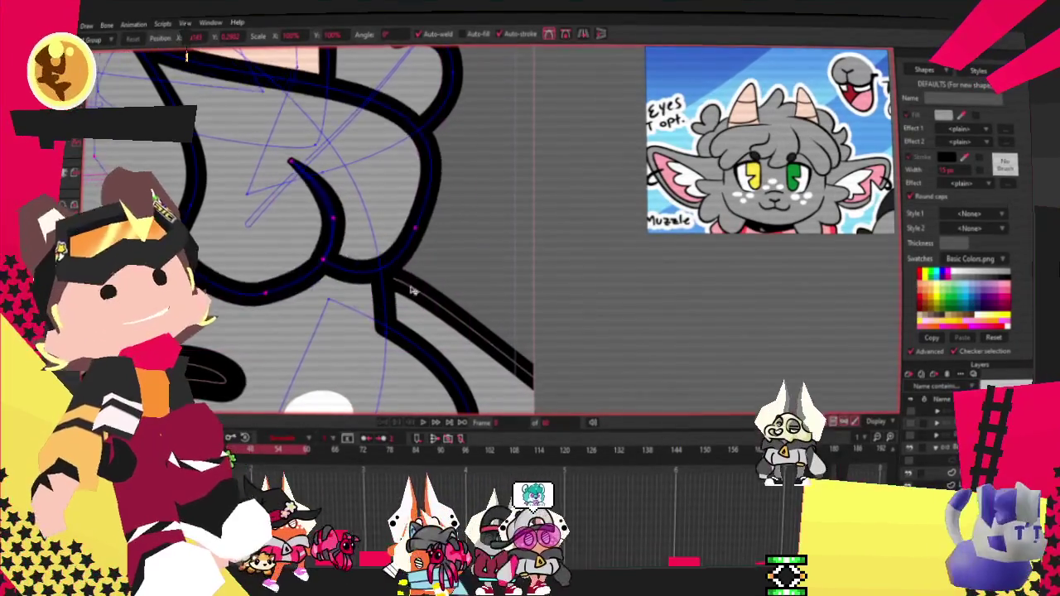
Lift the ear's lower hooked curve higher on the head
drag(432, 315, 424, 294)
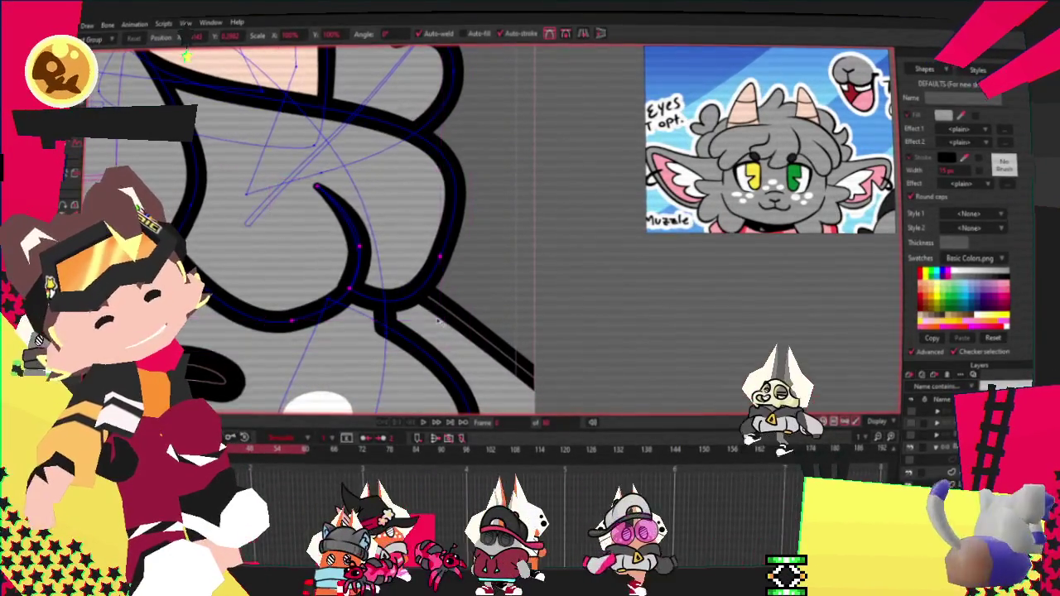
scroll(424, 294, down, 3)
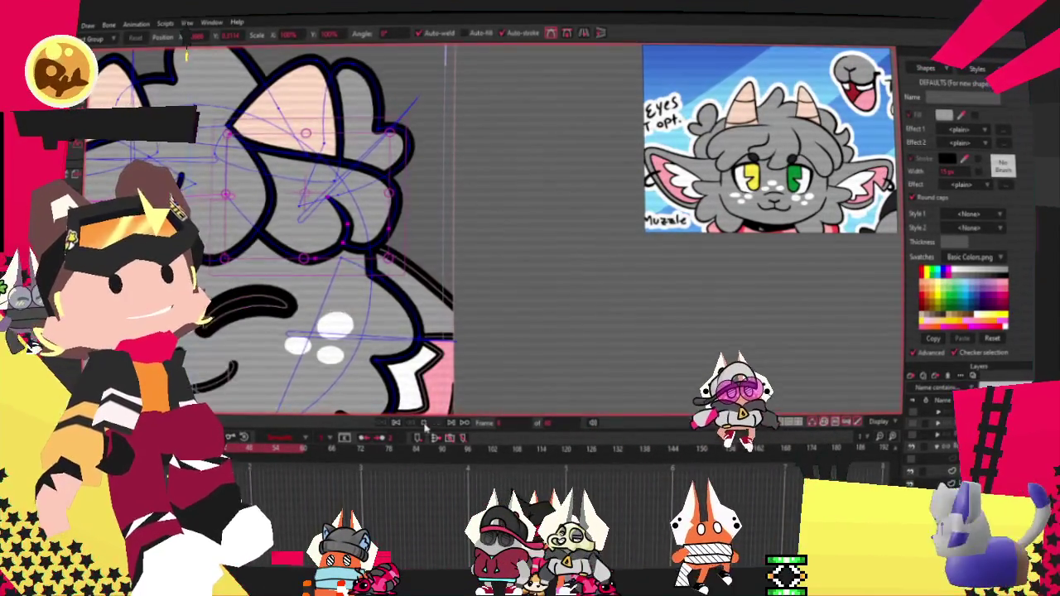
scroll(420, 263, down, 3)
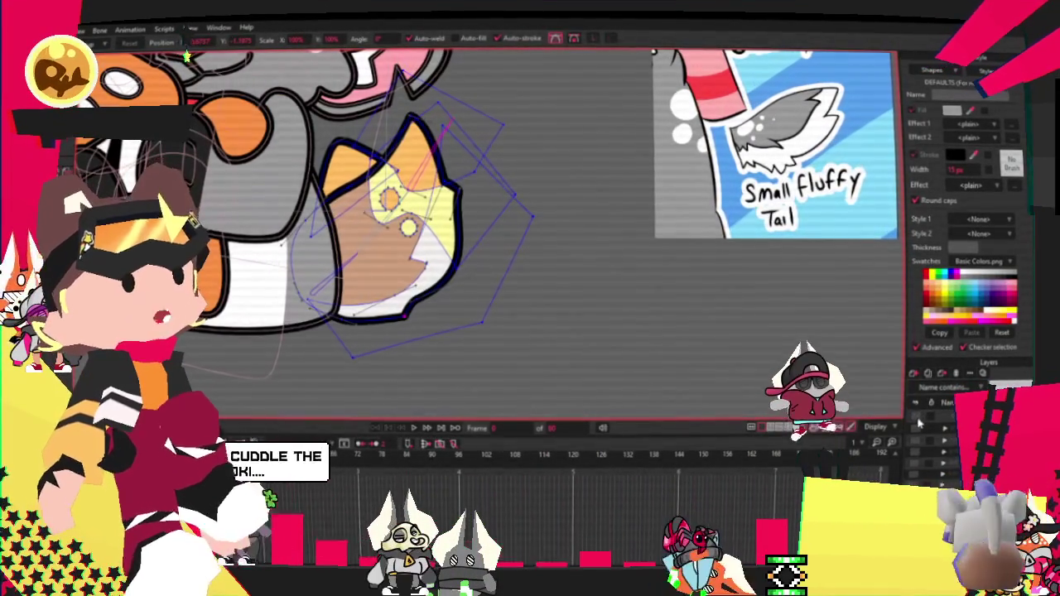
Make both yellow tail dots white
key(g)
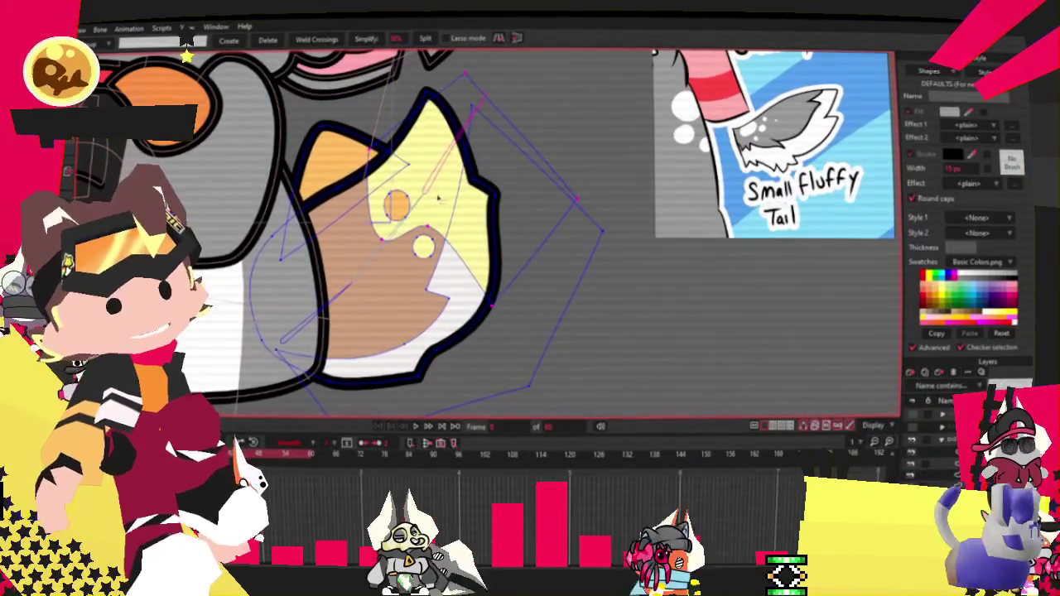
key(q)
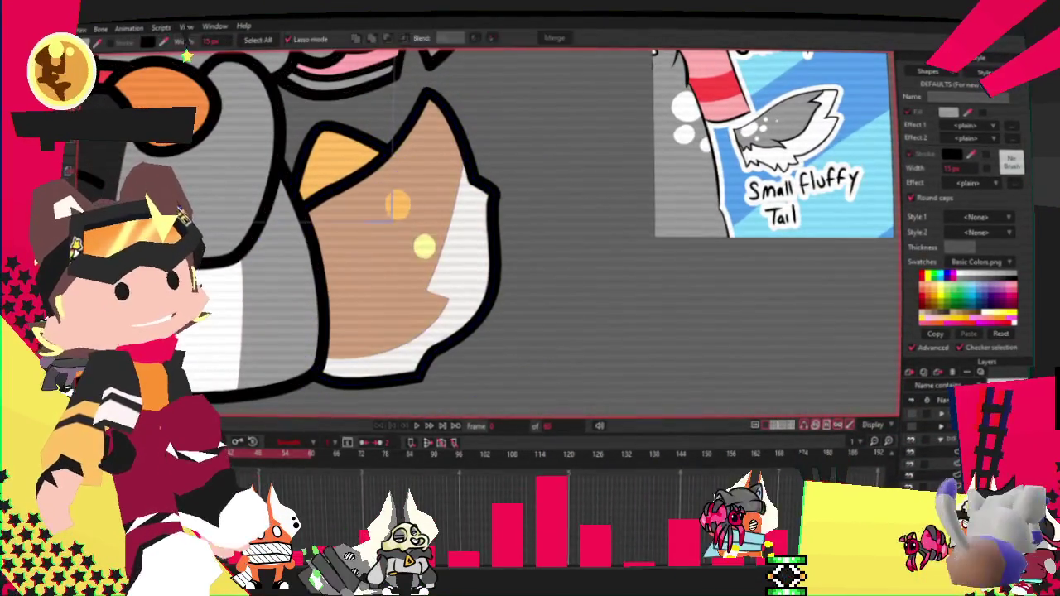
click(424, 245)
shift+click(443, 287)
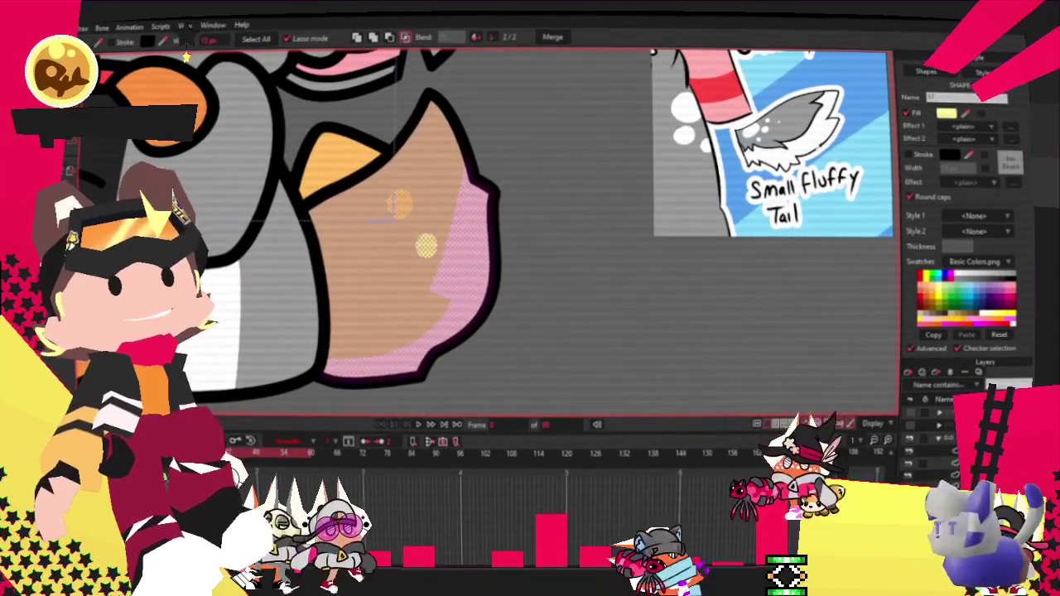
click(1012, 321)
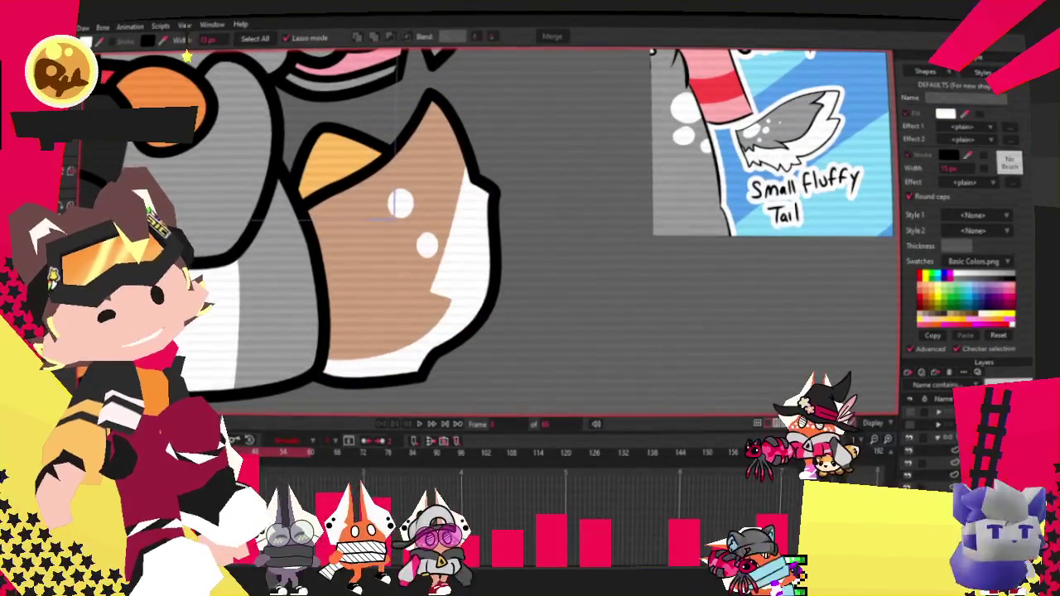
Rotate the two white dots around their shared centre
key(e)
scroll(318, 193, up, 2)
scroll(318, 193, up, 2)
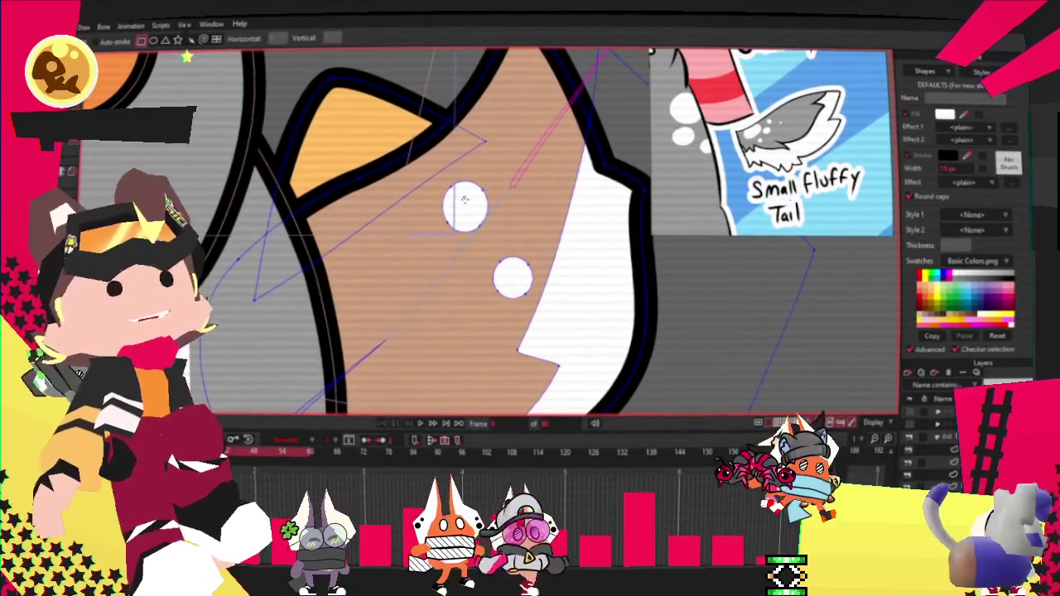
key(t)
scroll(477, 206, up, 1)
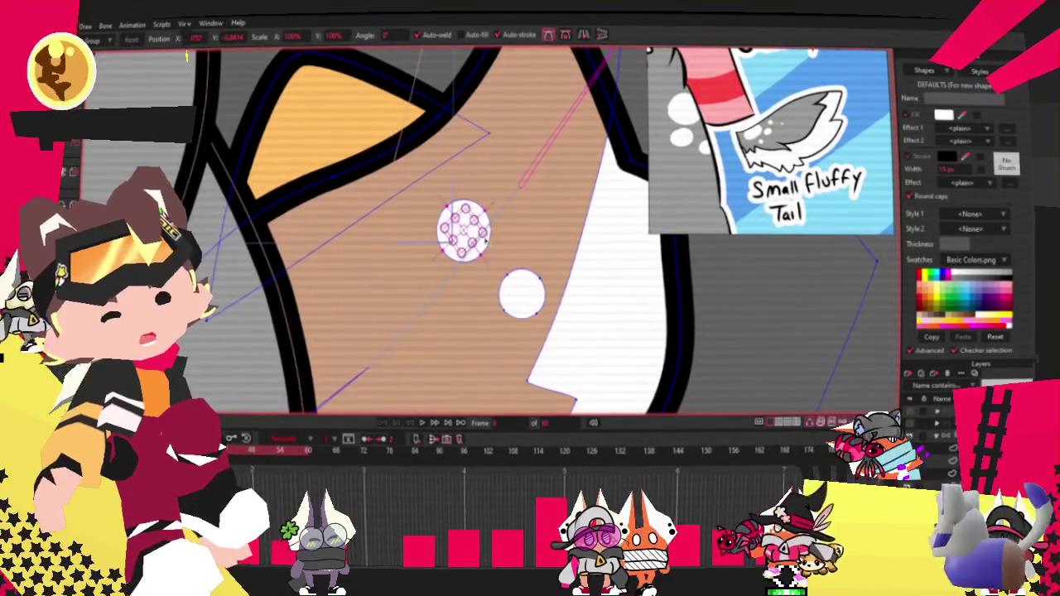
double_click(476, 231)
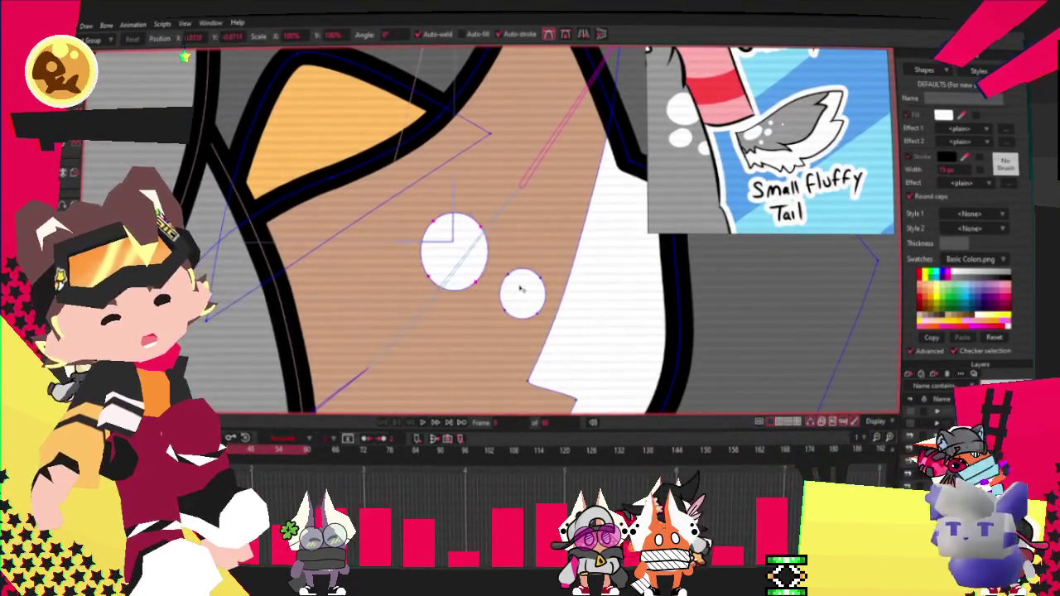
scroll(532, 248, down, 2)
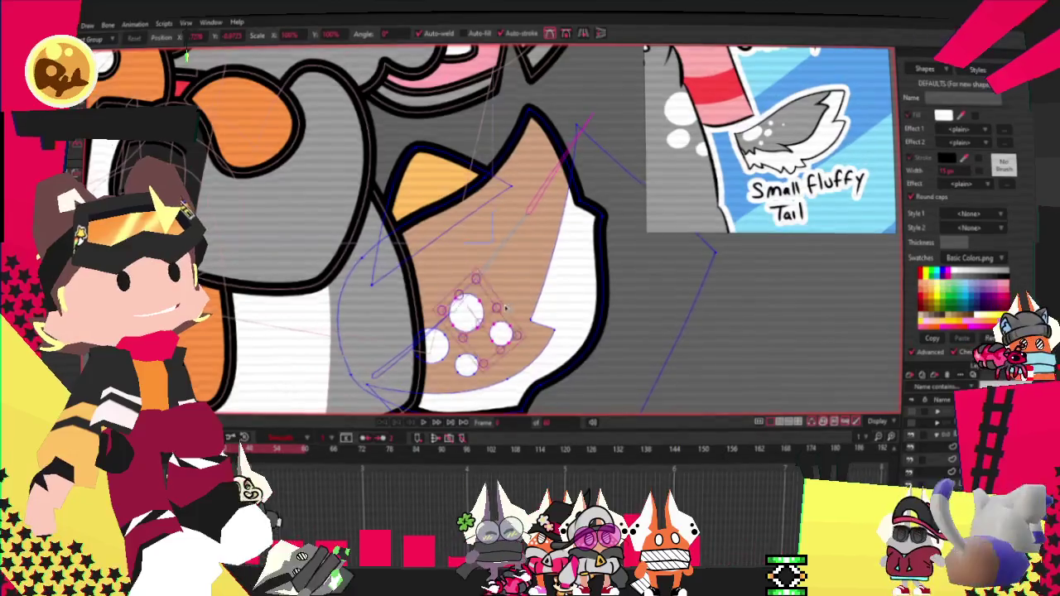
scroll(340, 251, up, 2)
drag(341, 252, 481, 264)
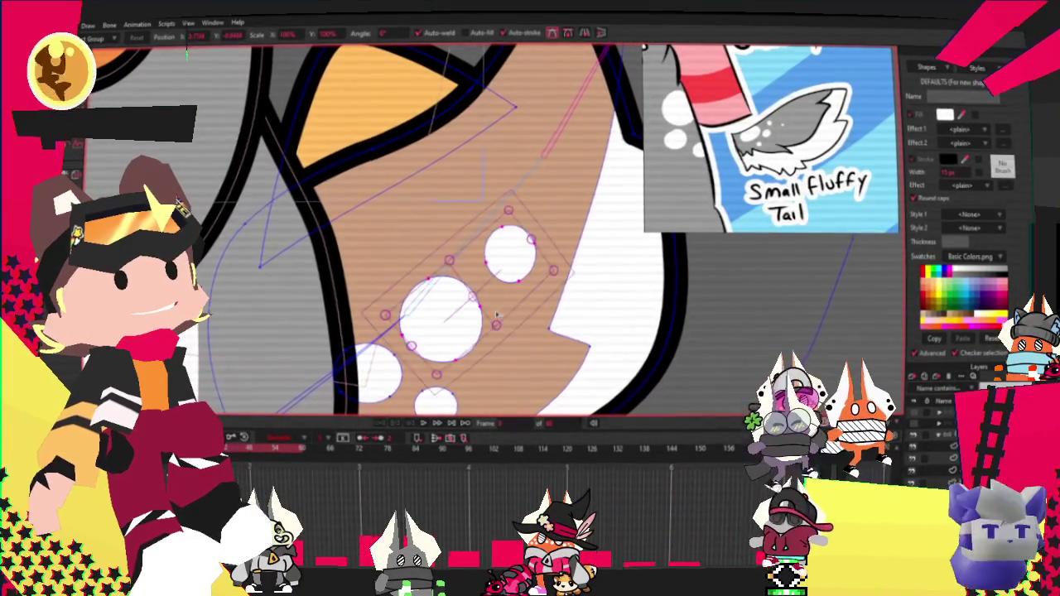
Move the small dot beside the large one and stretch the large dot into a tilted ellipse
click(509, 253)
drag(509, 252, 358, 265)
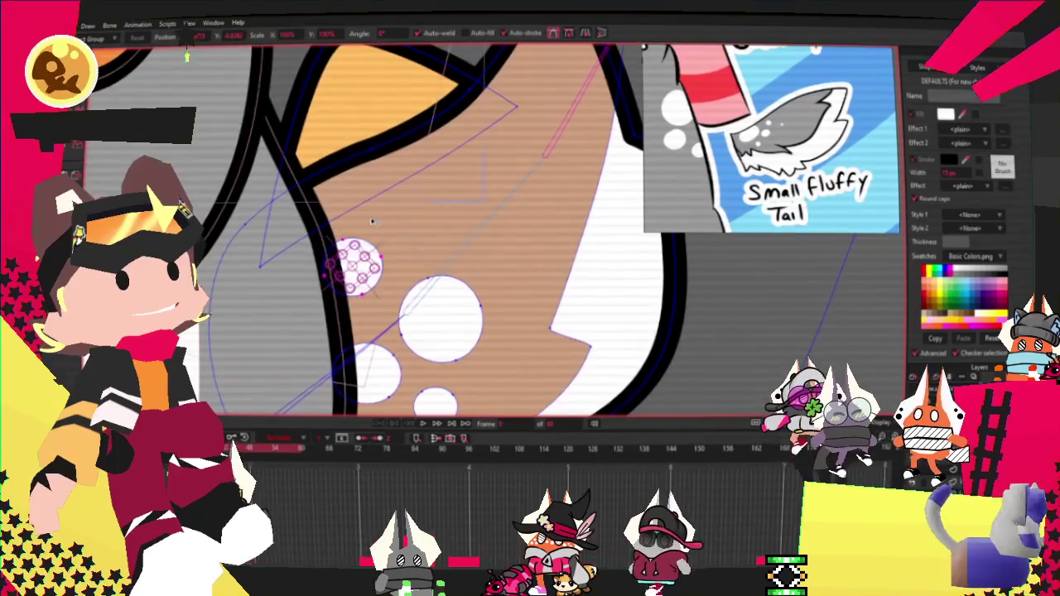
scroll(371, 236, down, 2)
scroll(391, 269, up, 1)
click(392, 269)
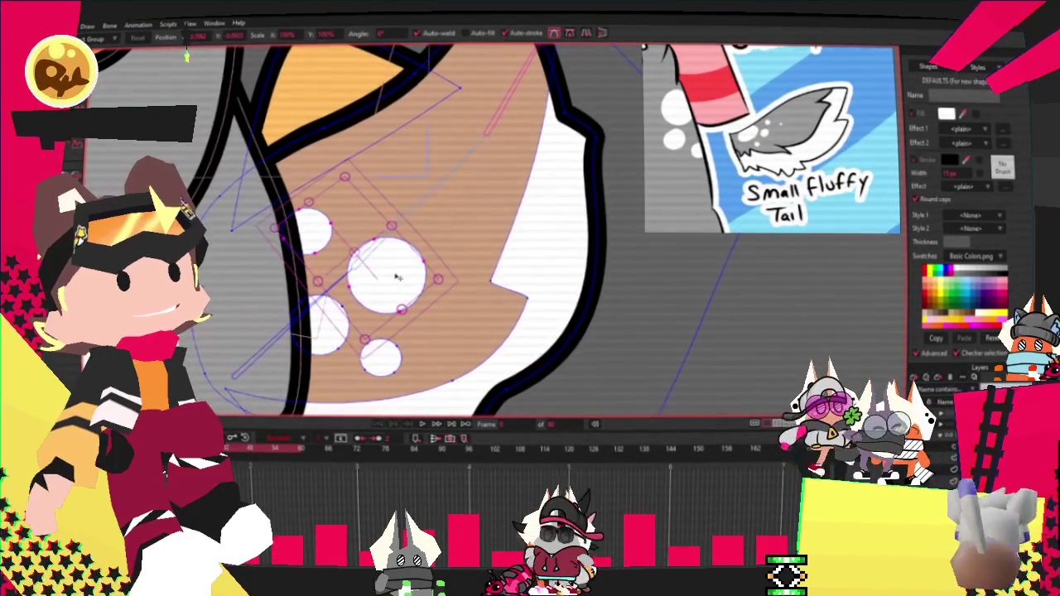
drag(386, 311, 372, 280)
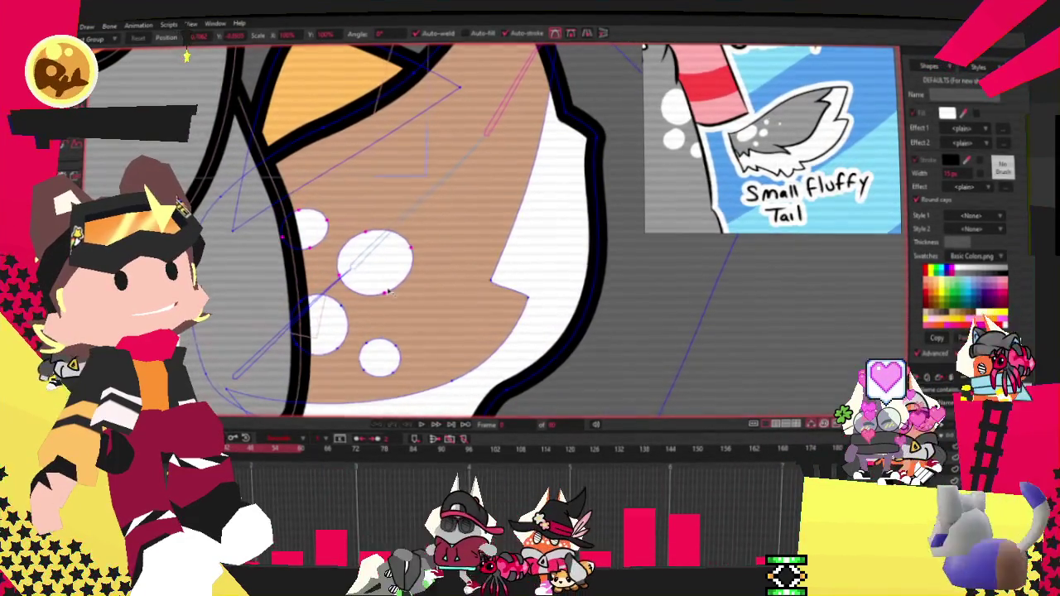
Move the small lower dot up into the spot cluster
key(ctrl+a)
click(391, 359)
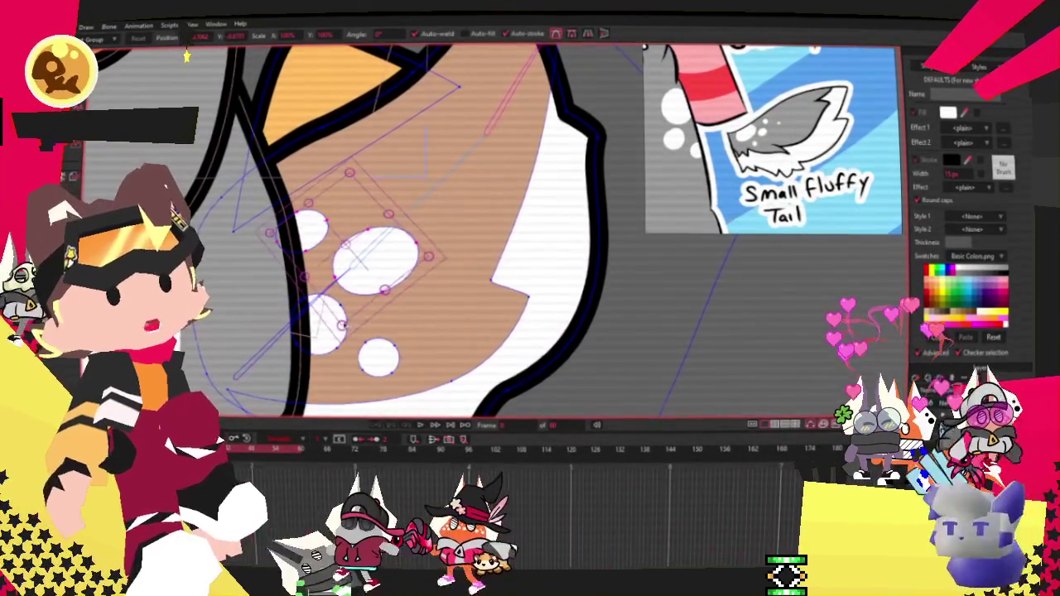
drag(394, 357, 373, 339)
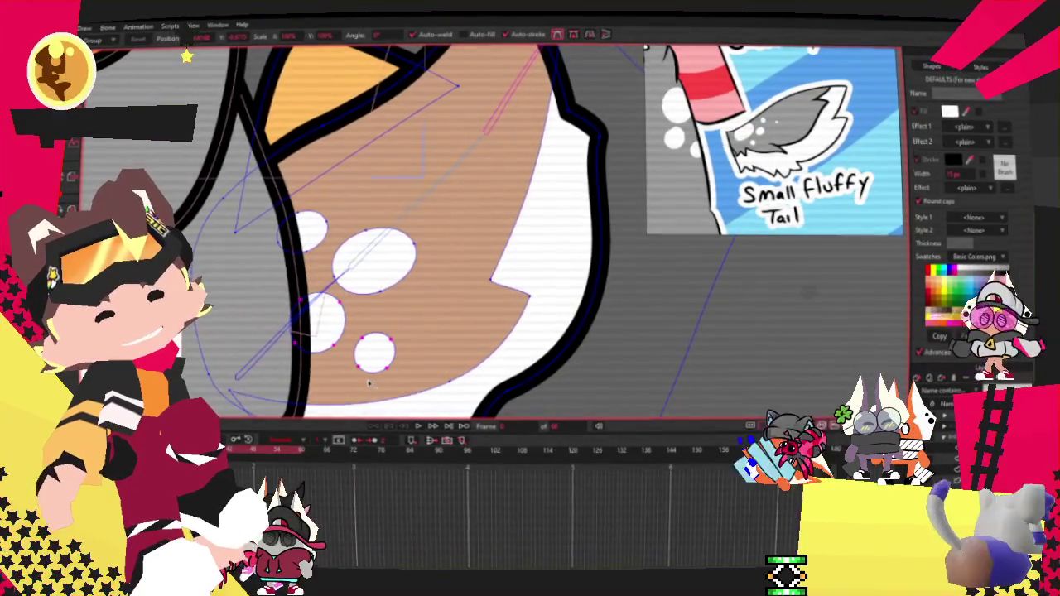
scroll(354, 359, down, 2)
key(ctrl+a)
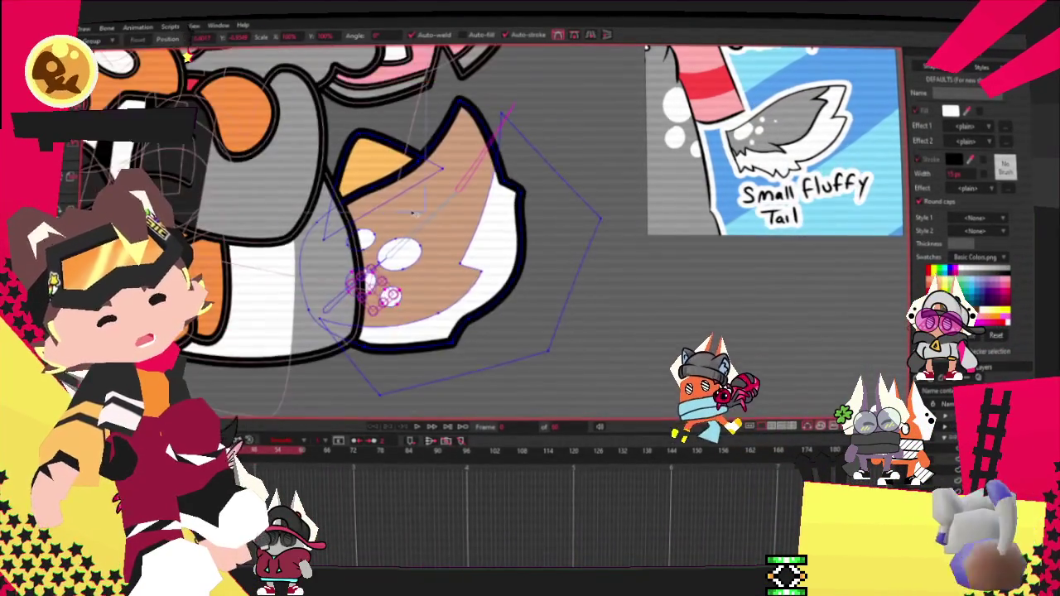
scroll(320, 233, down, 2)
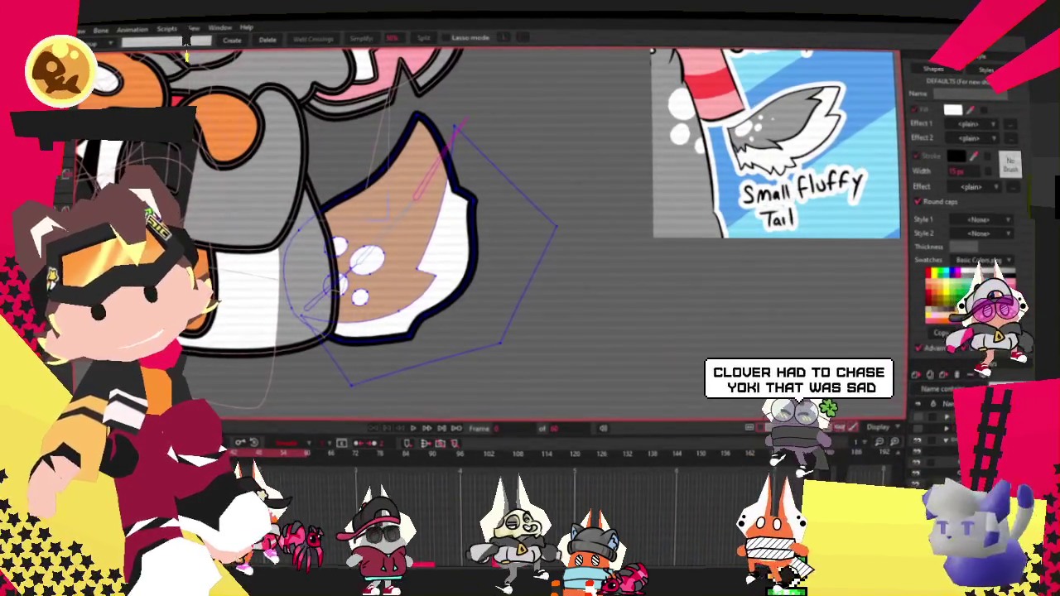
Select the tan tail shape and all of its points
key(g)
click(381, 212)
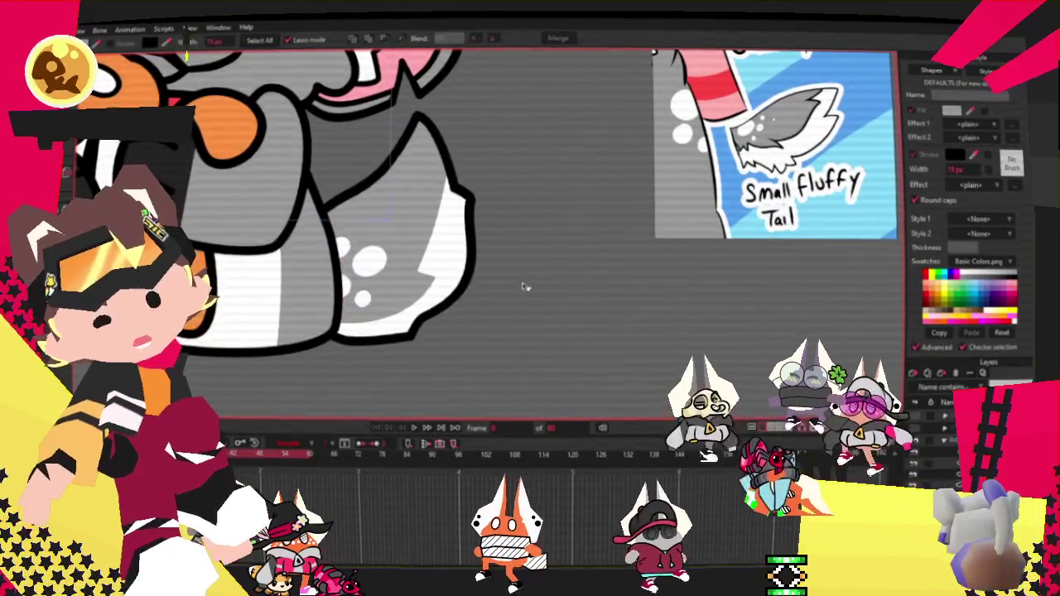
scroll(524, 287, up, 3)
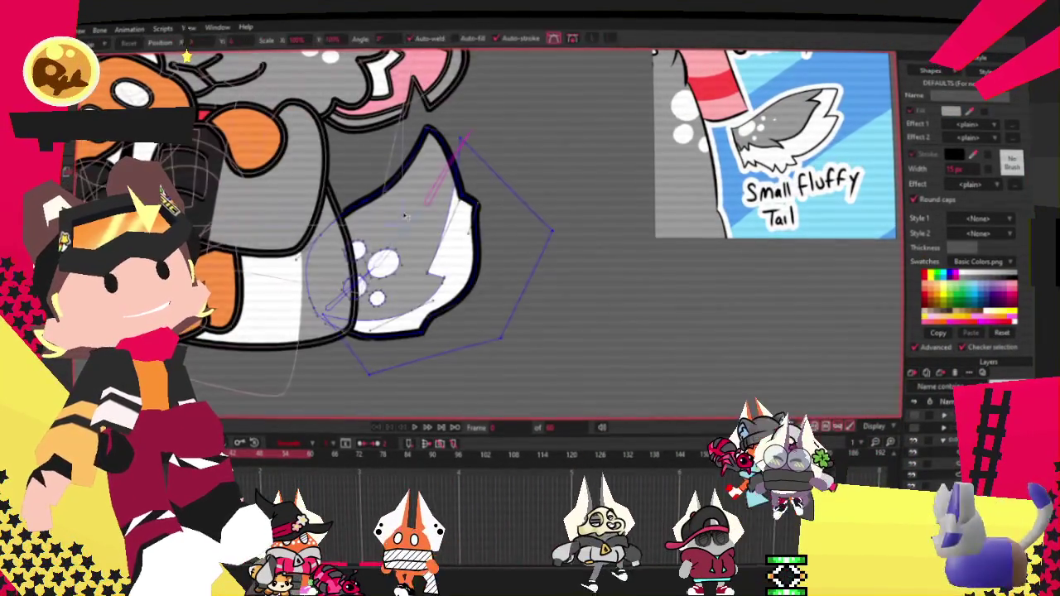
key(t)
key(ctrl+a)
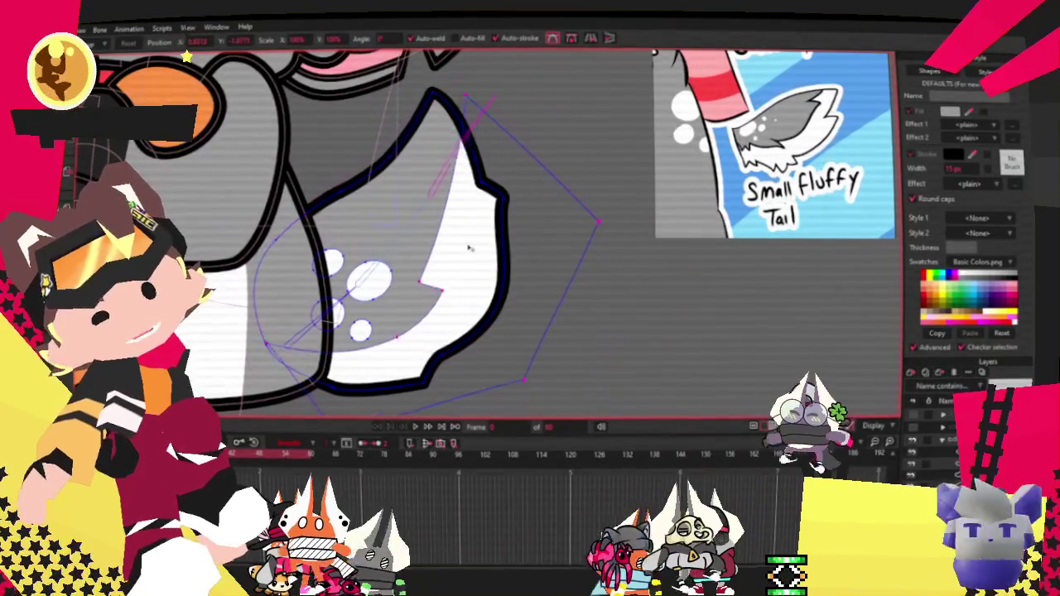
scroll(365, 336, up, 2)
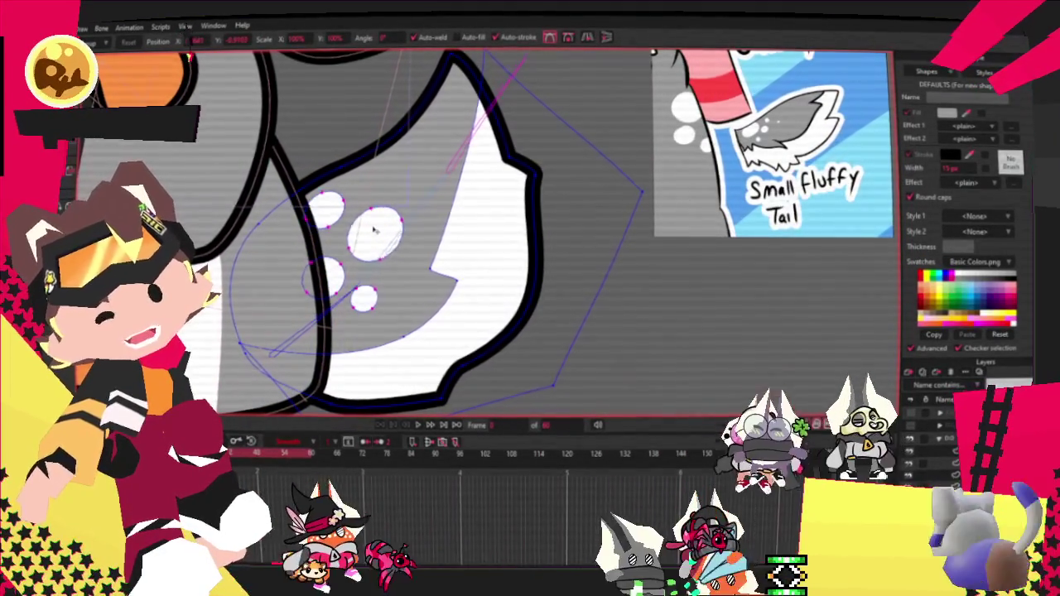
scroll(331, 265, down, 2)
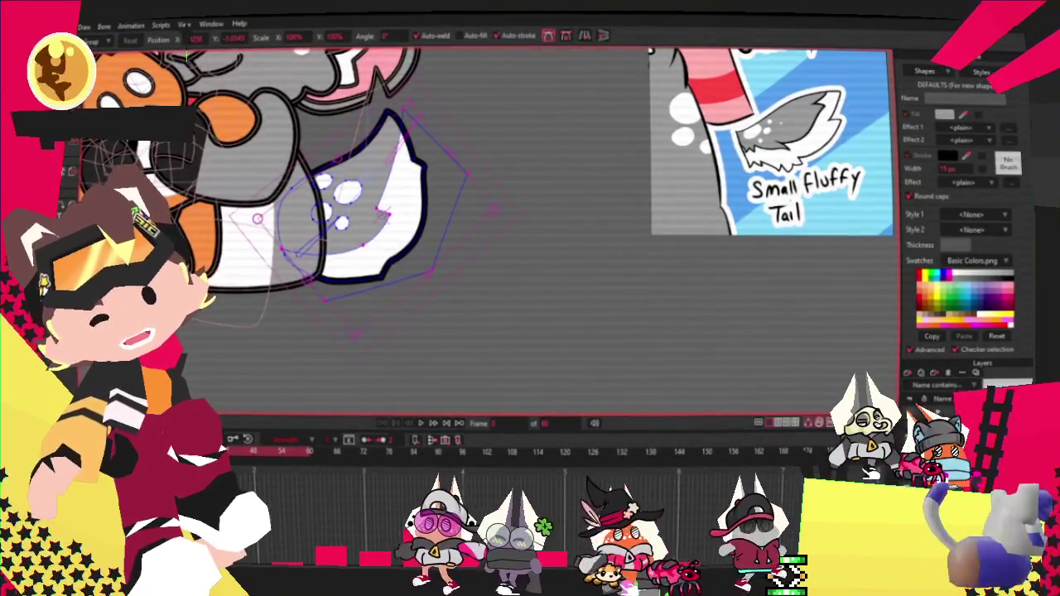
Box-select the tail's points, shrink the tail and move it lower-left toward the body
key(g)
scroll(331, 207, down, 3)
drag(258, 85, 528, 356)
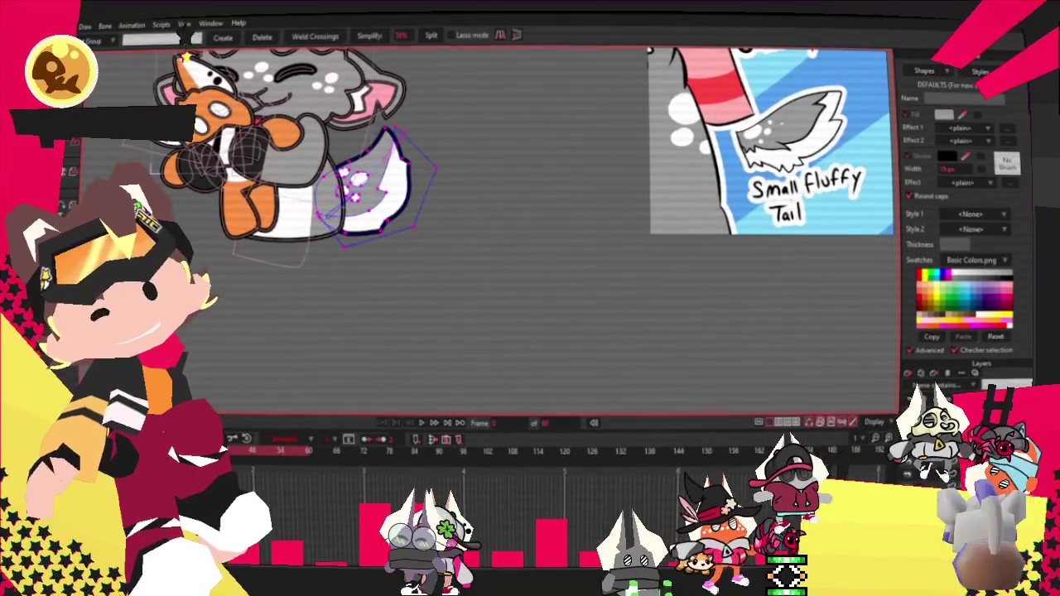
key(t)
scroll(373, 121, up, 3)
drag(373, 122, 308, 211)
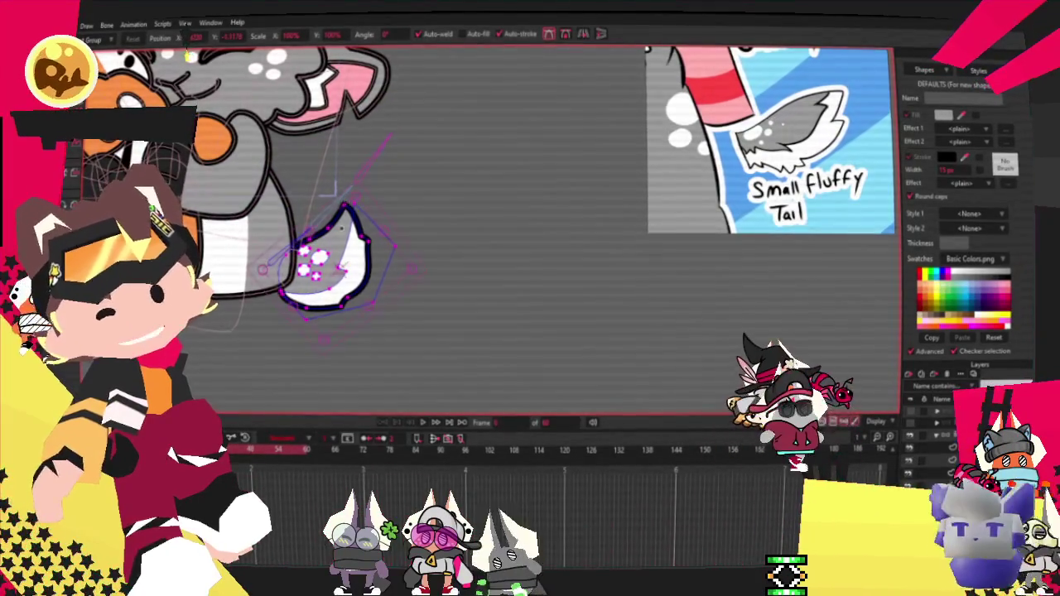
scroll(364, 293, up, 3)
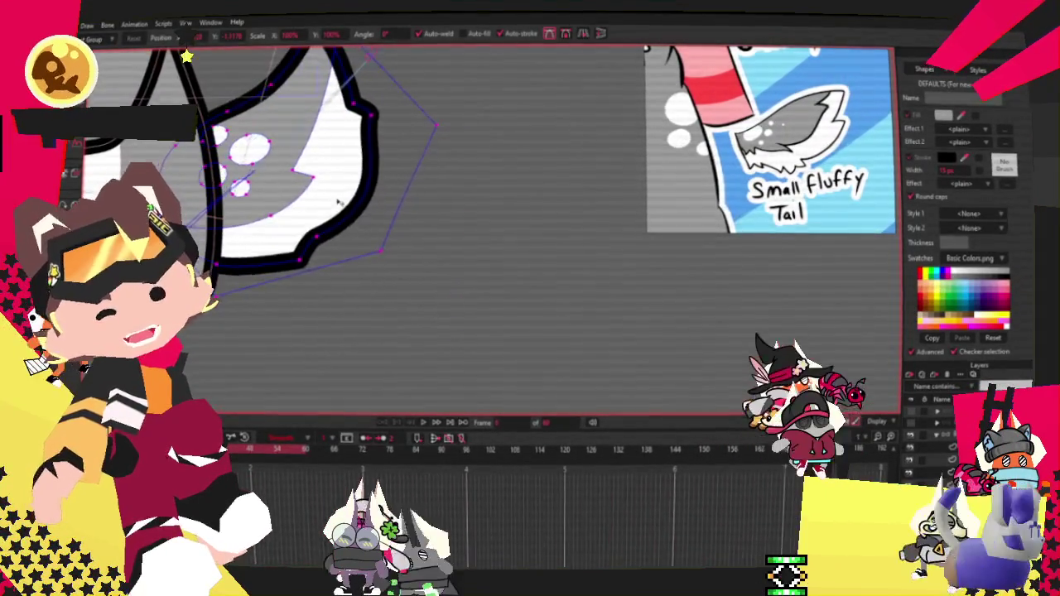
scroll(347, 204, down, 3)
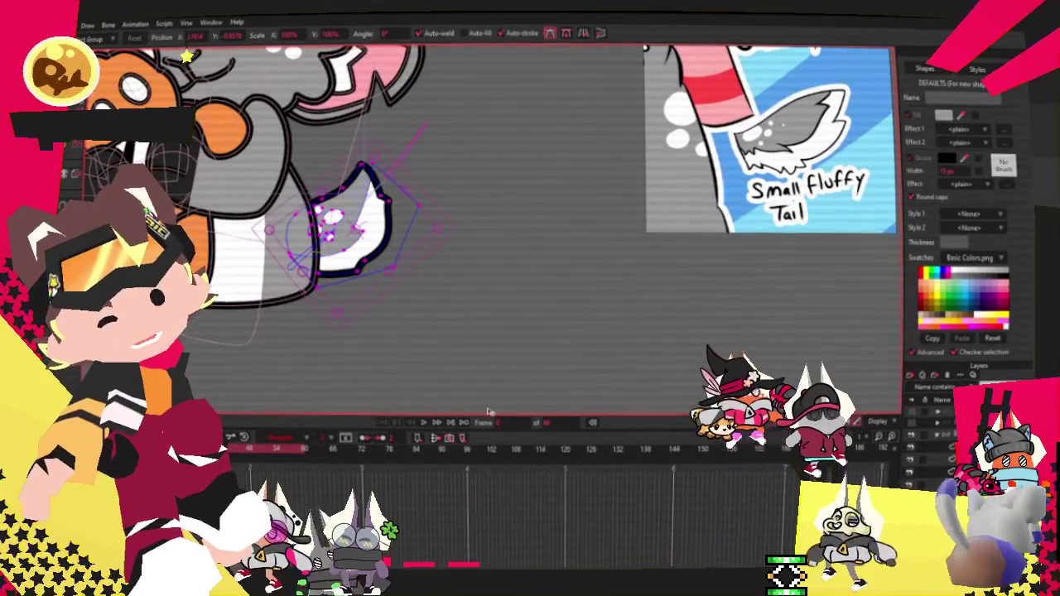
scroll(439, 356, down, 3)
scroll(442, 350, down, 2)
scroll(447, 340, down, 2)
scroll(453, 324, down, 2)
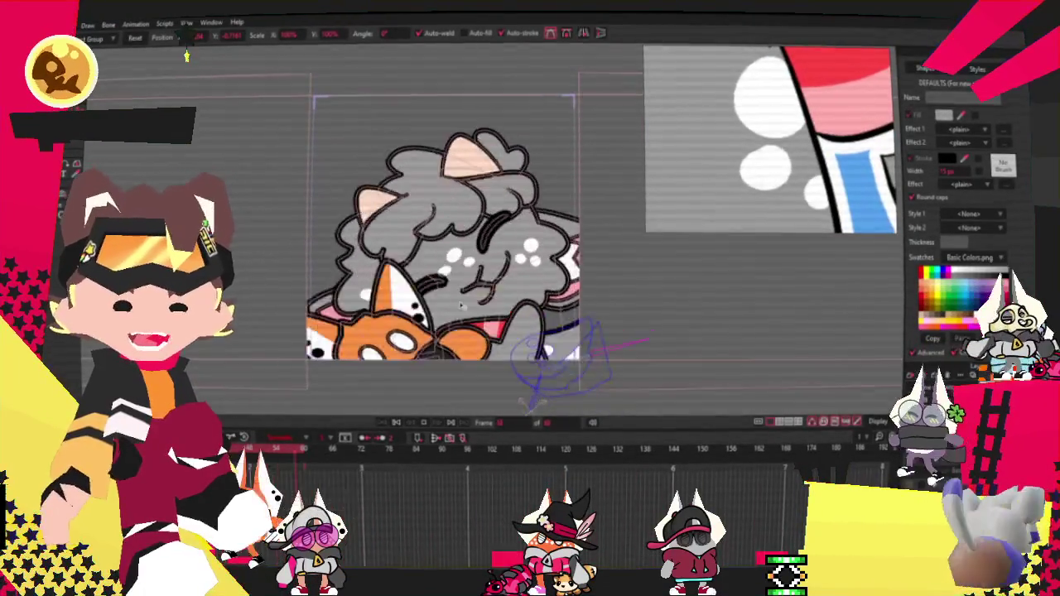
scroll(478, 303, up, 3)
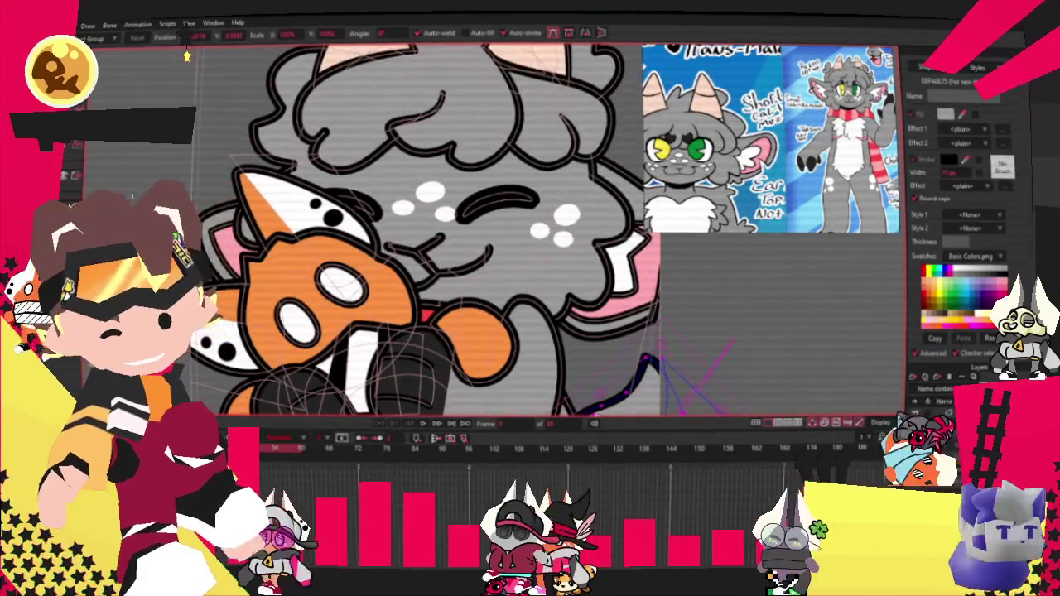
Draw a white oval spot just below the cat's tail
key(ctrl+a)
scroll(501, 358, down, 5)
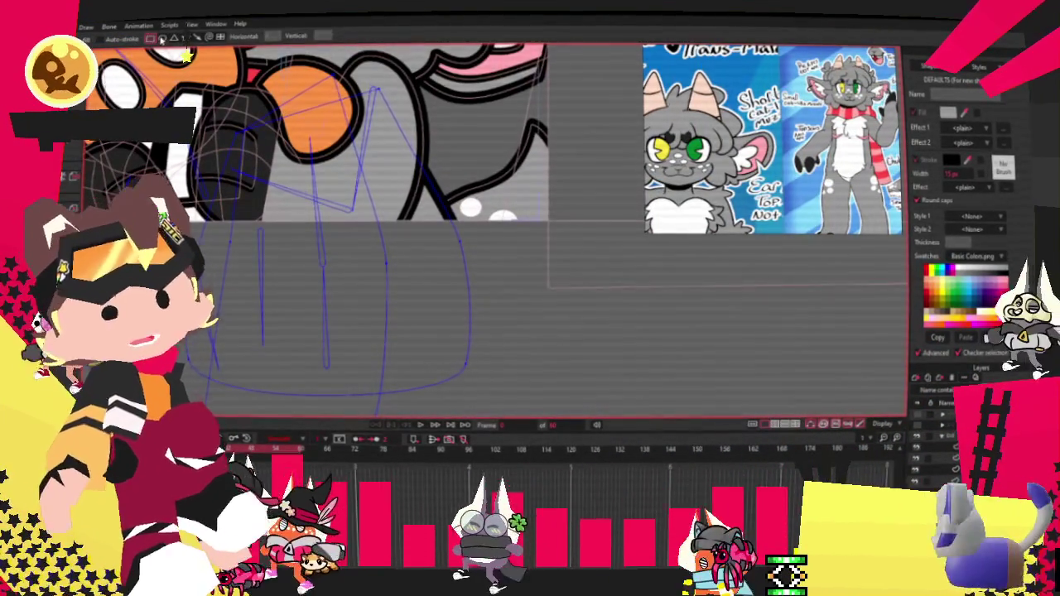
scroll(427, 251, up, 1)
key(h)
drag(493, 325, 521, 333)
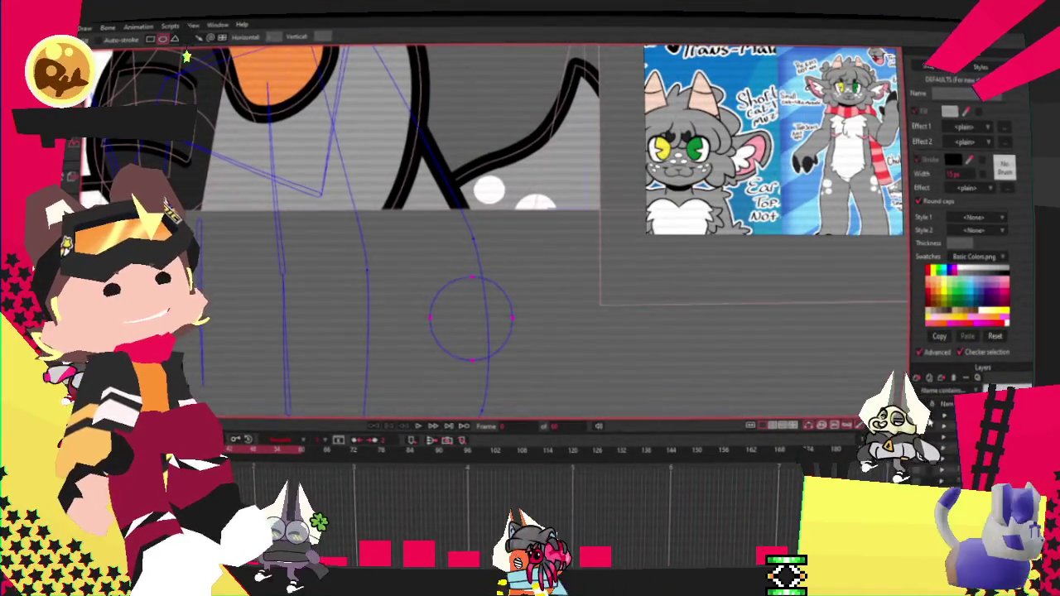
key(g)
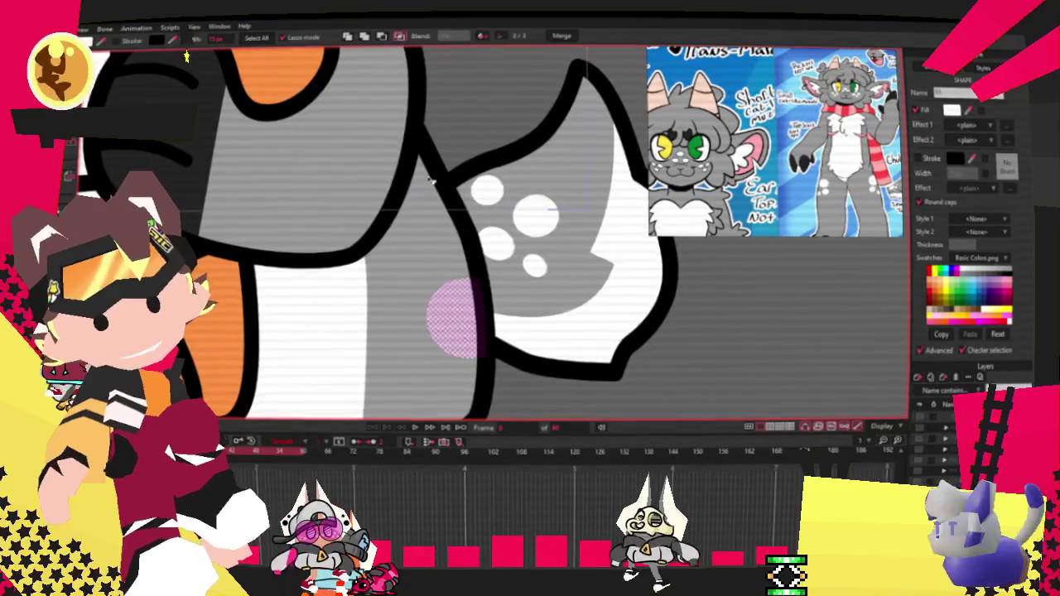
key(t)
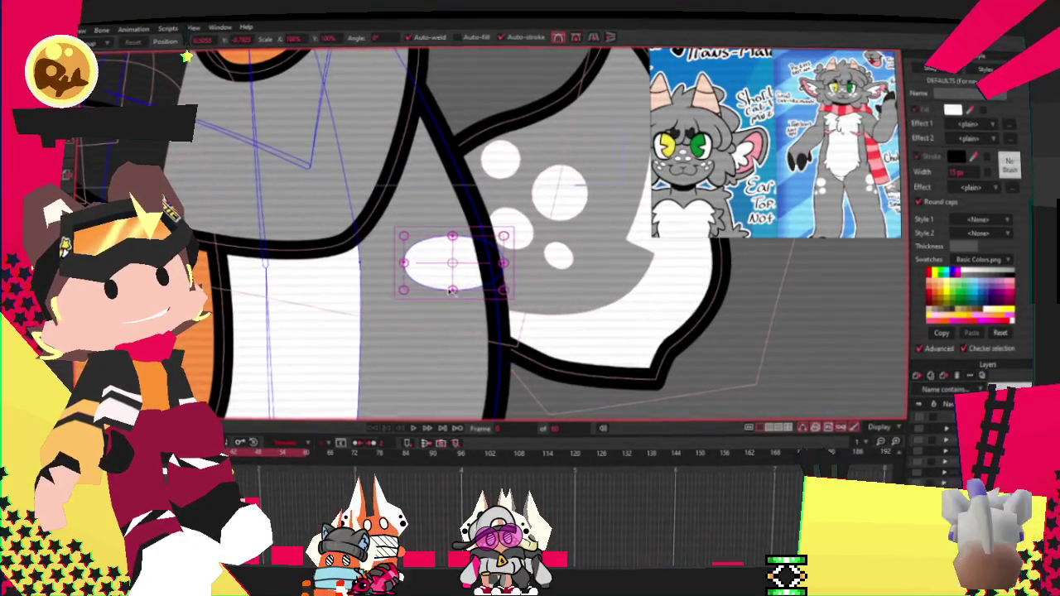
click(414, 429)
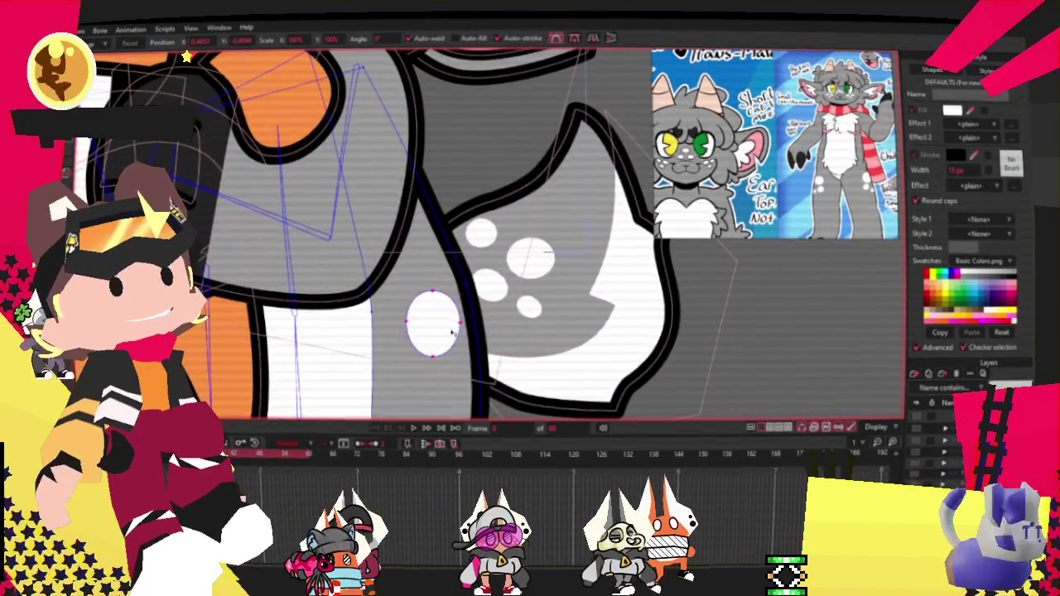
Move the white spot up onto the tail, bind its points to the bone, and test playback
drag(452, 331, 491, 310)
click(415, 429)
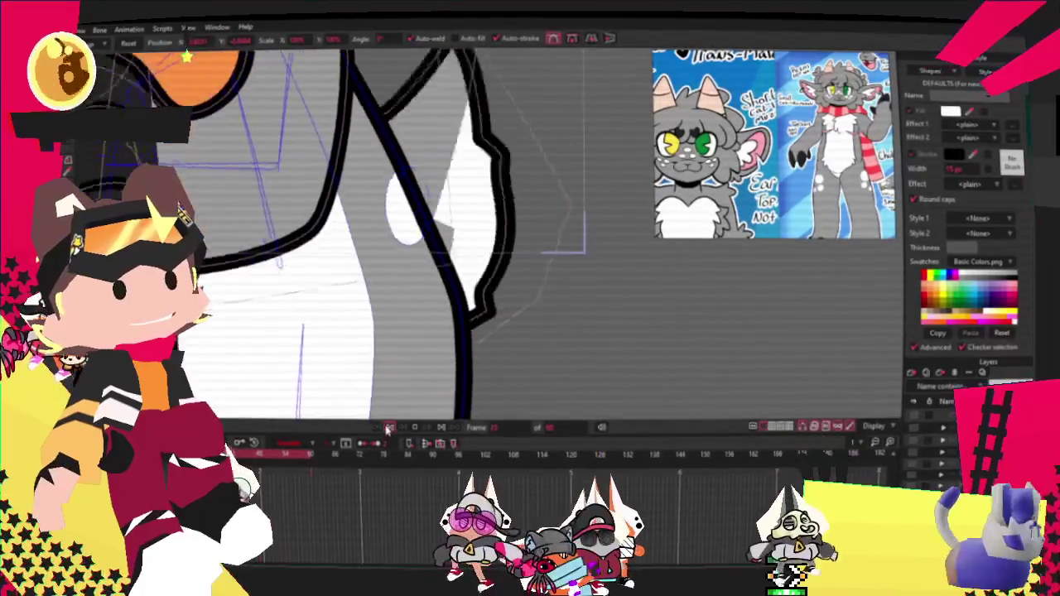
click(383, 425)
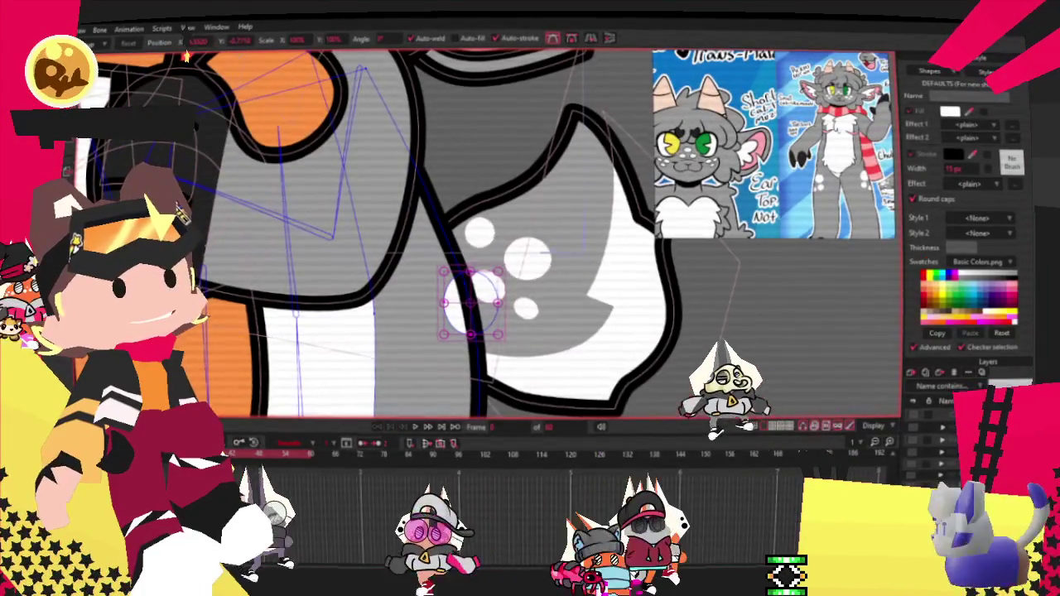
key(b)
key(g)
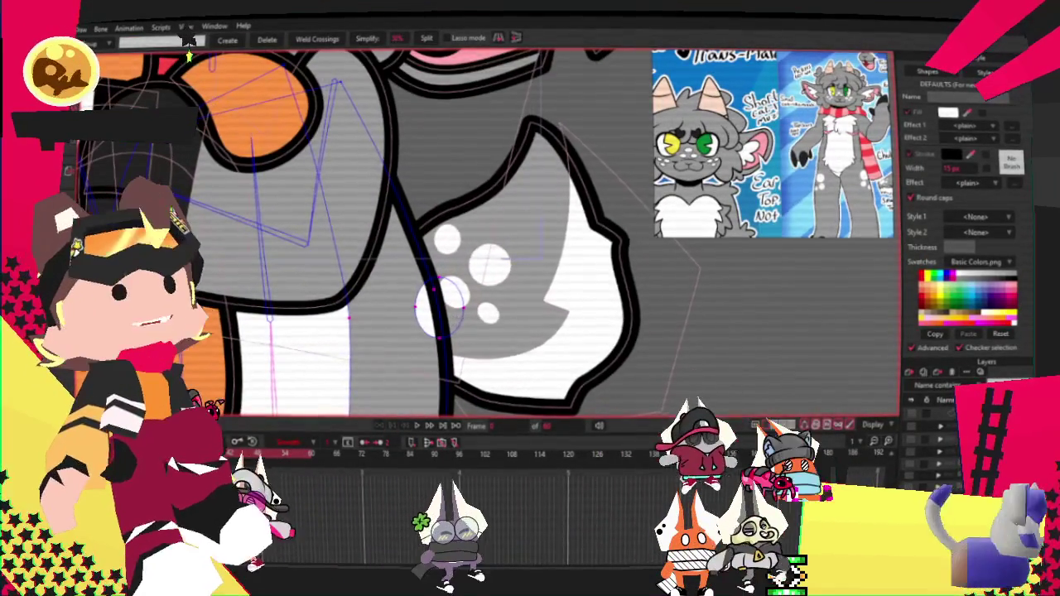
key(i)
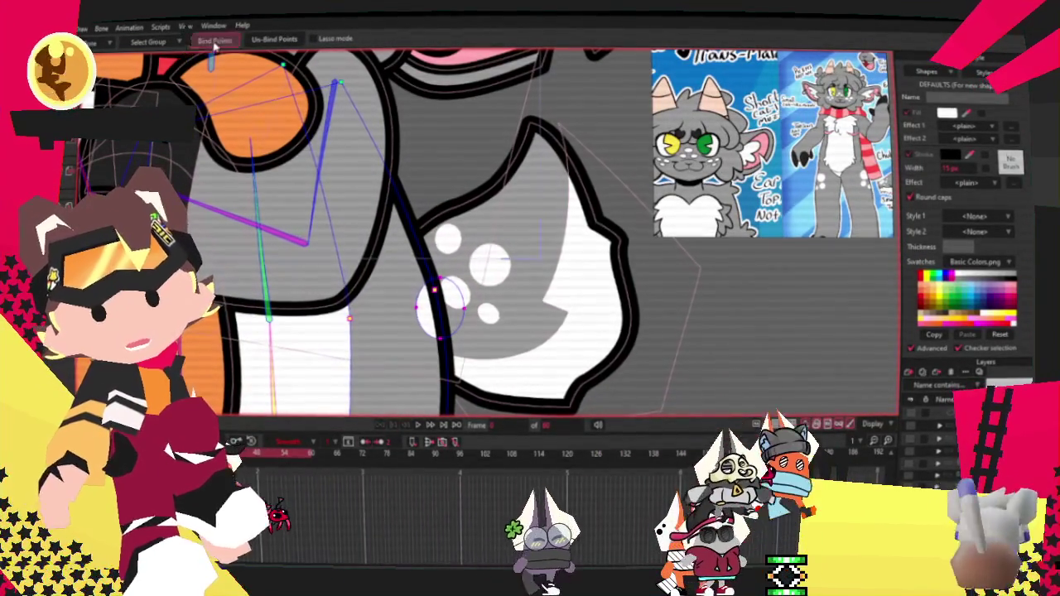
click(420, 426)
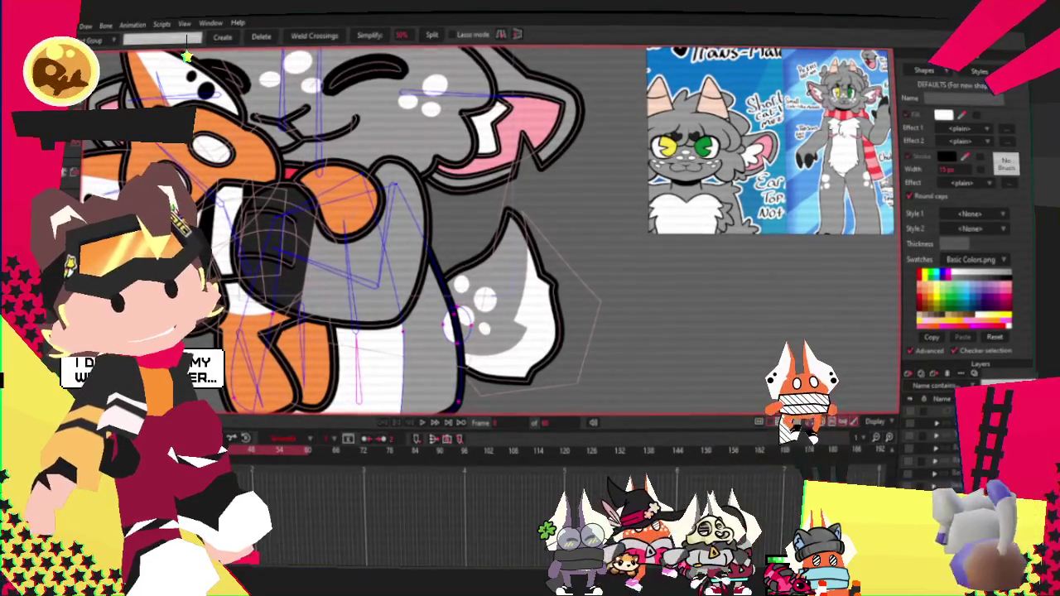
Add a smaller white oval spot beside the first, nudge and reshape it, then replay
key(t)
scroll(454, 338, up, 2)
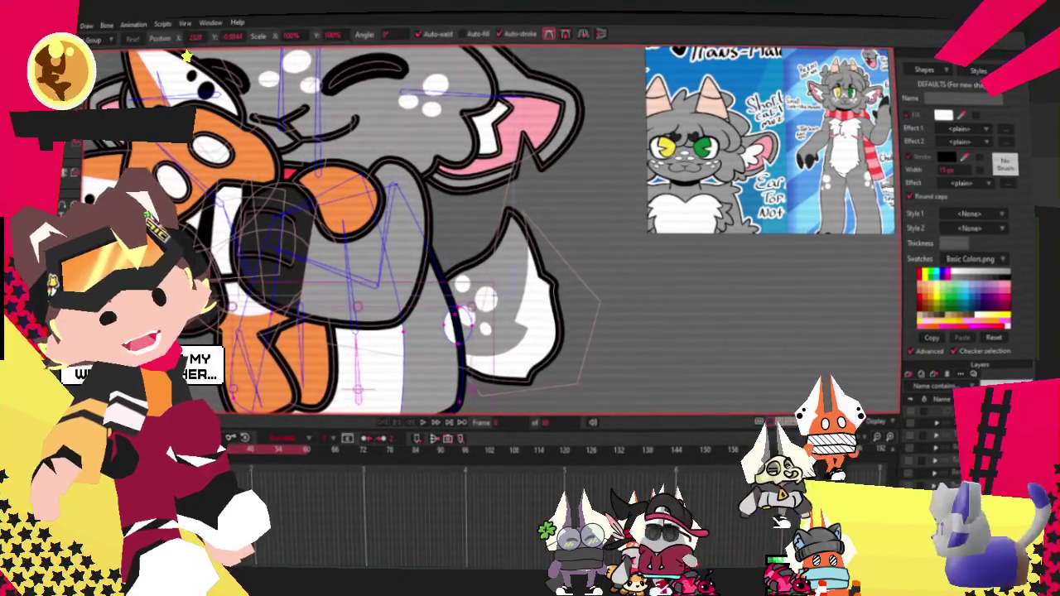
scroll(454, 339, up, 2)
scroll(454, 341, up, 2)
scroll(453, 345, up, 2)
click(501, 319)
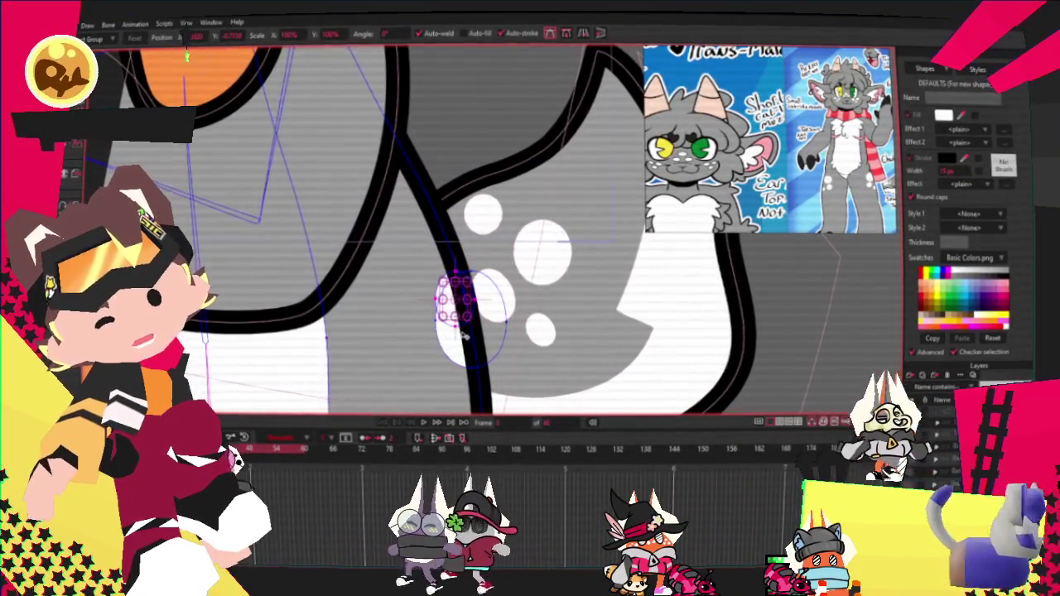
drag(467, 319, 409, 278)
key(t)
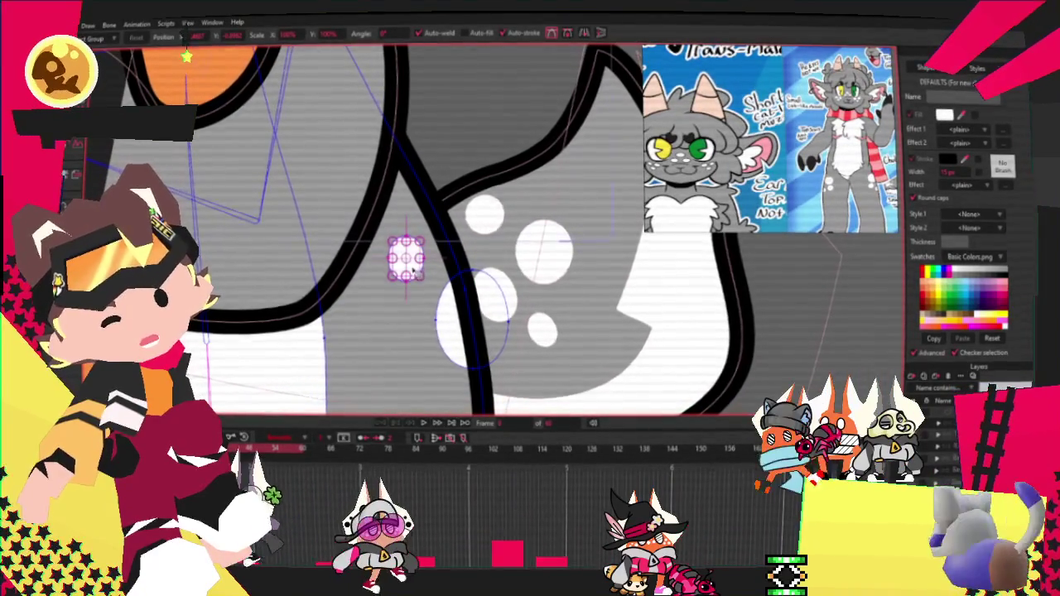
drag(413, 271, 423, 282)
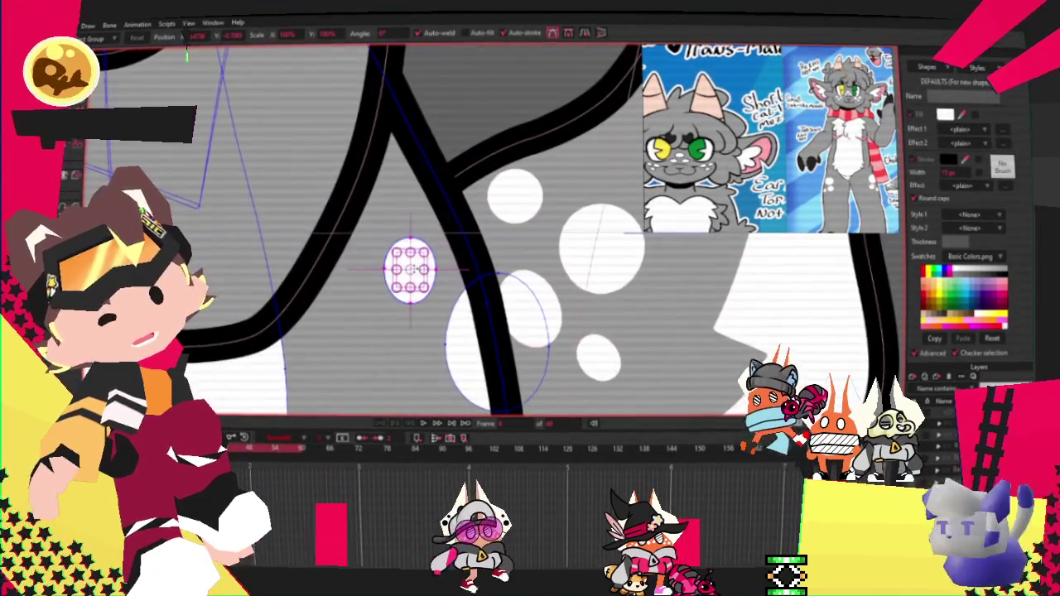
scroll(418, 265, up, 3)
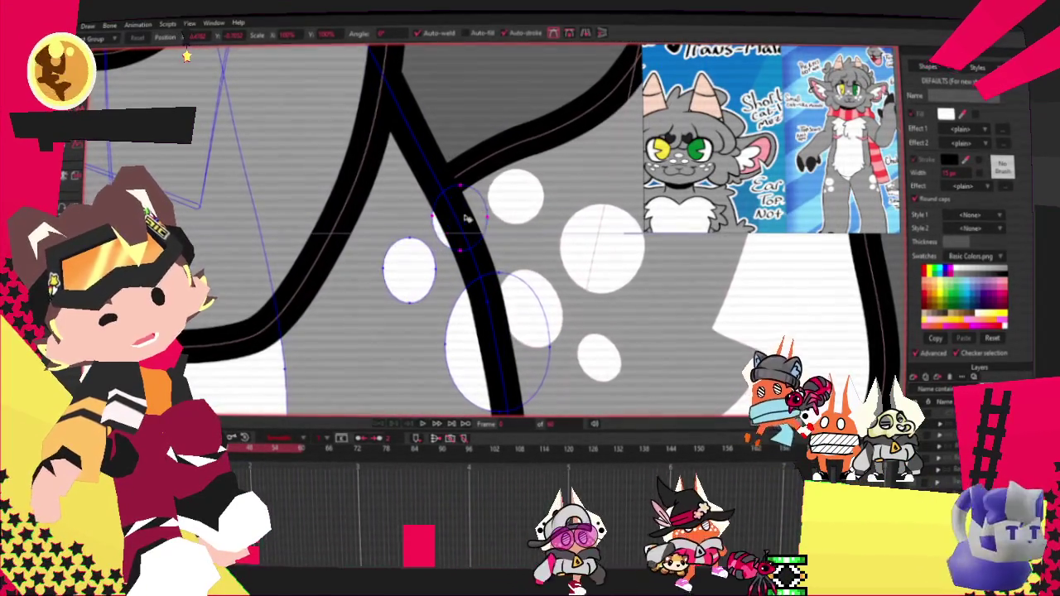
drag(430, 186, 489, 252)
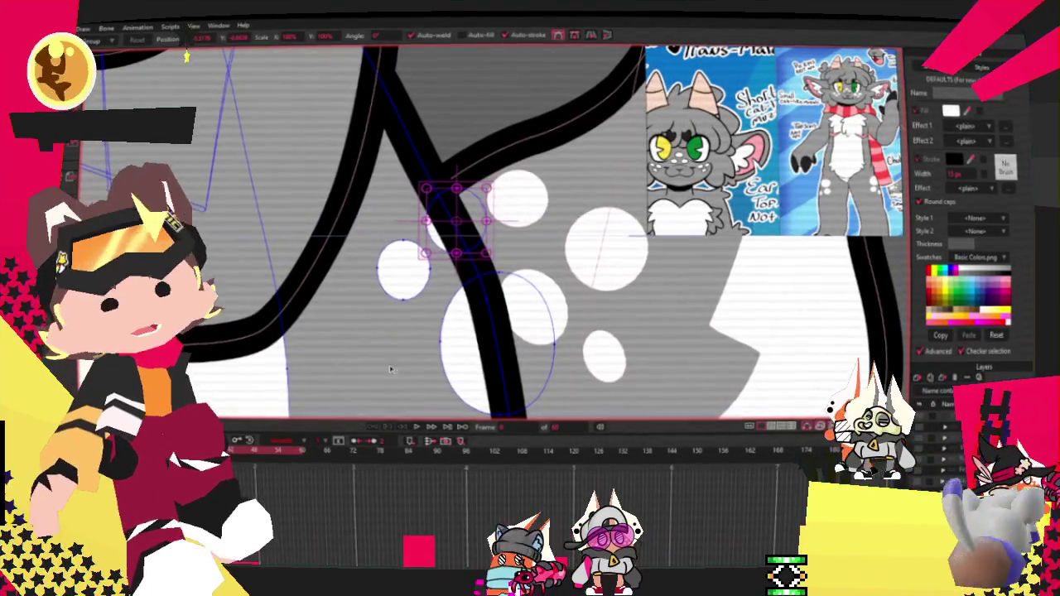
click(422, 428)
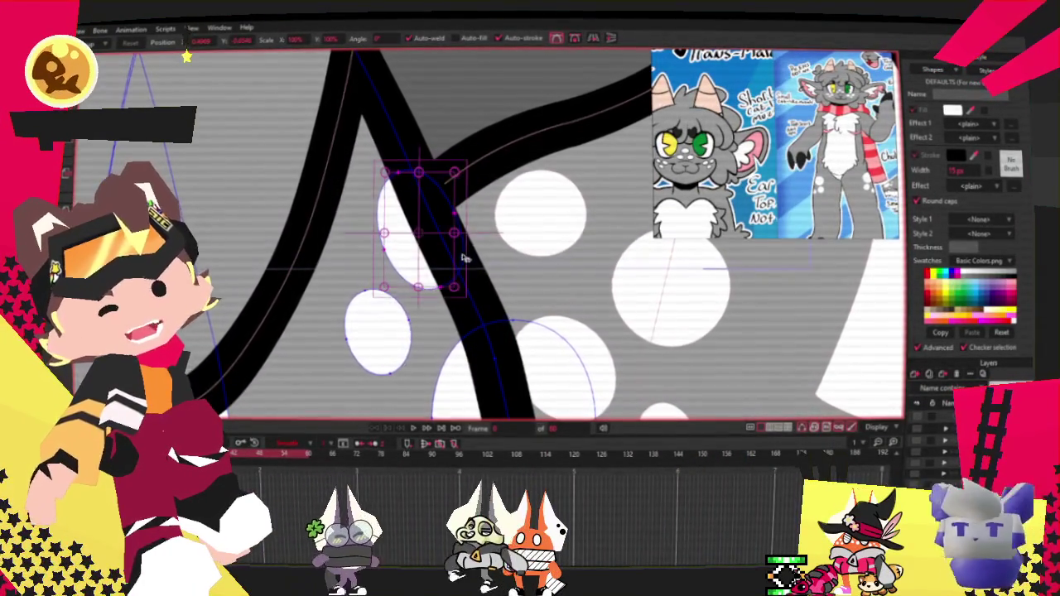
Select the small tail spot and play the animation to check the spot cluster
click(383, 341)
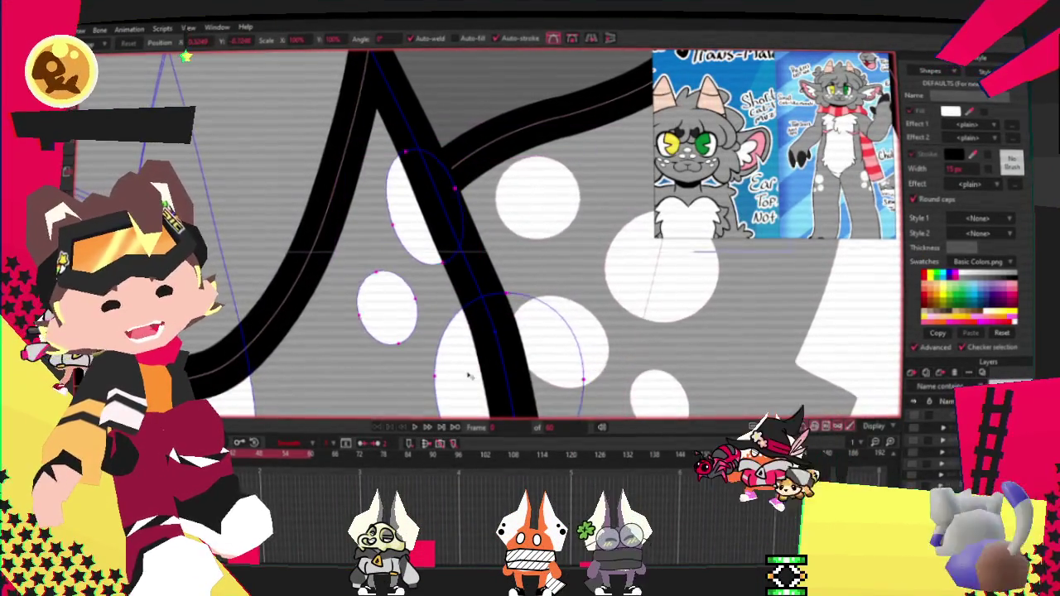
scroll(443, 305, down, 3)
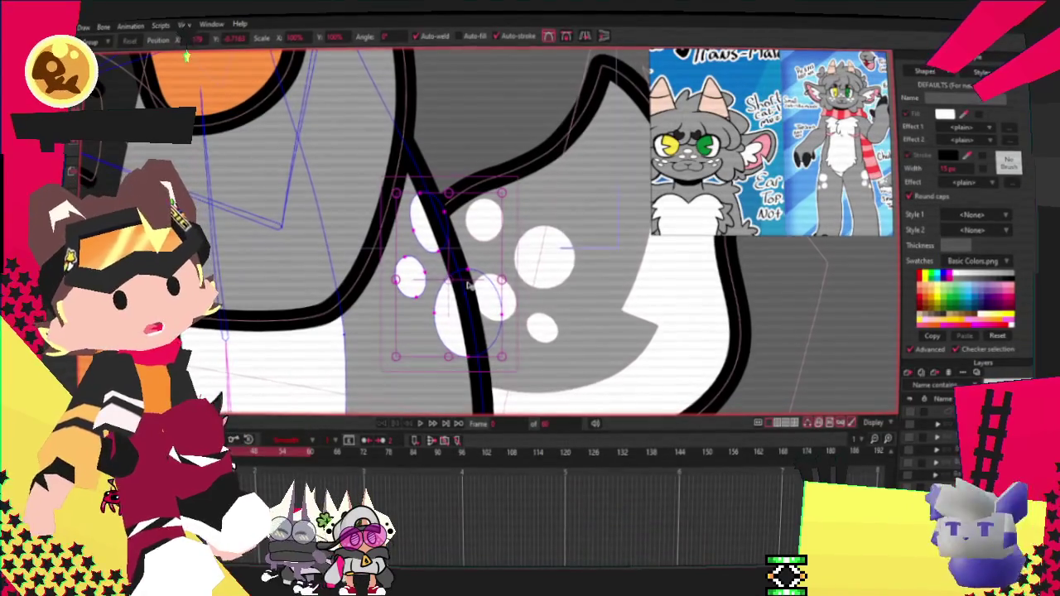
click(423, 423)
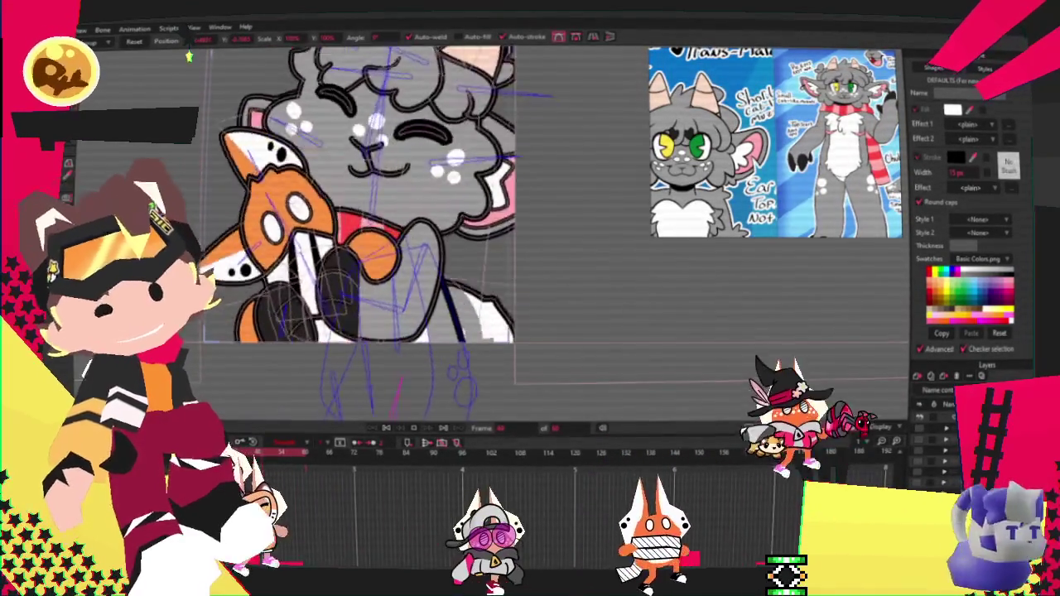
Render a preview of the current frame with Ctrl+R, then close it
scroll(427, 323, down, 3)
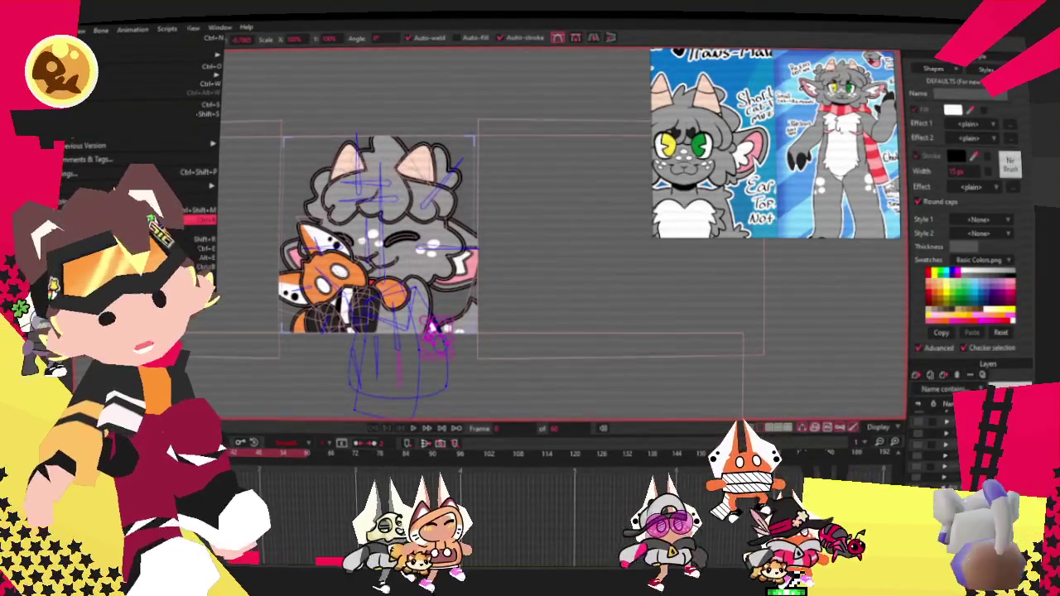
key(ctrl+r)
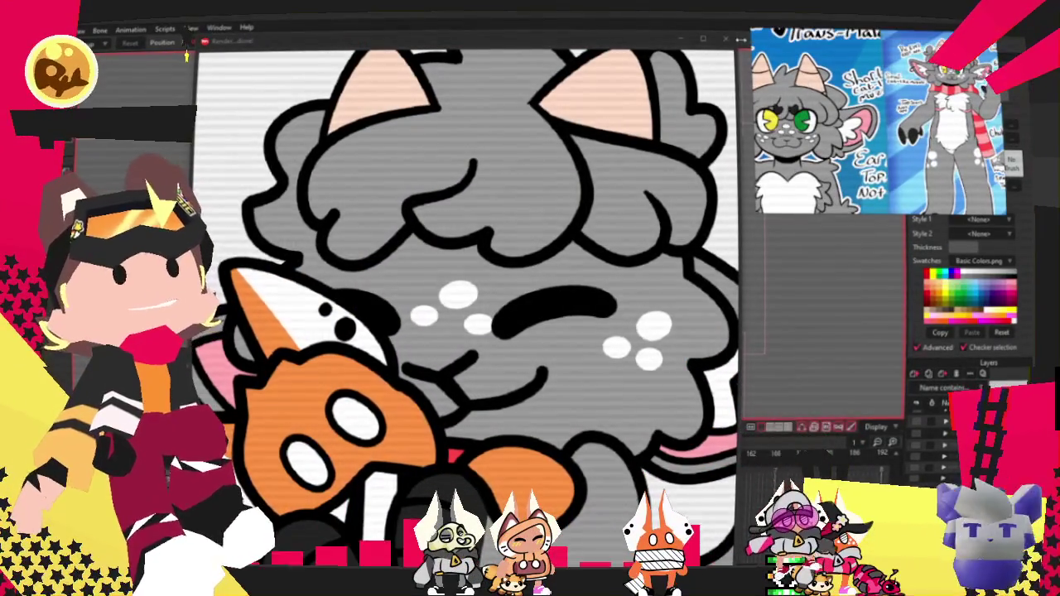
key(Escape)
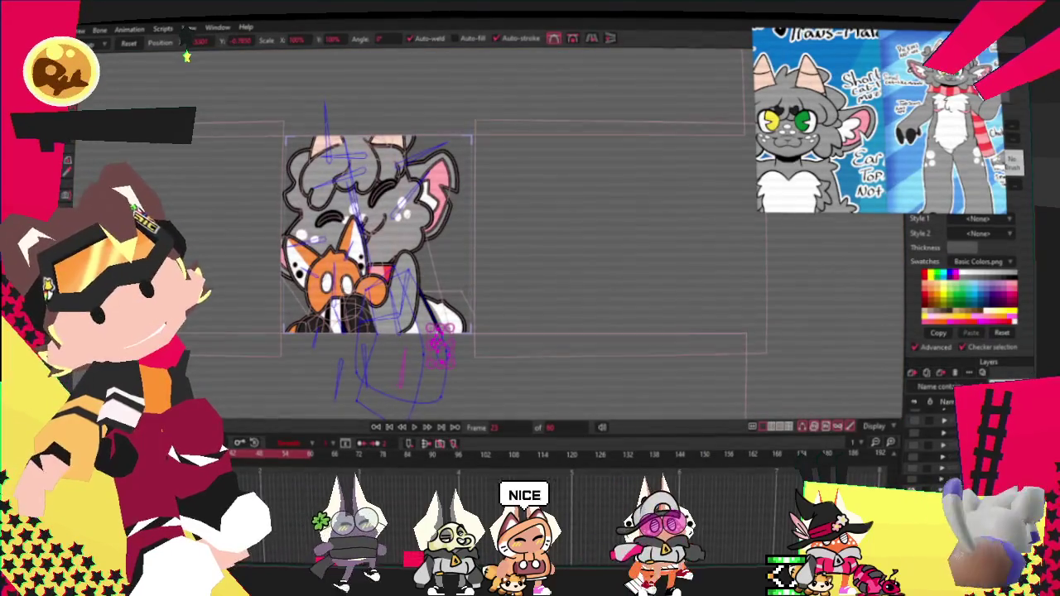
key(alt+f)
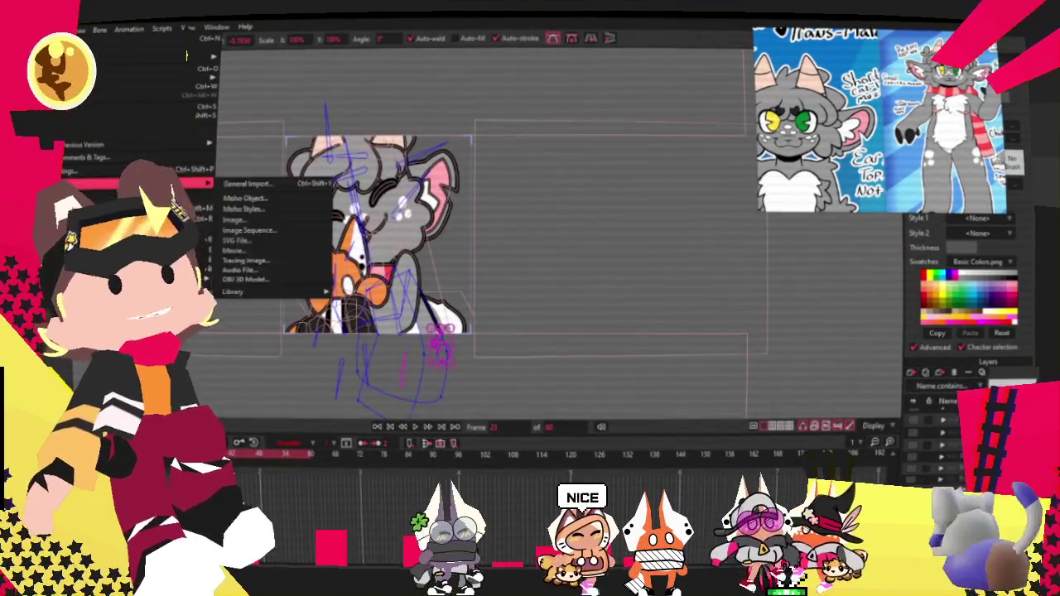
key(Return)
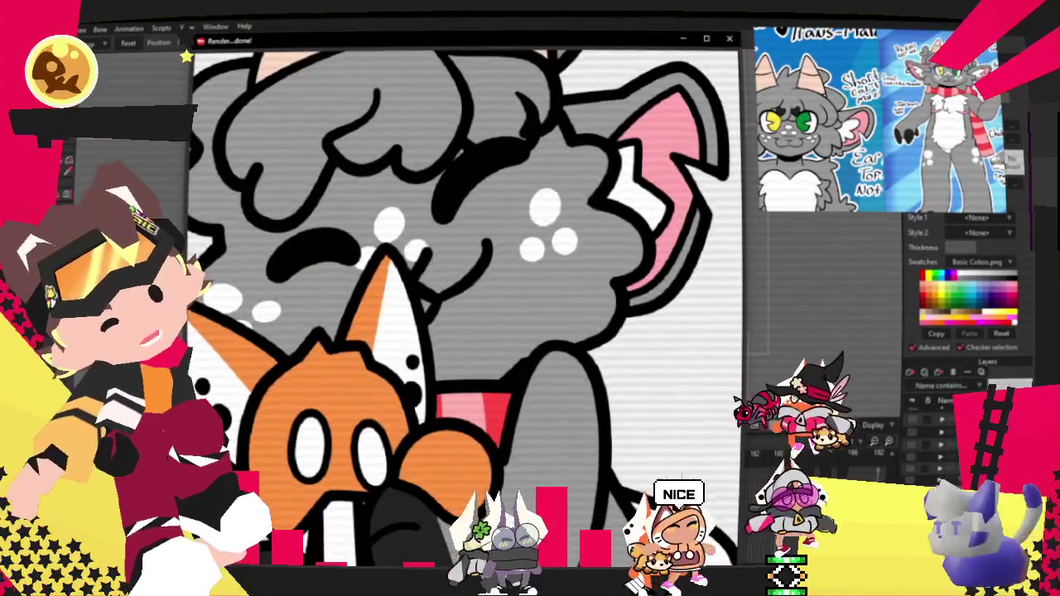
click(728, 37)
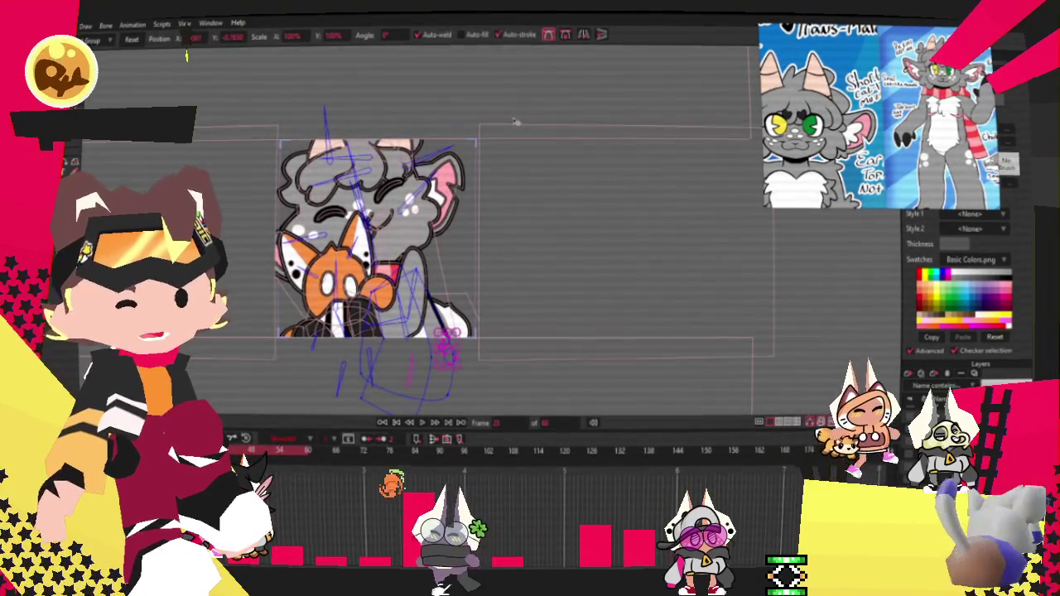
Step forward one frame and zoom in on the cat's face
key(Right)
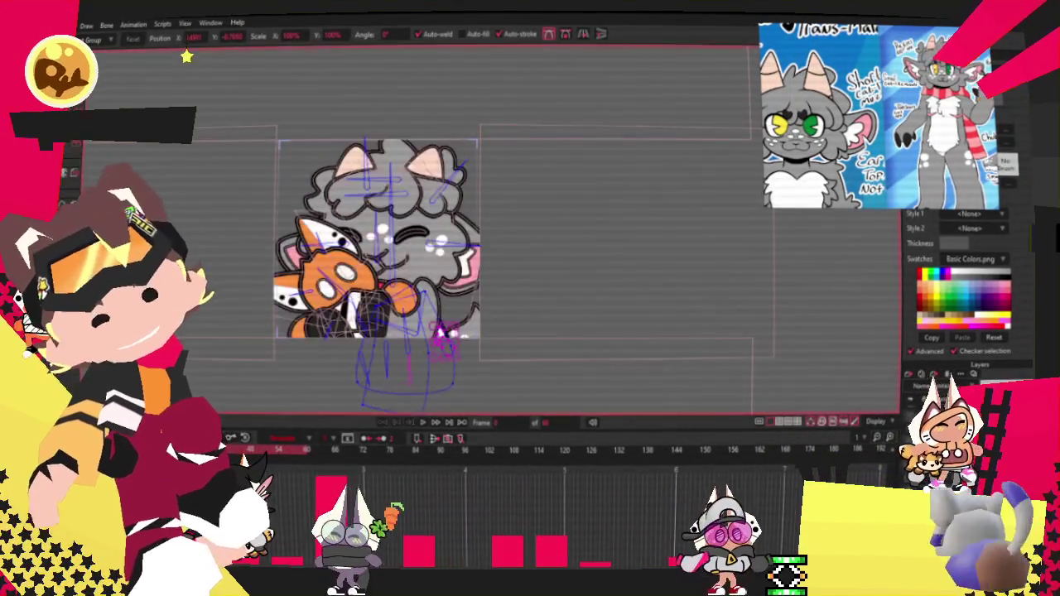
scroll(415, 245, up, 2)
scroll(416, 245, up, 2)
scroll(416, 245, up, 2)
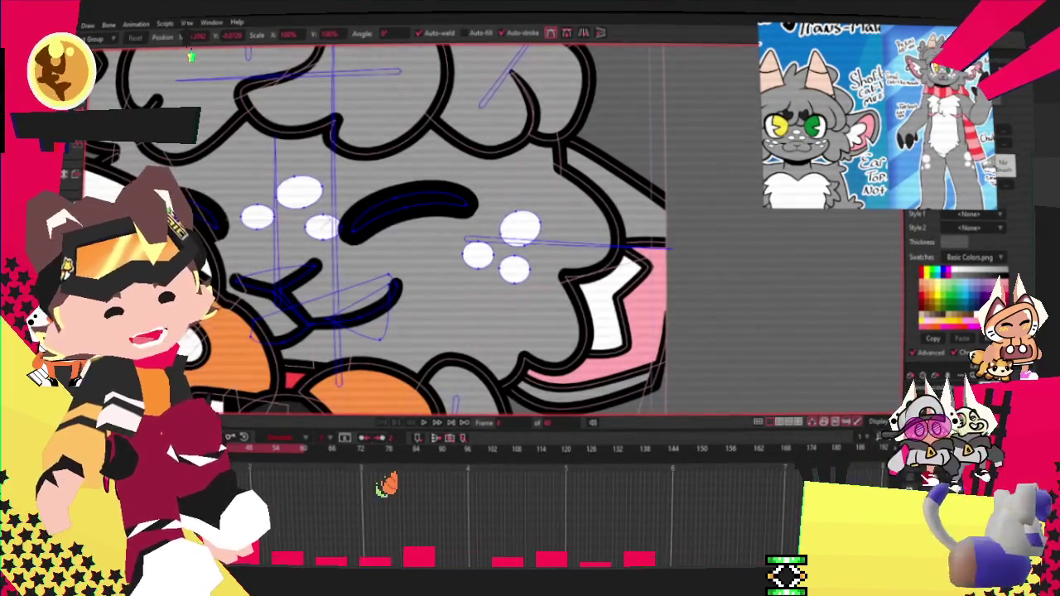
Add a pink blush oval over the right cheek freckles and bind its points to the bones
key(Right)
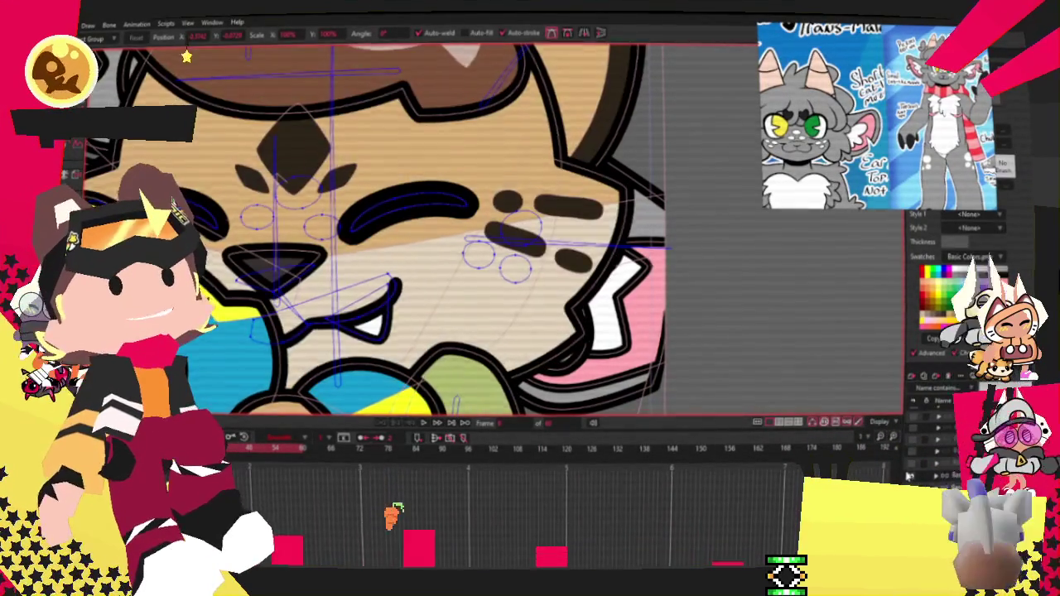
key(Left)
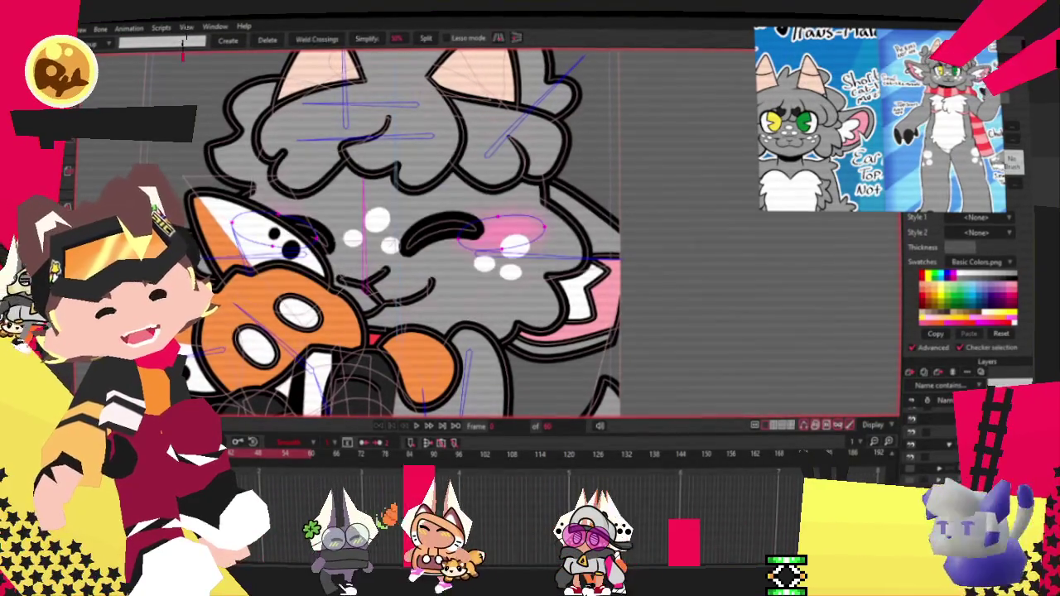
key(i)
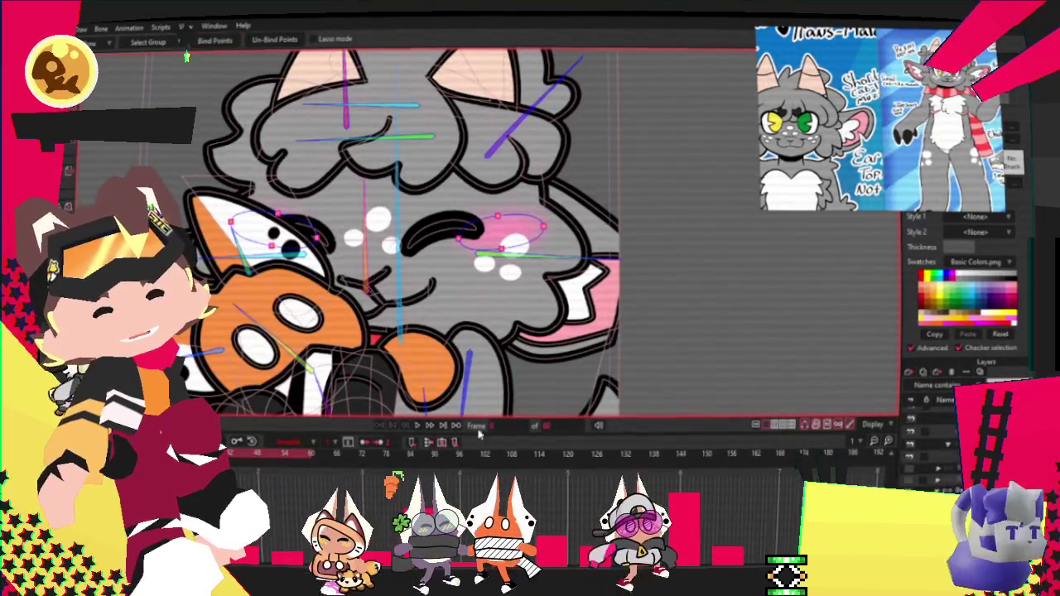
key(g)
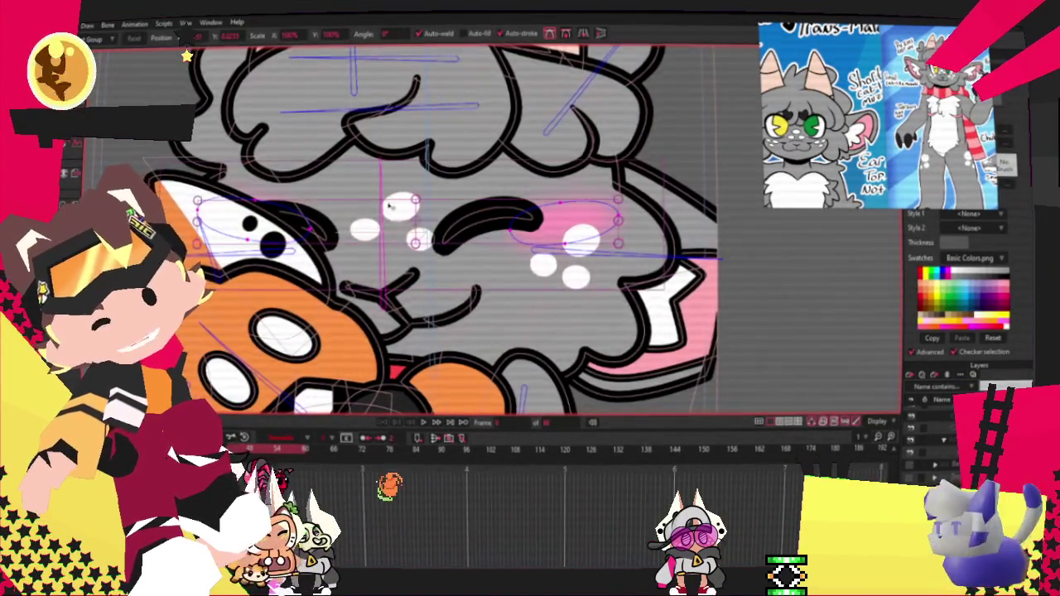
scroll(370, 205, up, 2)
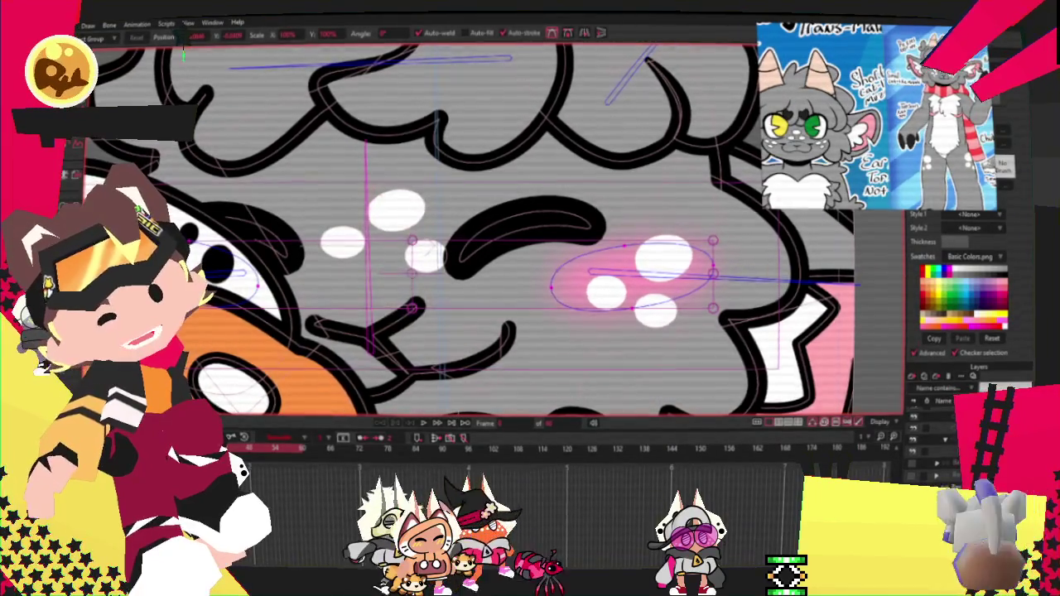
Bind the blush points to a chosen face bone and check another frame
key(g)
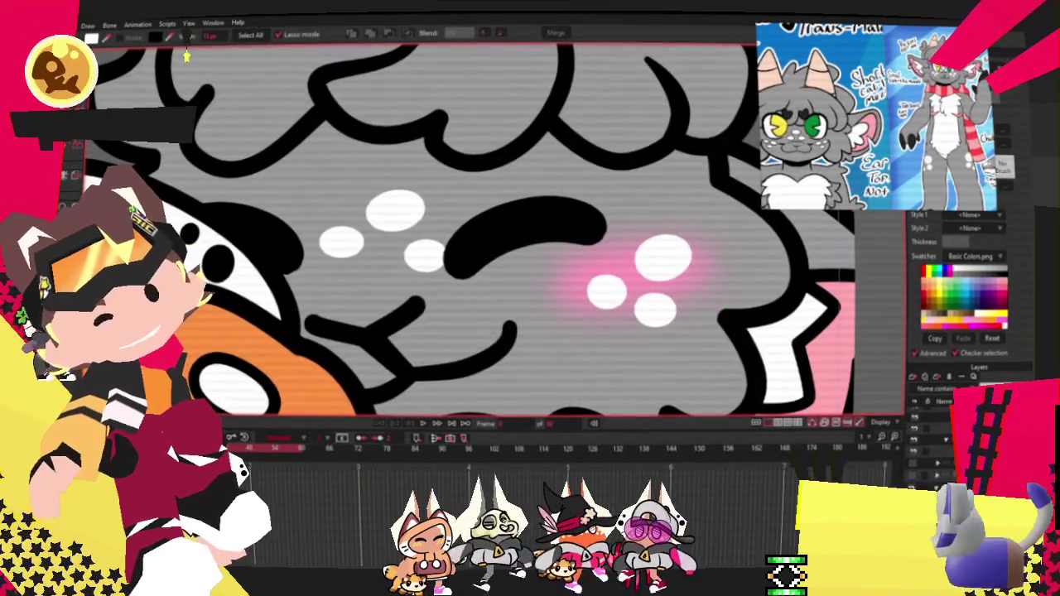
scroll(493, 295, down, 2)
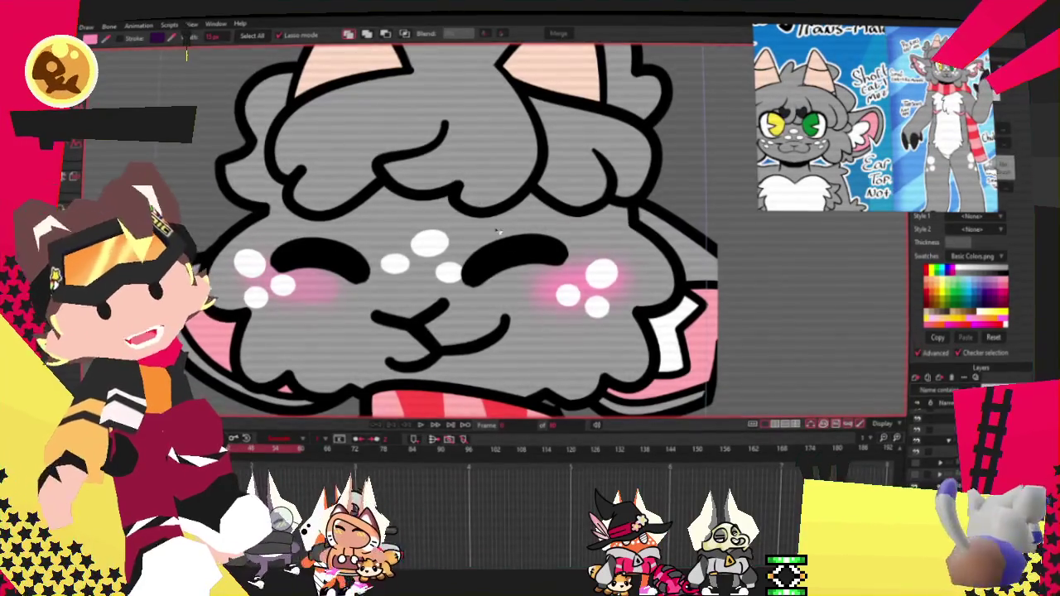
key(b)
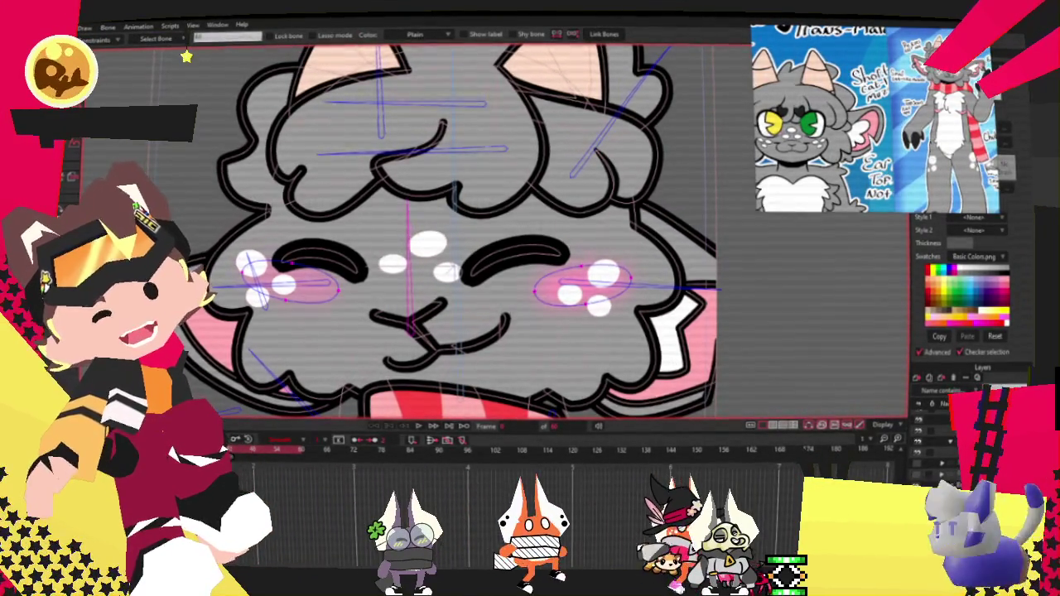
key(i)
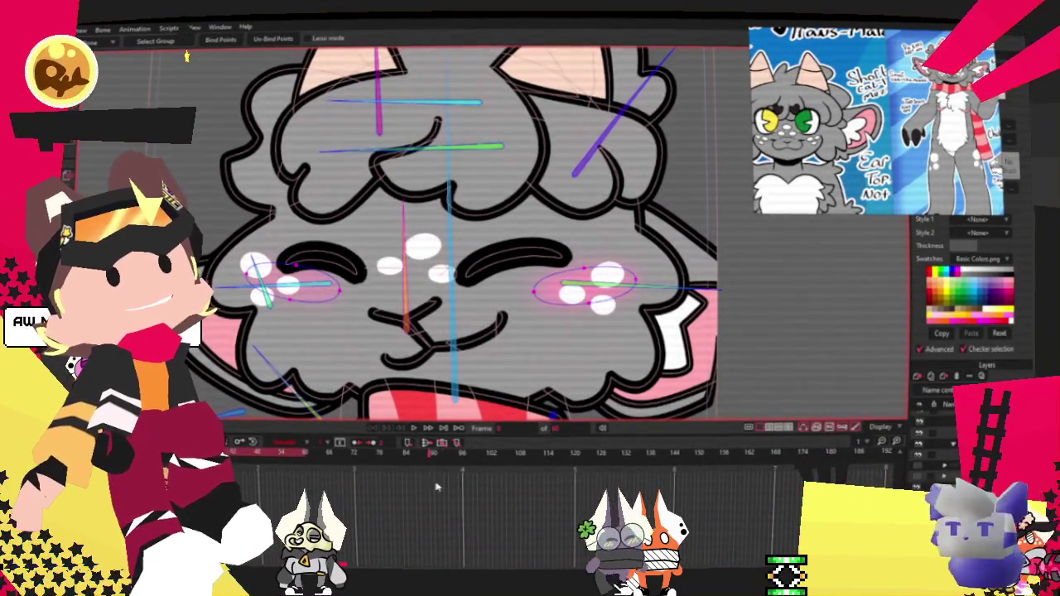
click(412, 430)
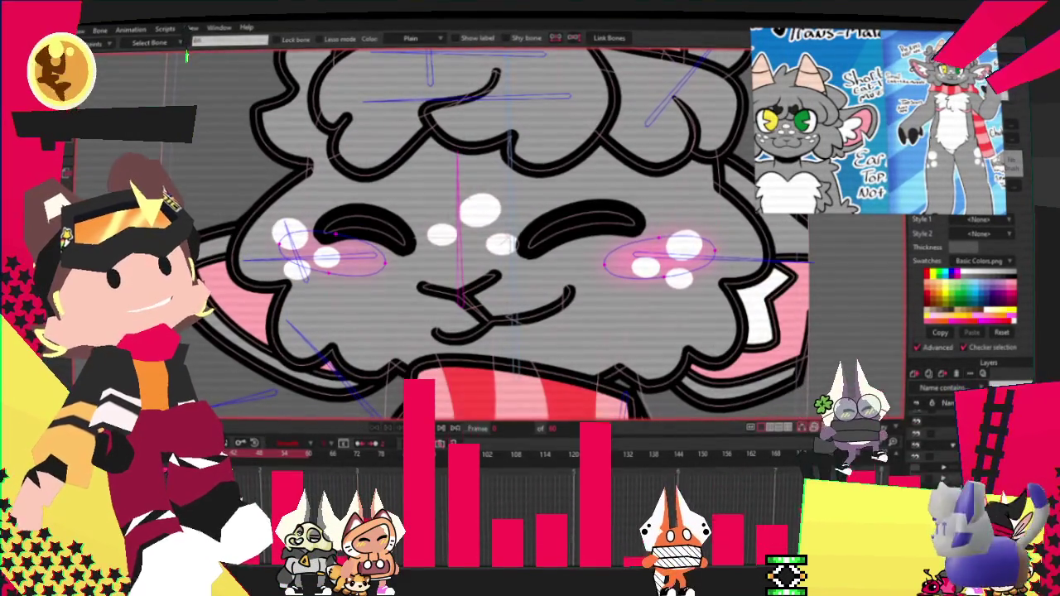
Drag the right cheek blush onto the nose between the eyes and replay the animation
key(t)
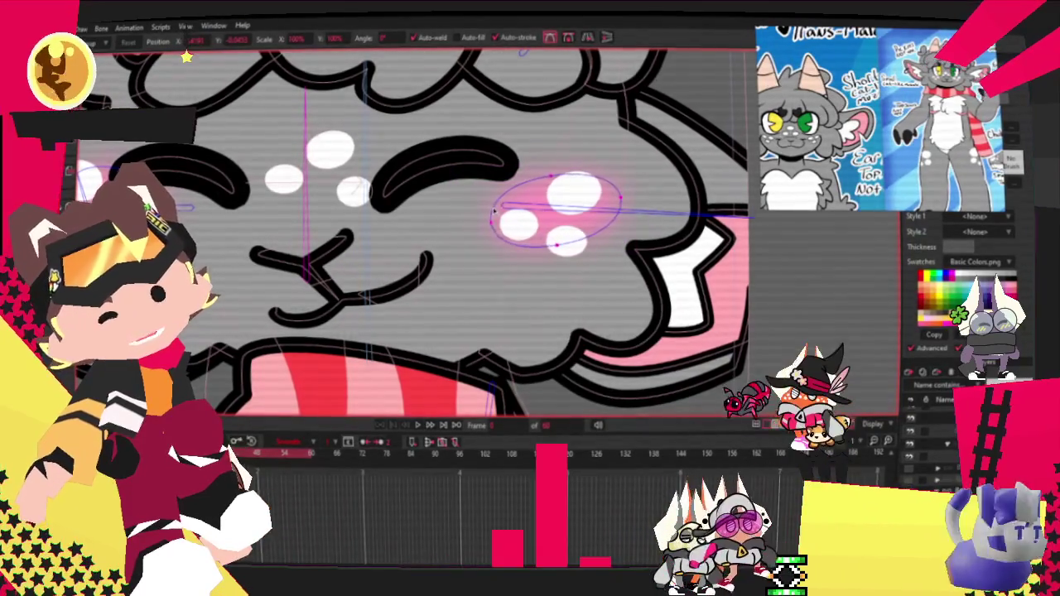
scroll(493, 210, down, 3)
scroll(480, 212, down, 3)
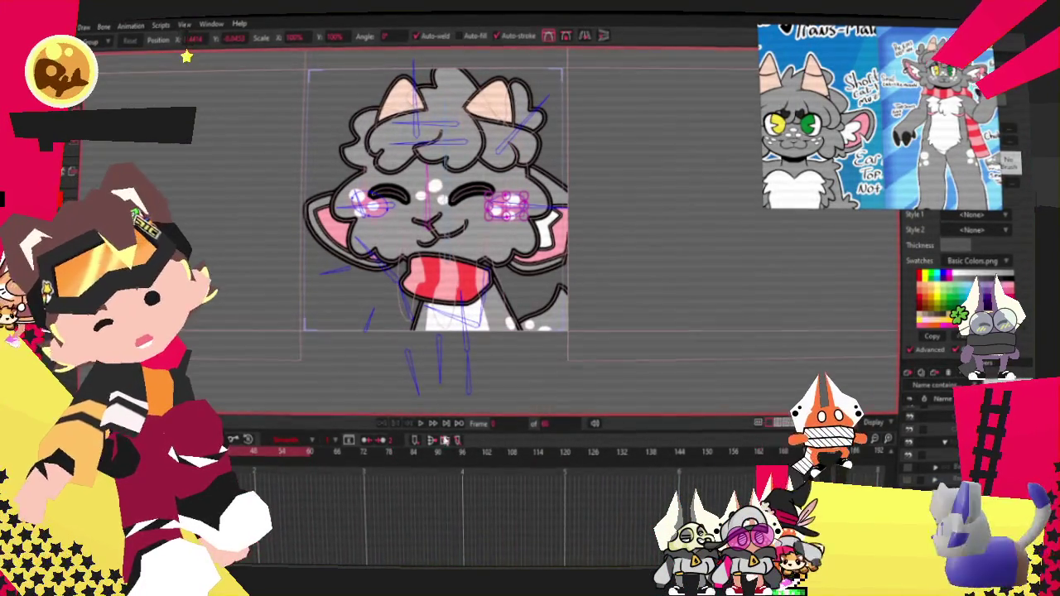
click(421, 423)
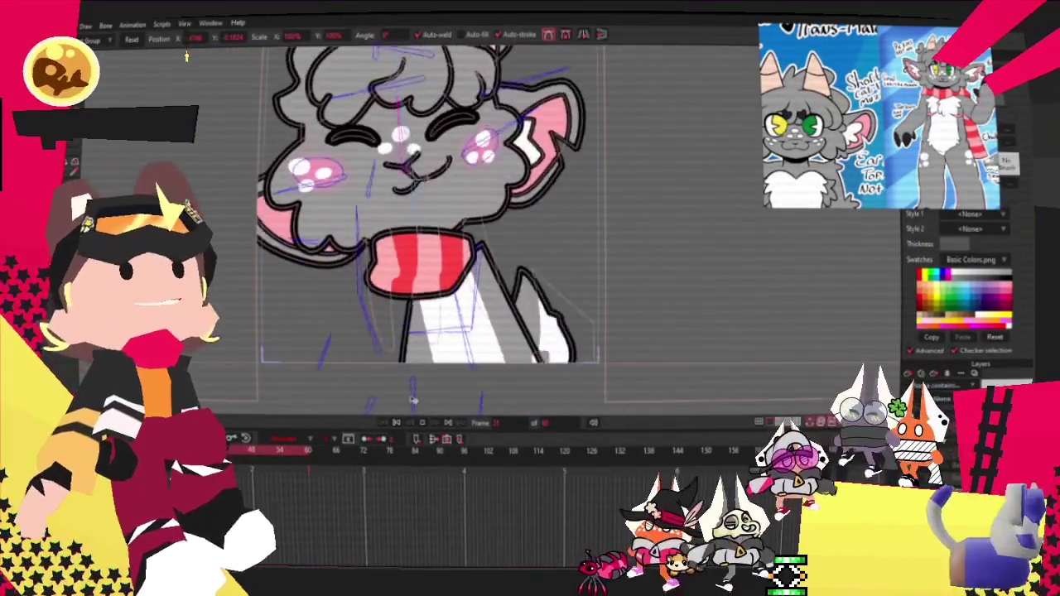
click(397, 423)
scroll(556, 198, up, 3)
click(556, 199)
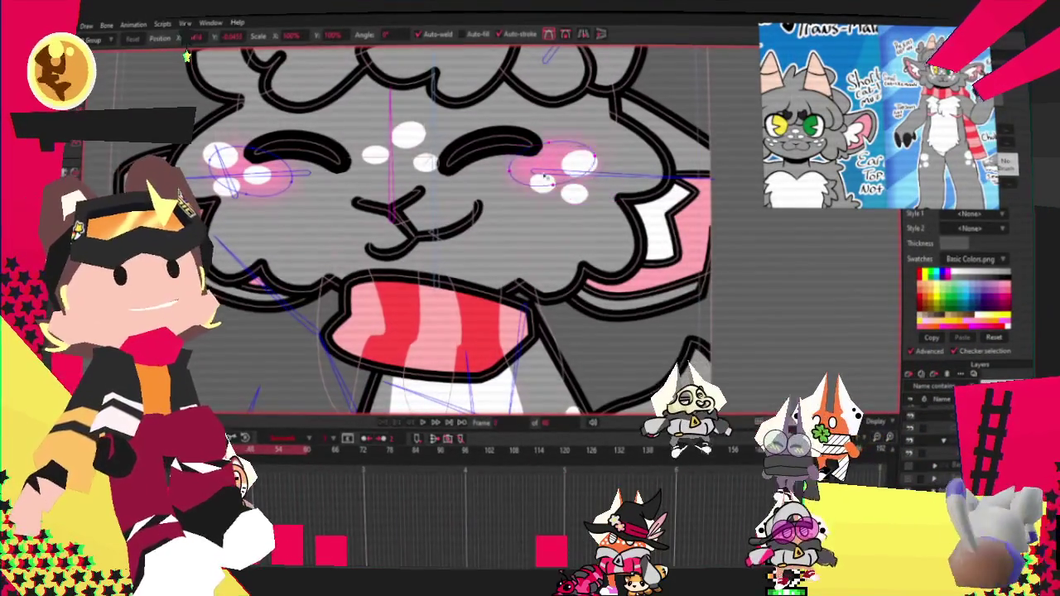
drag(549, 178, 405, 183)
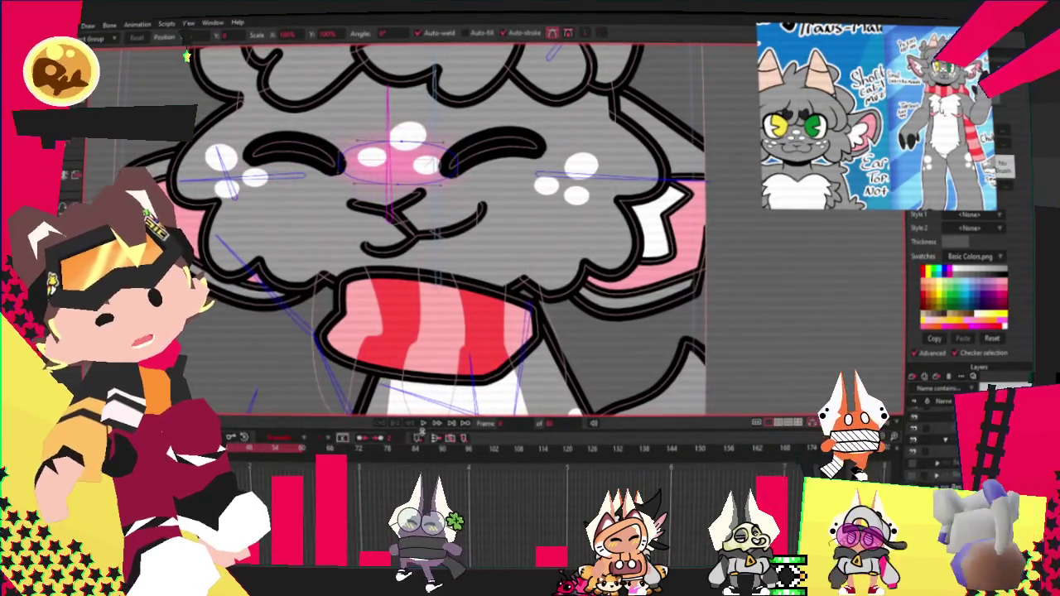
click(420, 422)
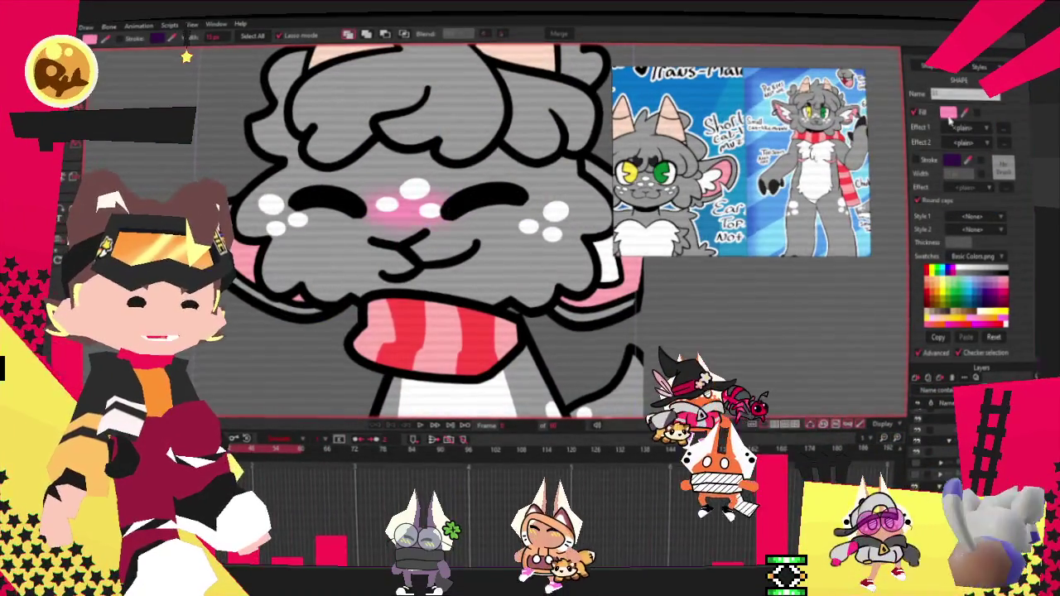
Lower the blush fill's alpha to 40.5% and play the animation
click(948, 111)
click(830, 418)
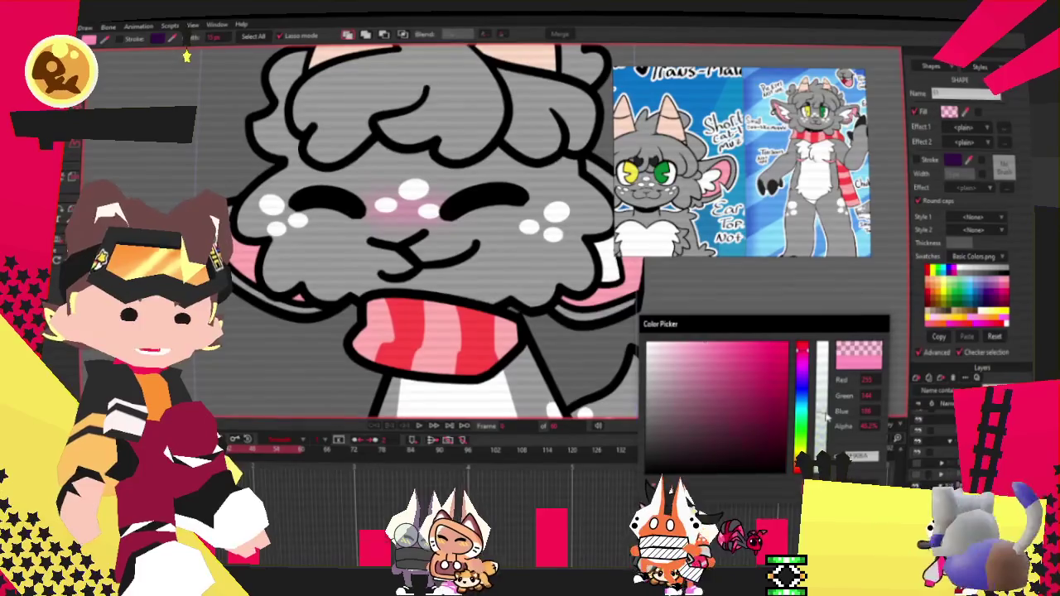
key(Return)
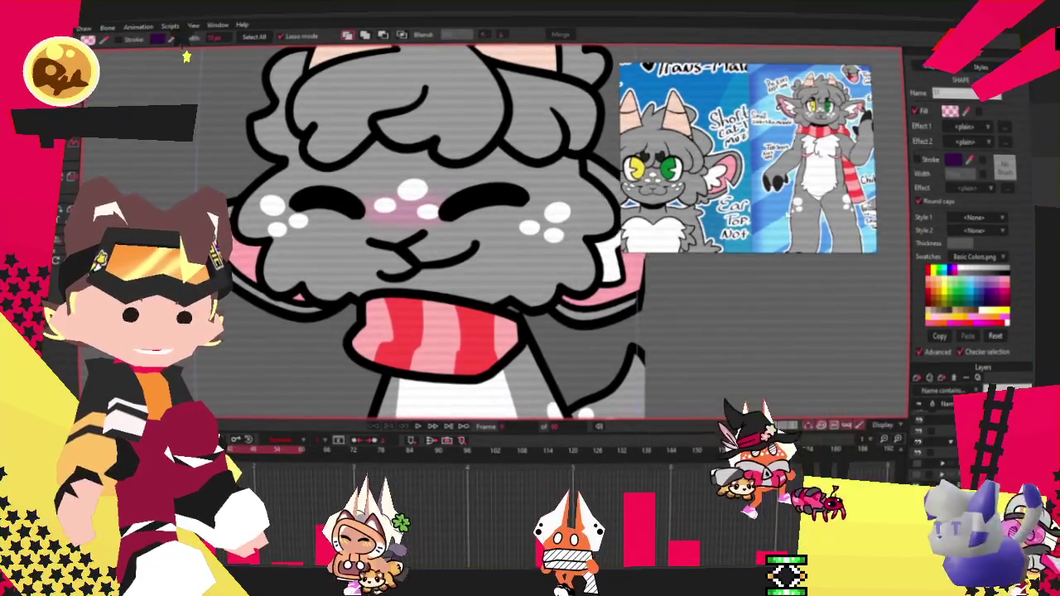
scroll(451, 203, down, 3)
click(417, 425)
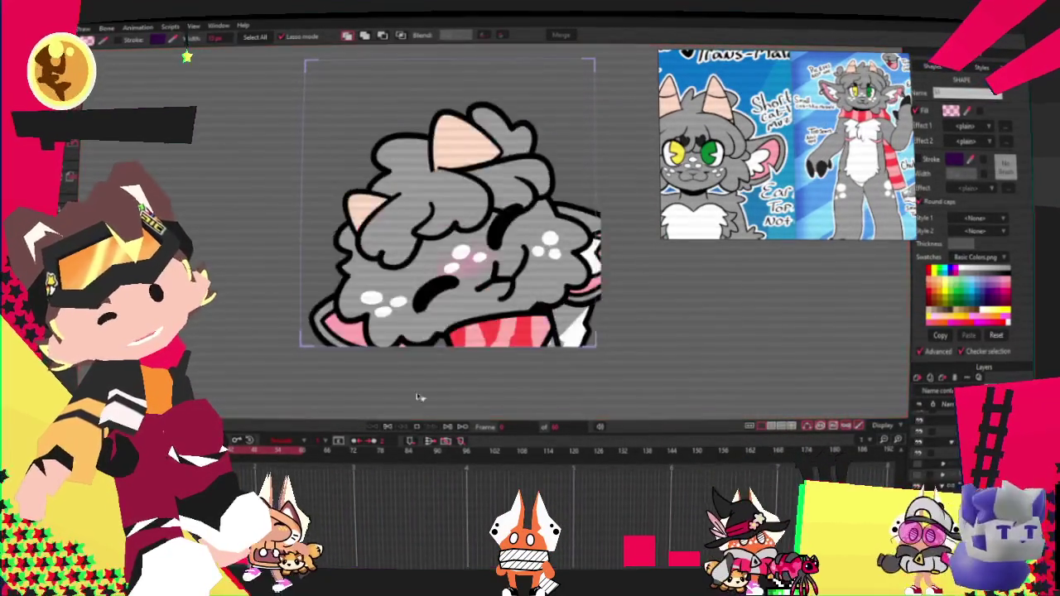
scroll(467, 187, up, 3)
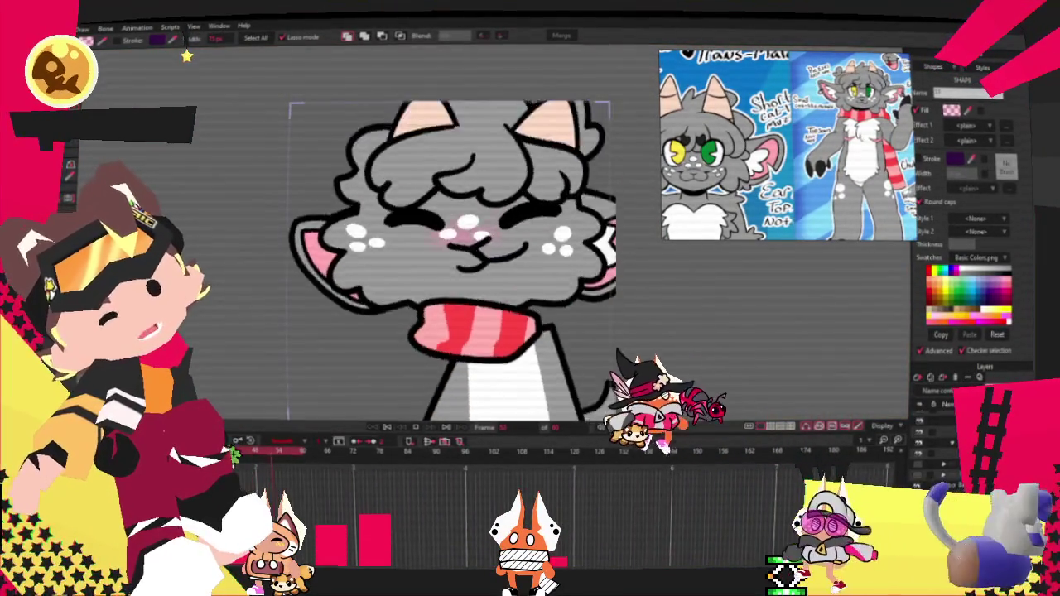
scroll(455, 248, down, 2)
scroll(456, 248, up, 3)
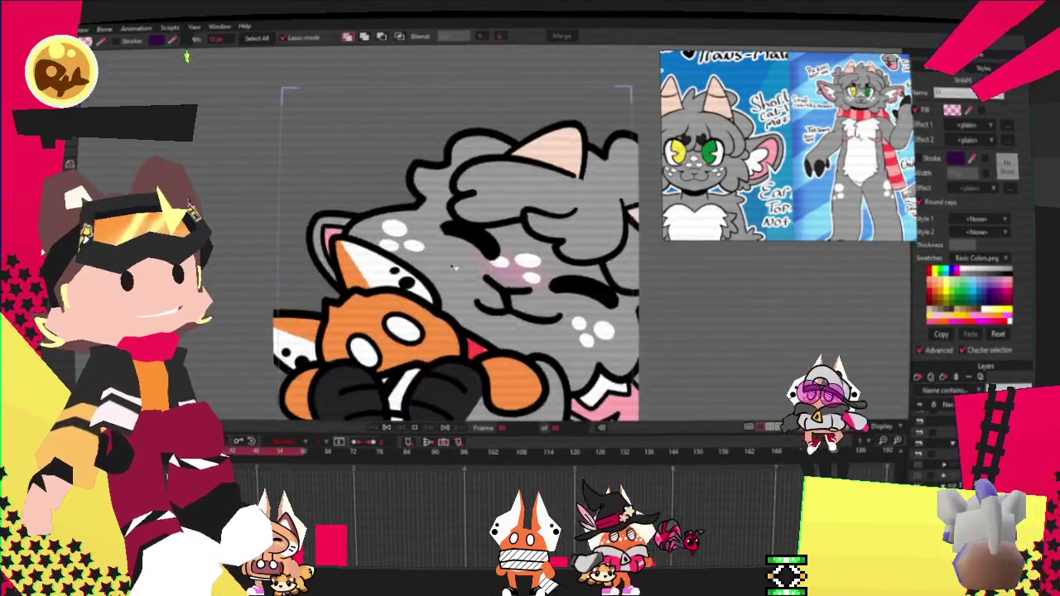
scroll(455, 248, down, 1)
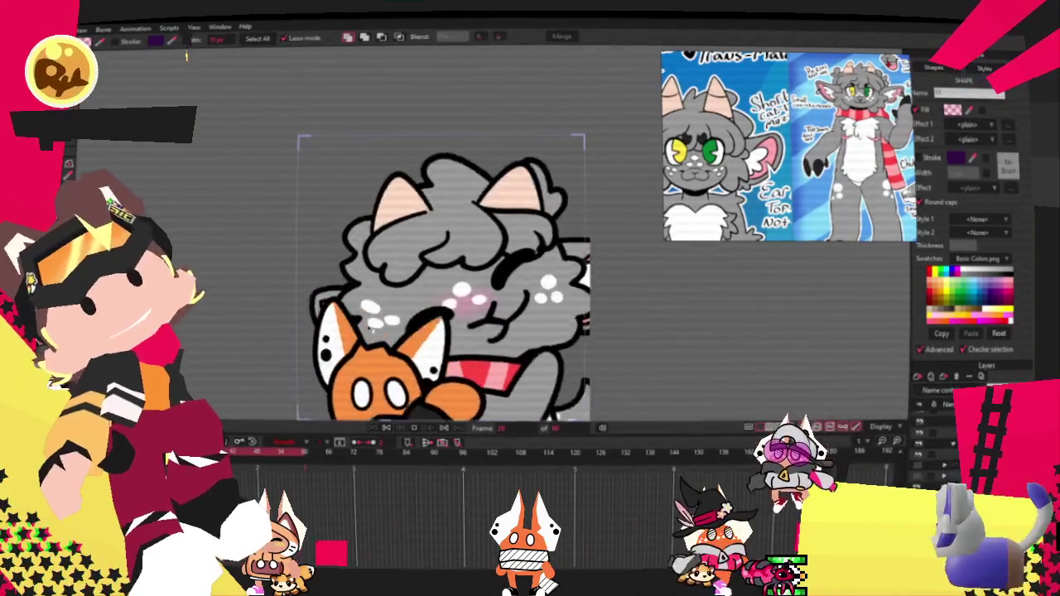
scroll(365, 327, down, 3)
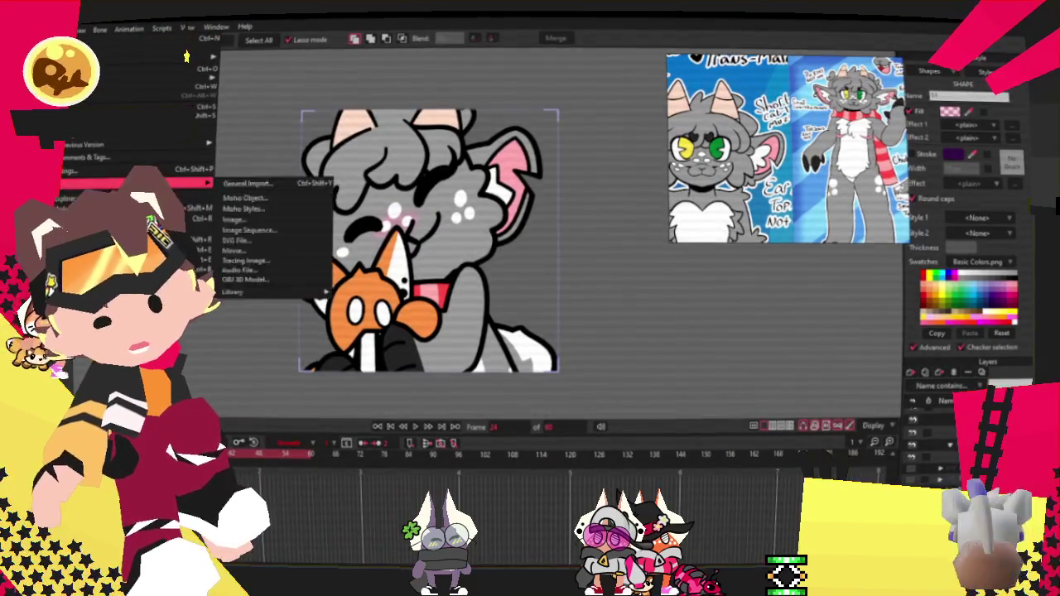
Render a preview of frame 24 with Ctrl+R, then close it
key(ctrl+r)
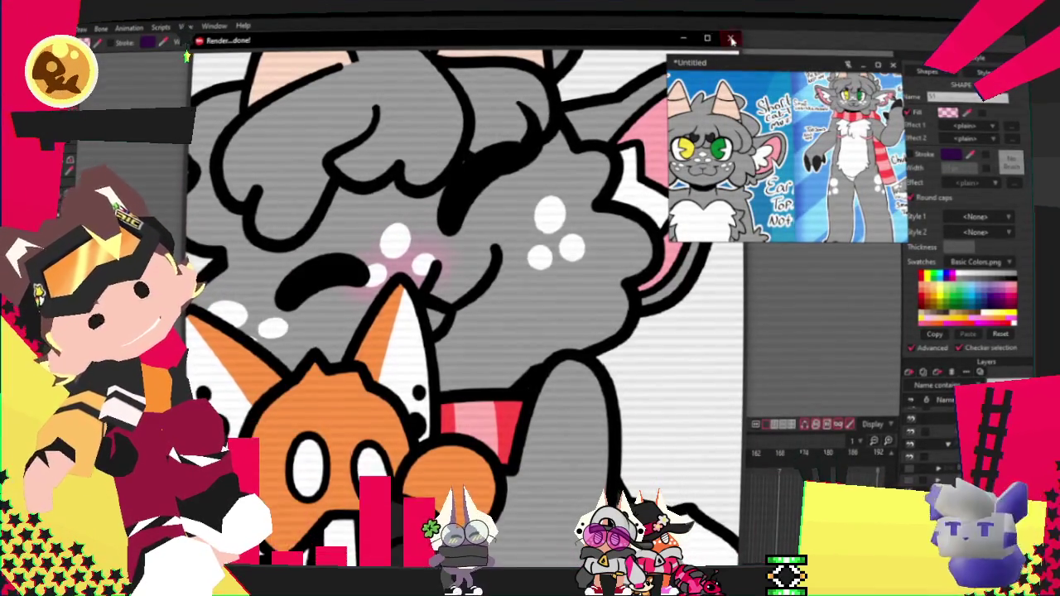
key(Escape)
key(alt+f)
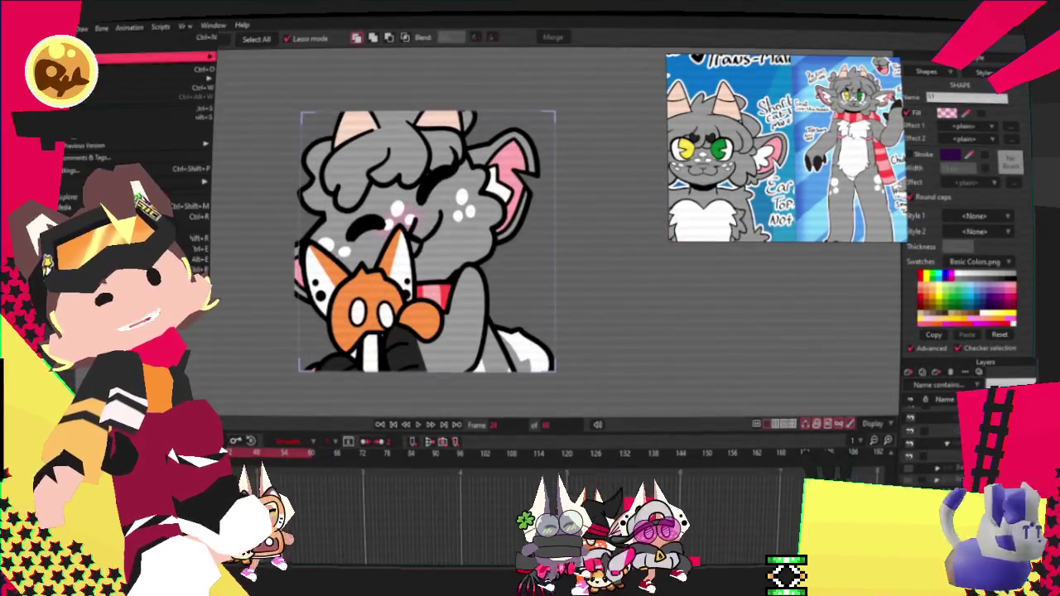
key(Escape)
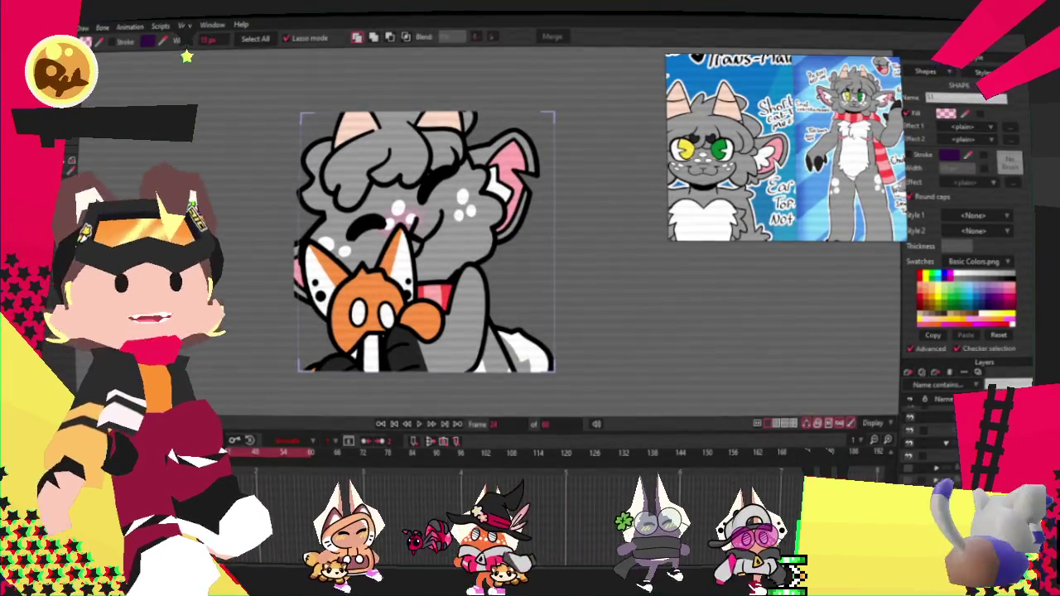